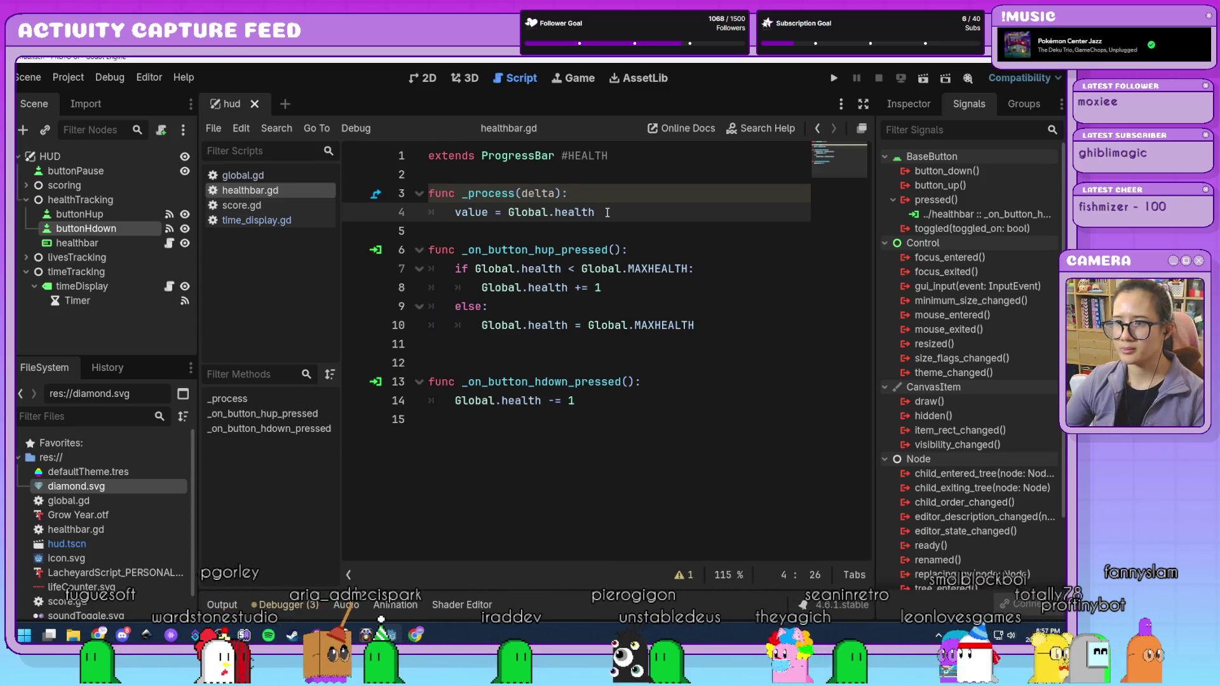
# - Leave healthbar.gd at line 14 and show the hud scene in the 2D workspace
pyautogui.click(670, 404)
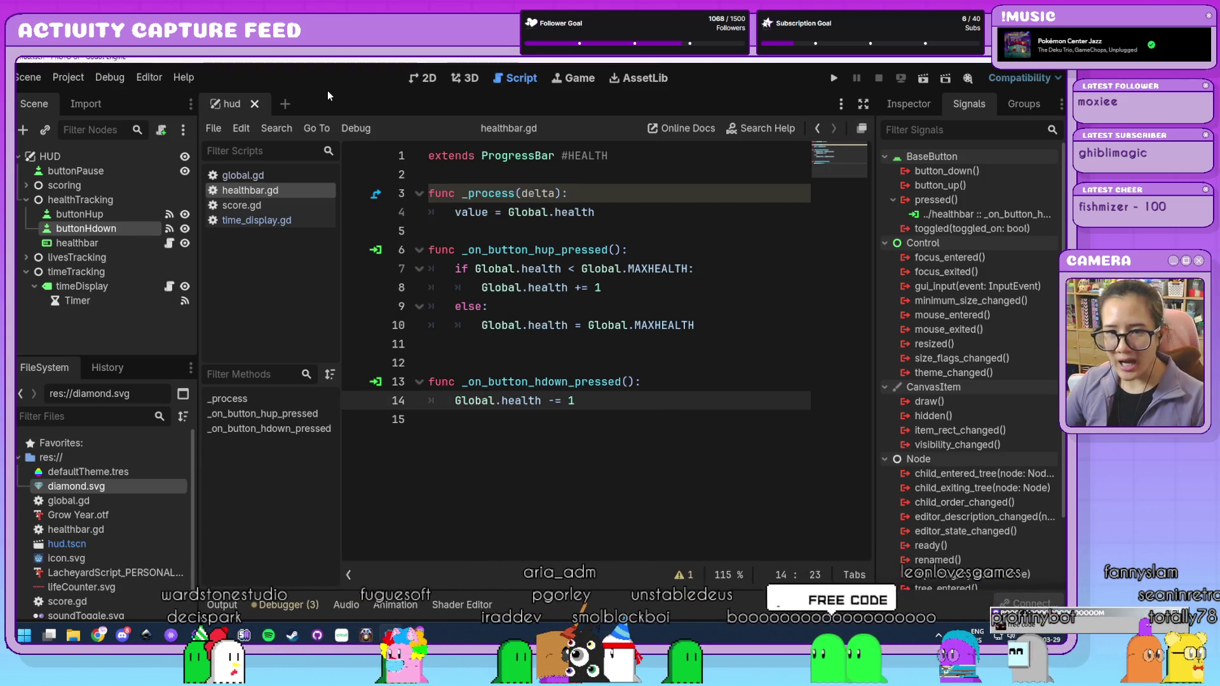
pyautogui.click(422, 80)
pyautogui.scroll(-3, 537, 374)
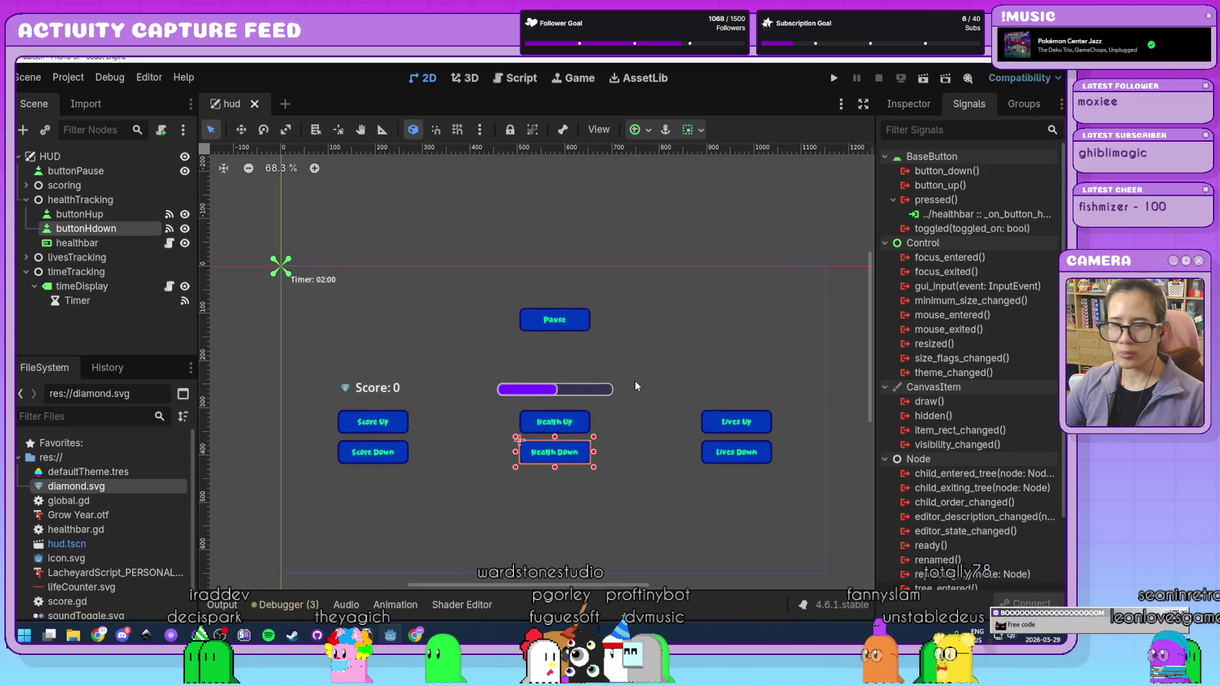
pyautogui.moveTo(632, 379); pyautogui.dragTo(631, 332)
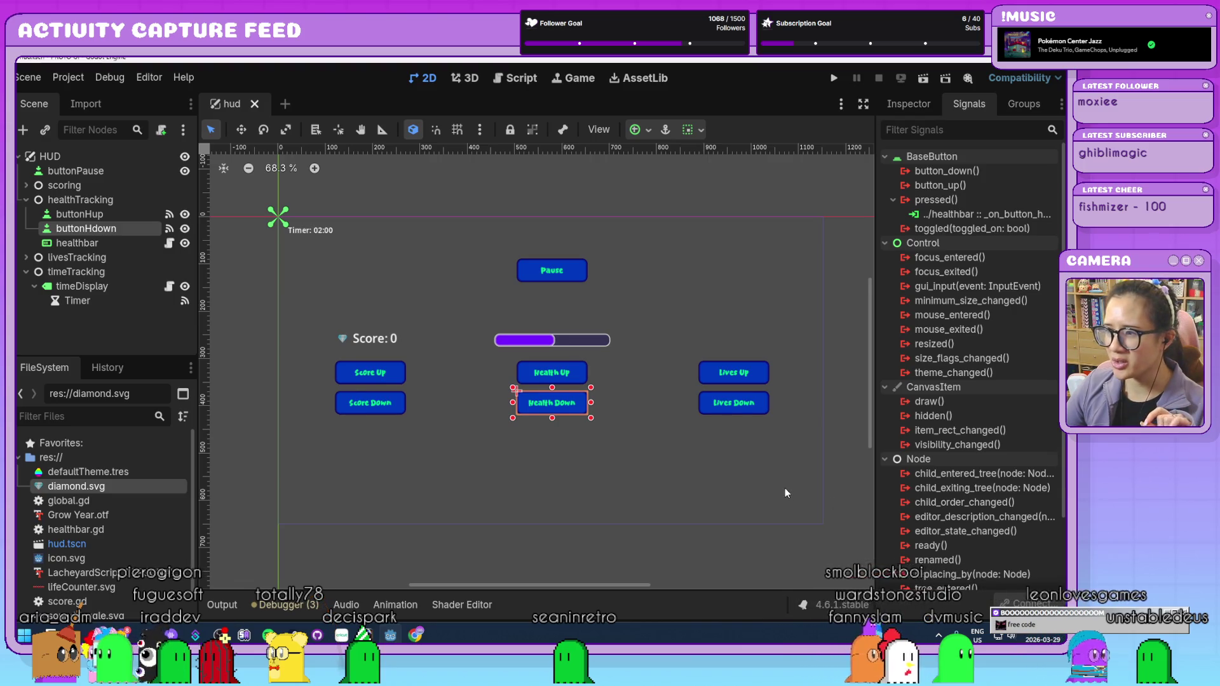
pyautogui.scroll(1, 785, 493)
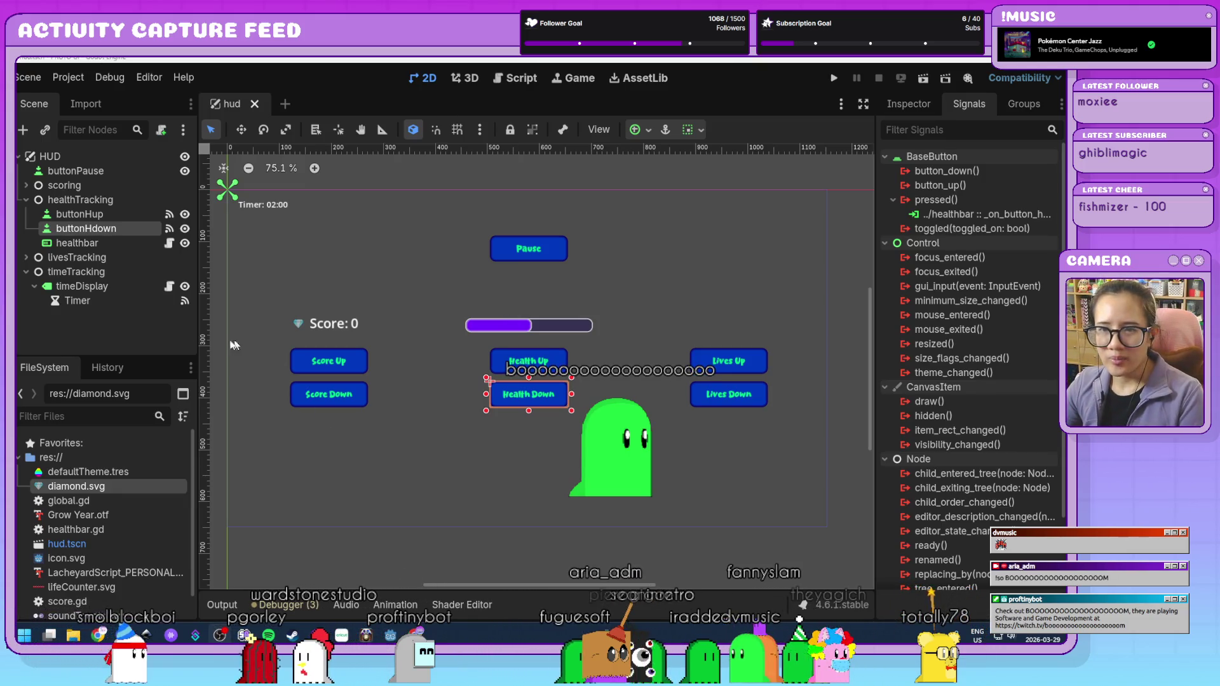
# - Deselect Health Down, expand livesTracking in the Scene dock and select its buttonLup child
pyautogui.click(125, 329)
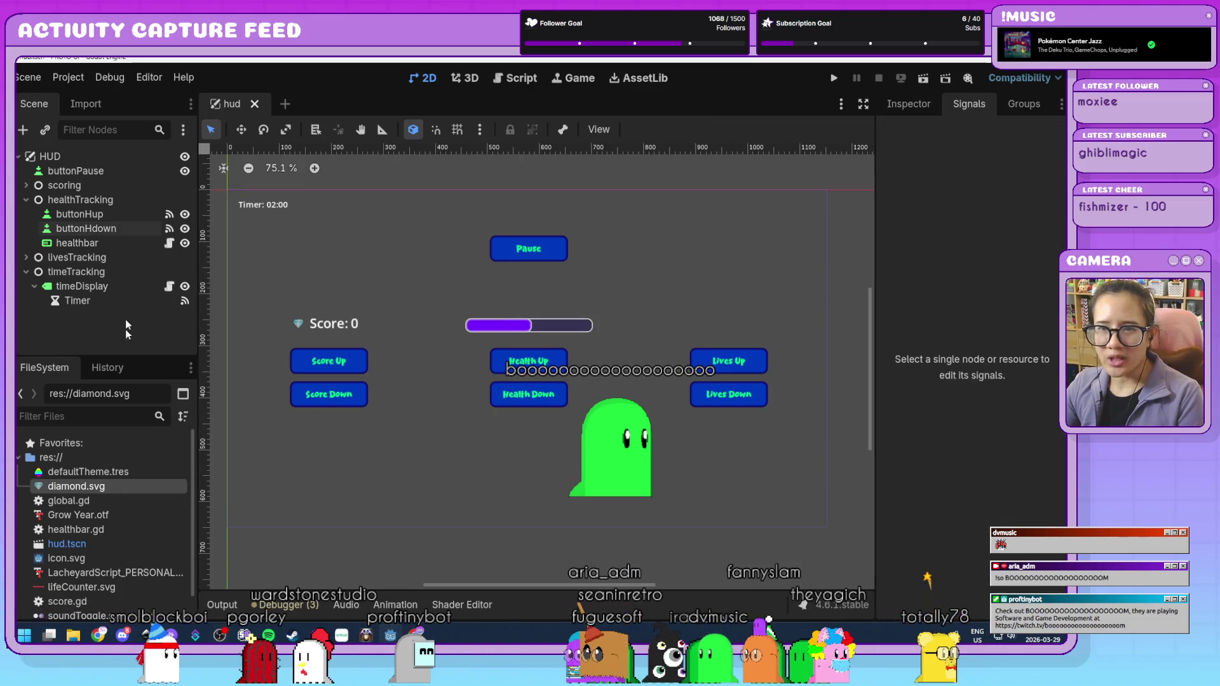
pyautogui.click(25, 257)
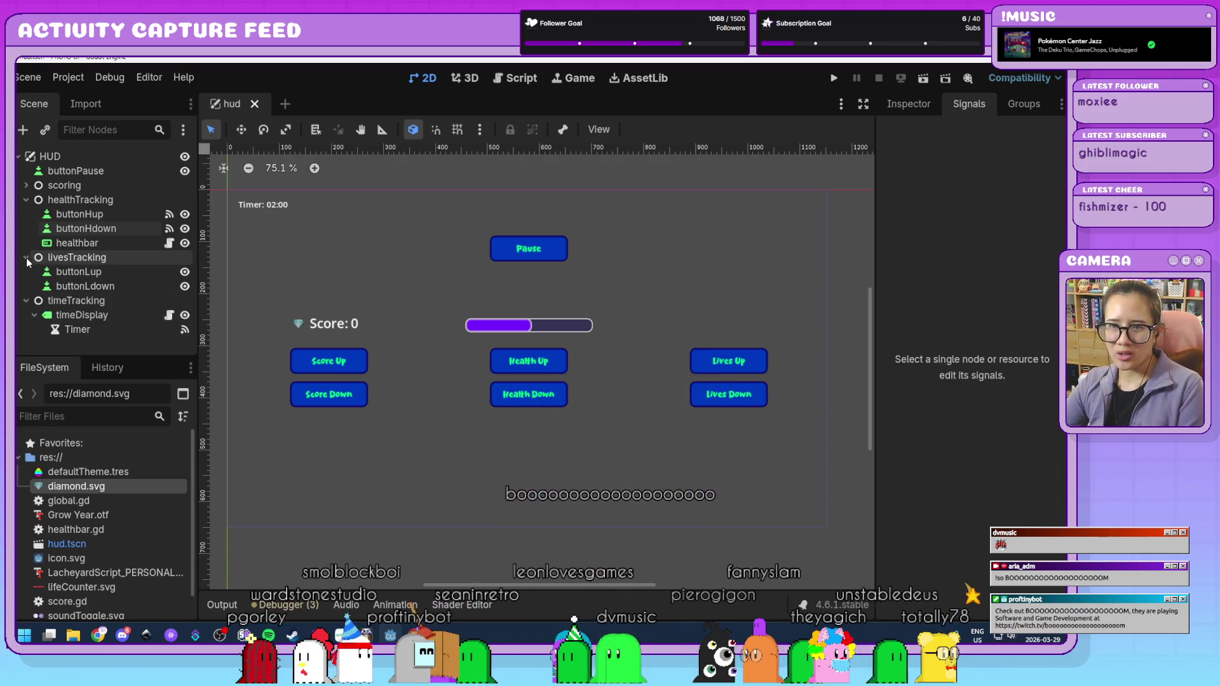
pyautogui.click(100, 257)
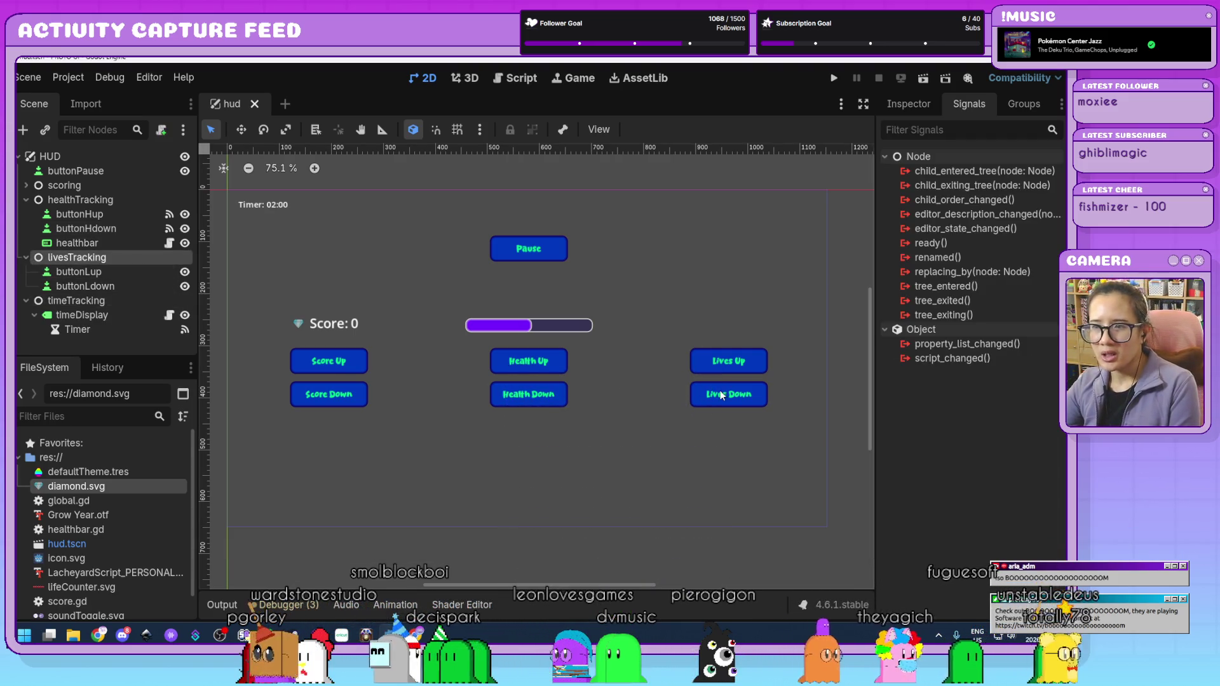
pyautogui.scroll(-1, 79, 564)
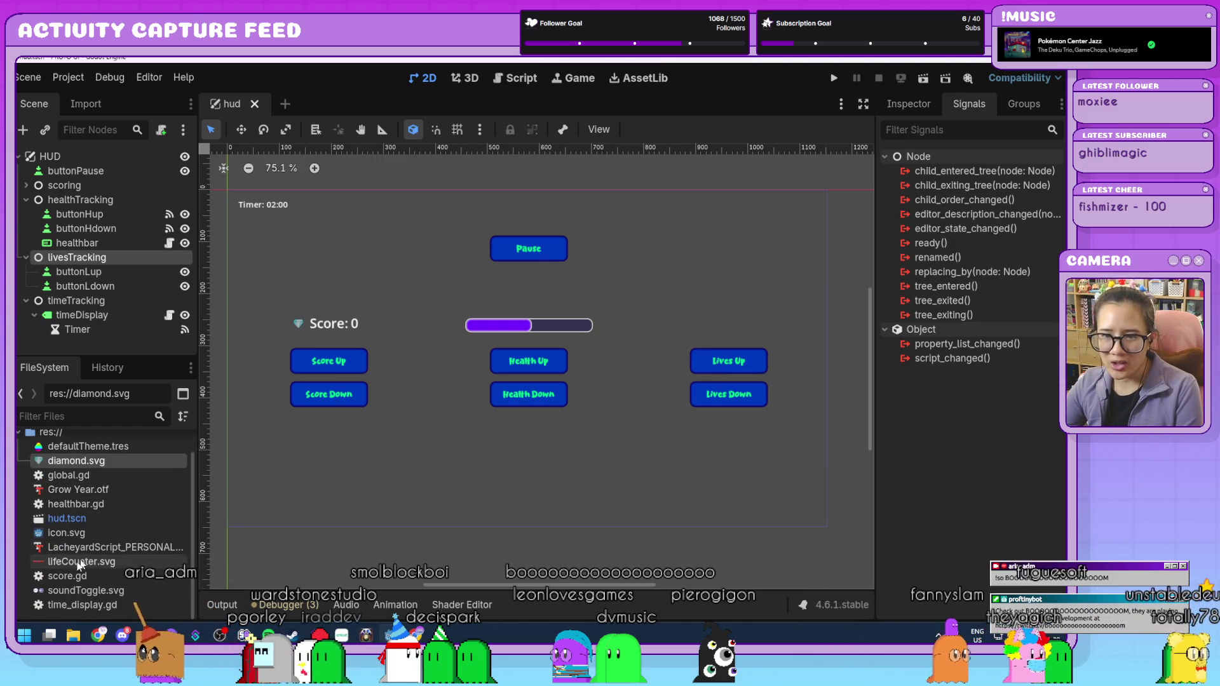
pyautogui.moveTo(79, 566)
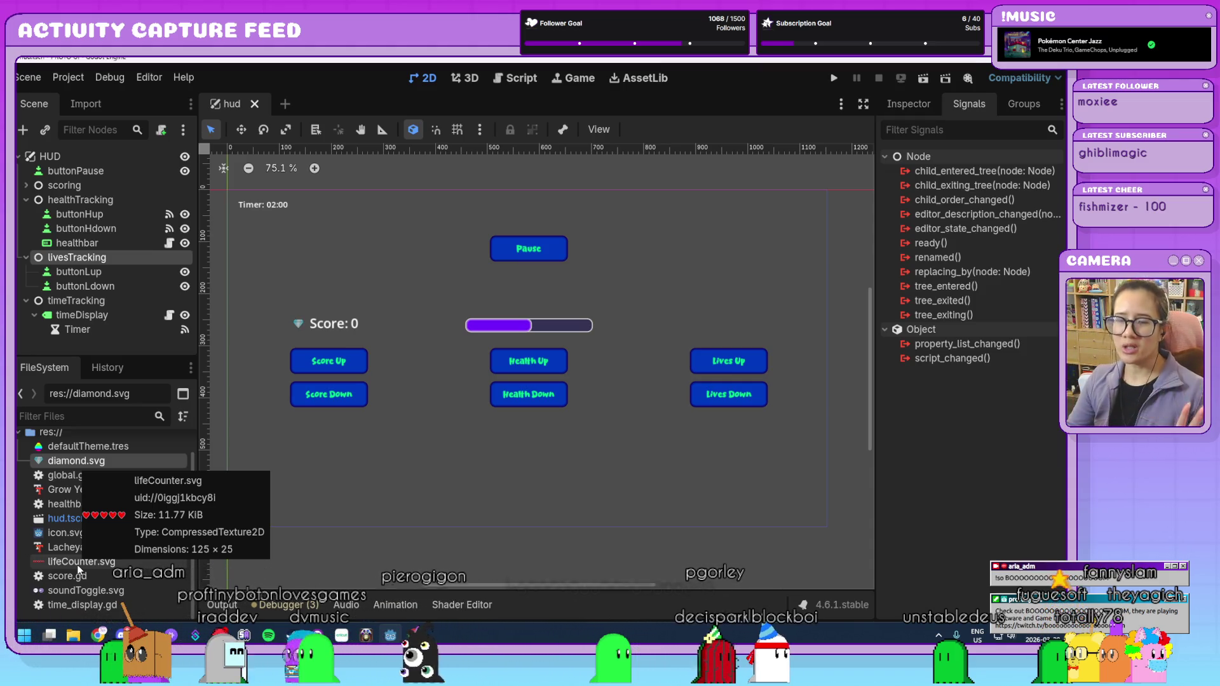
pyautogui.click(123, 273)
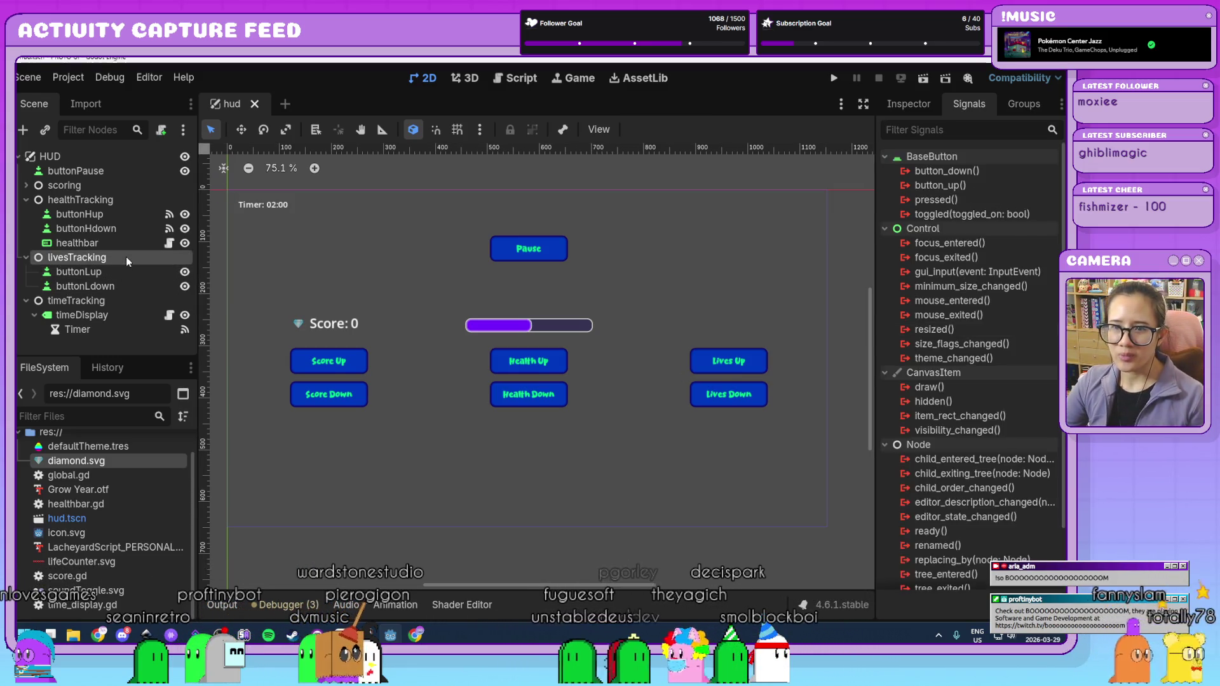
# - Add an AnimatedSprite2D child under livesTracking and rename it 'lives'
pyautogui.click(126, 256)
pyautogui.hotkey('ctrl', 'a')
pyautogui.write('anima')
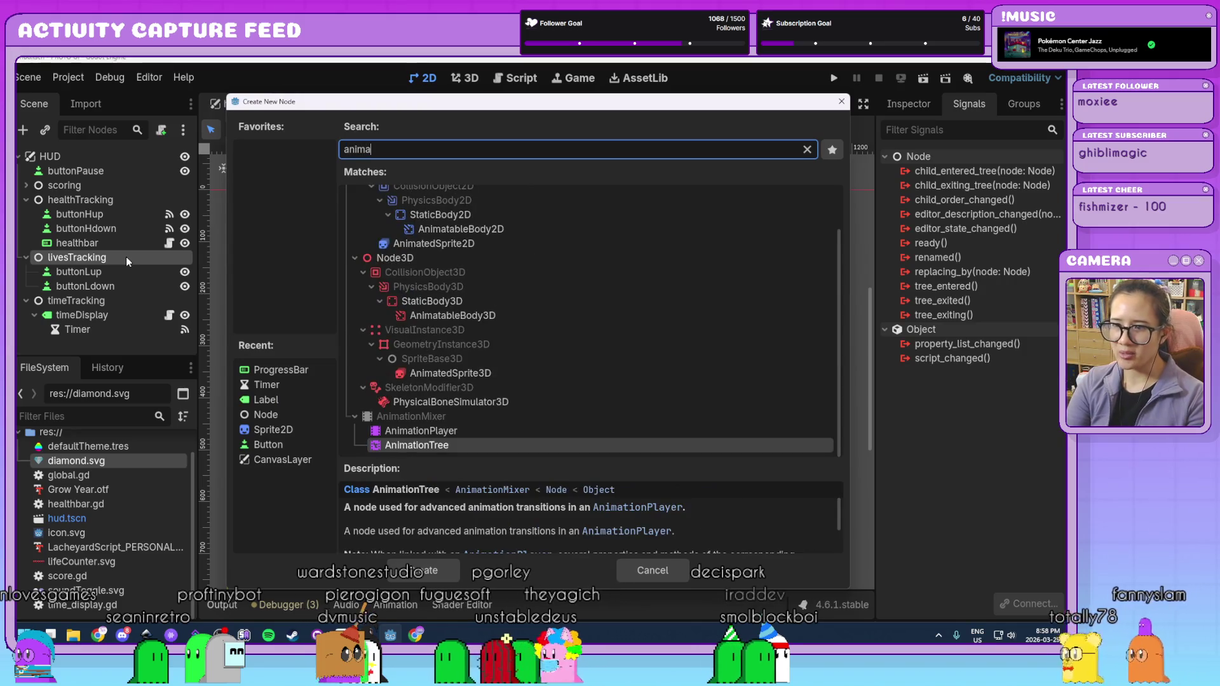
pyautogui.press('BackSpace')
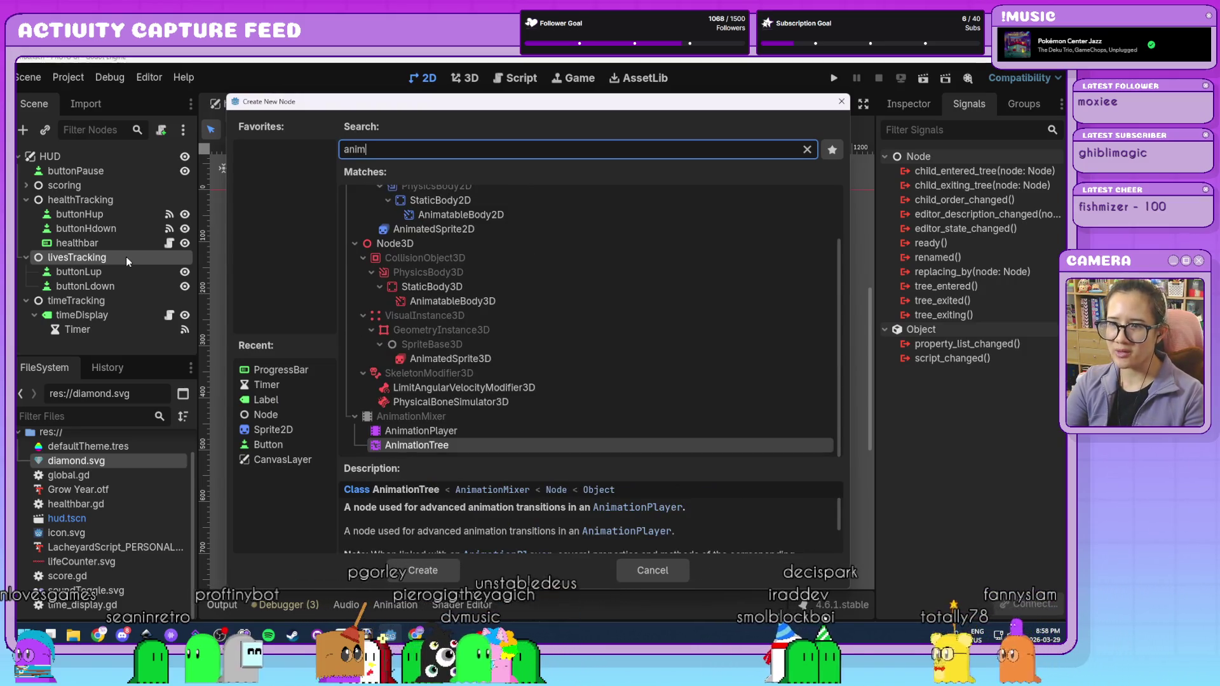
pyautogui.click(490, 229)
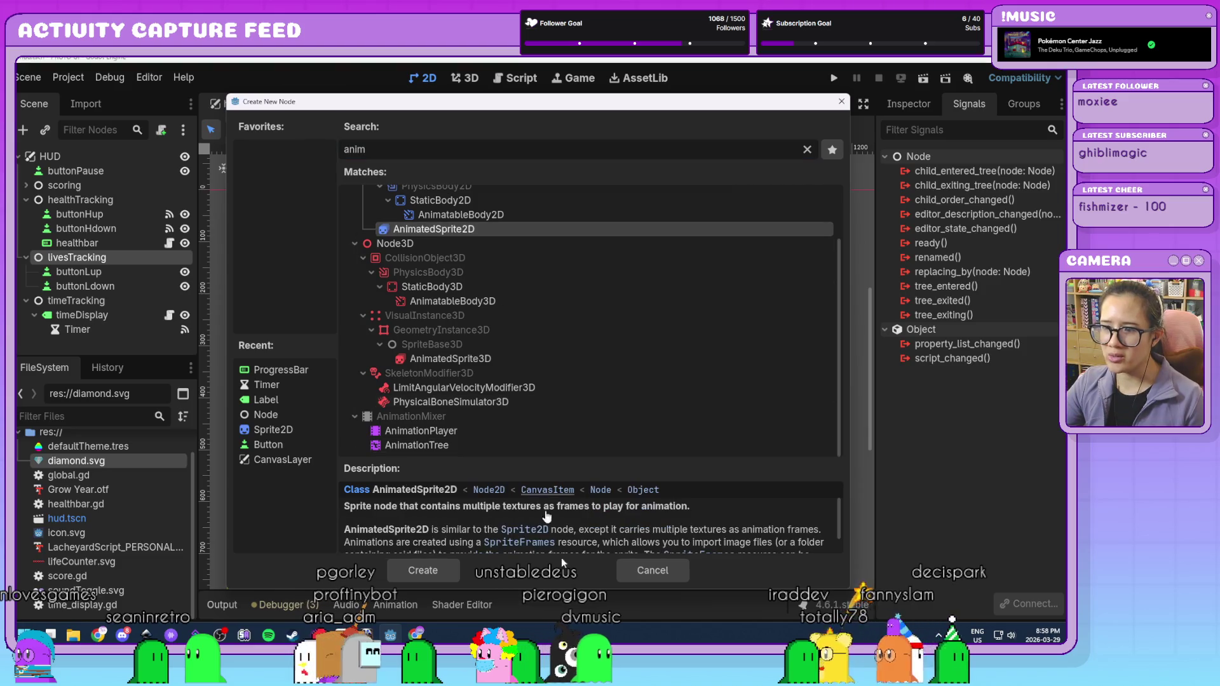
pyautogui.click(423, 570)
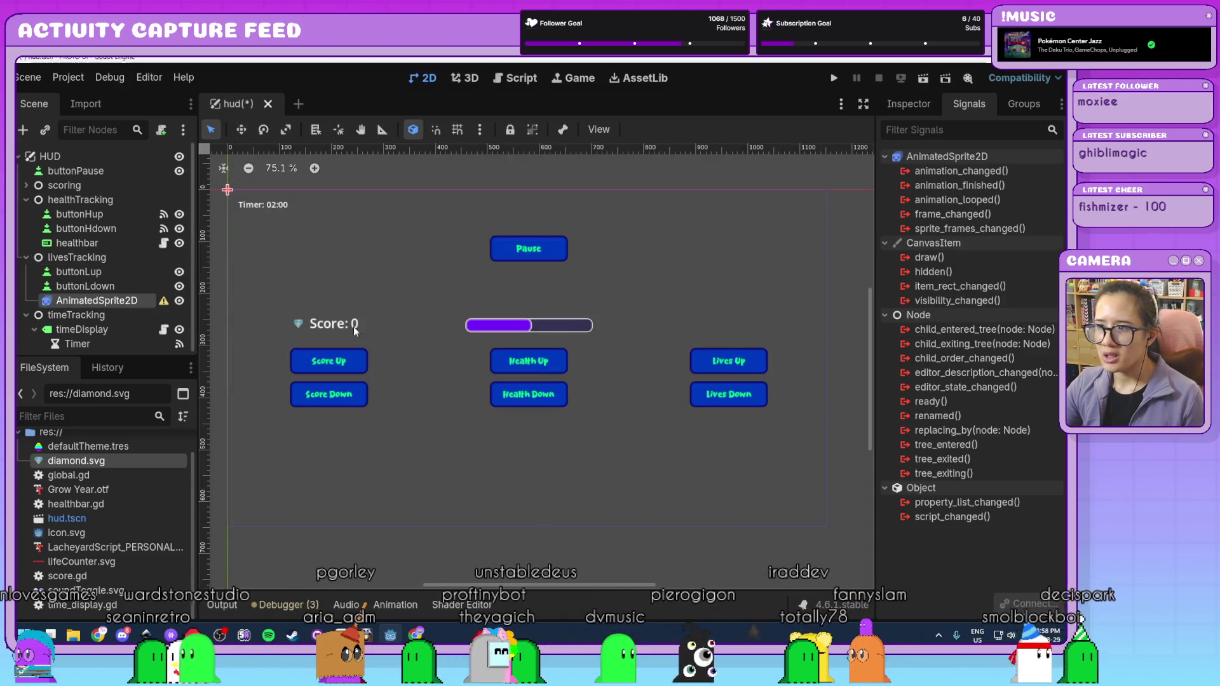
pyautogui.doubleClick(122, 301)
pyautogui.write('lives')
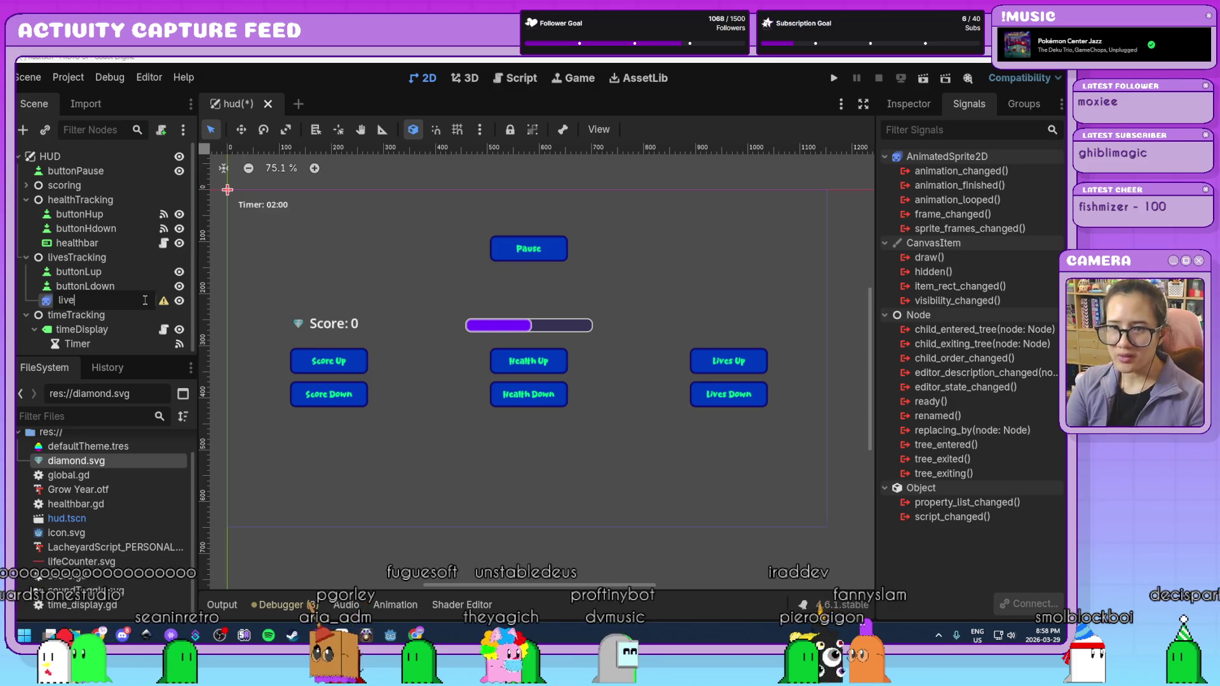
pyautogui.press('Return')
# - Give the lives sprite a new SpriteFrames resource and open it for editing
pyautogui.click(896, 105)
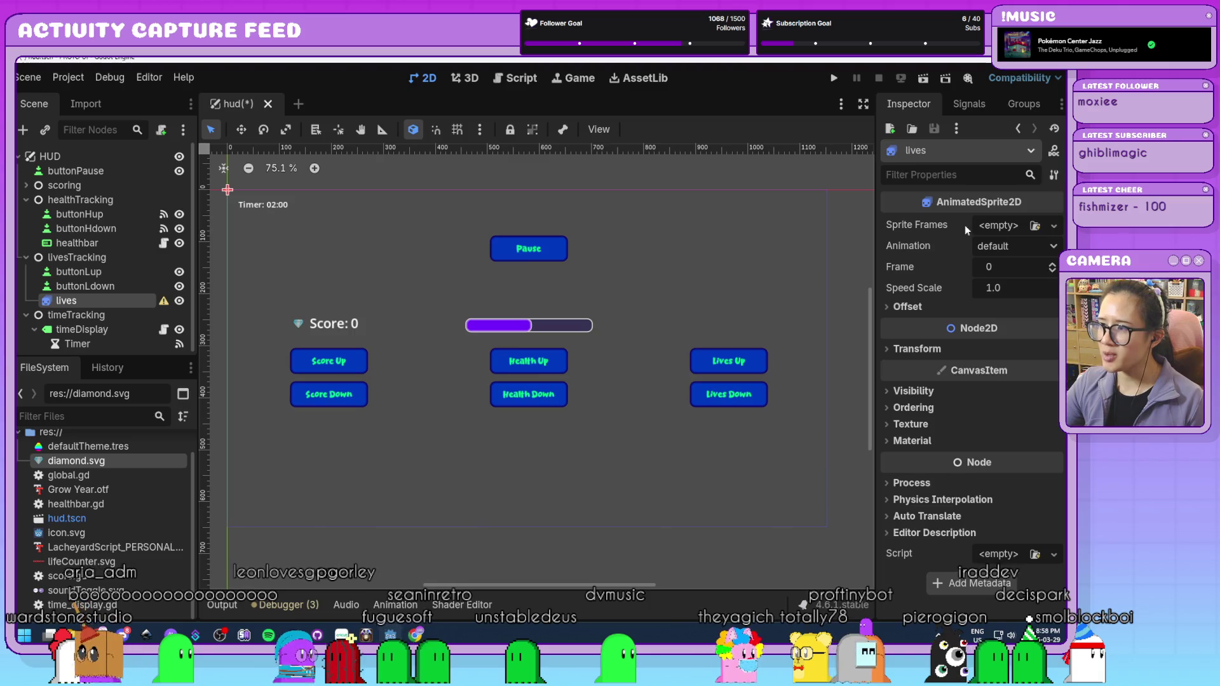
pyautogui.click(999, 226)
pyautogui.click(995, 264)
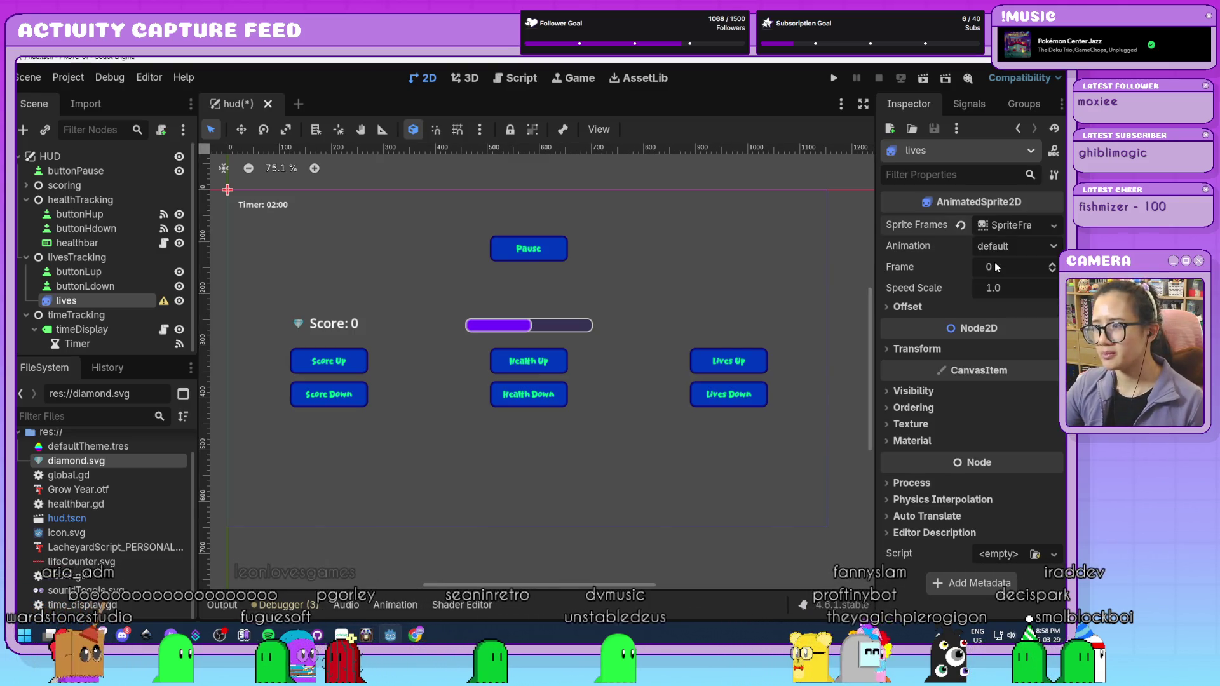
pyautogui.click(1009, 225)
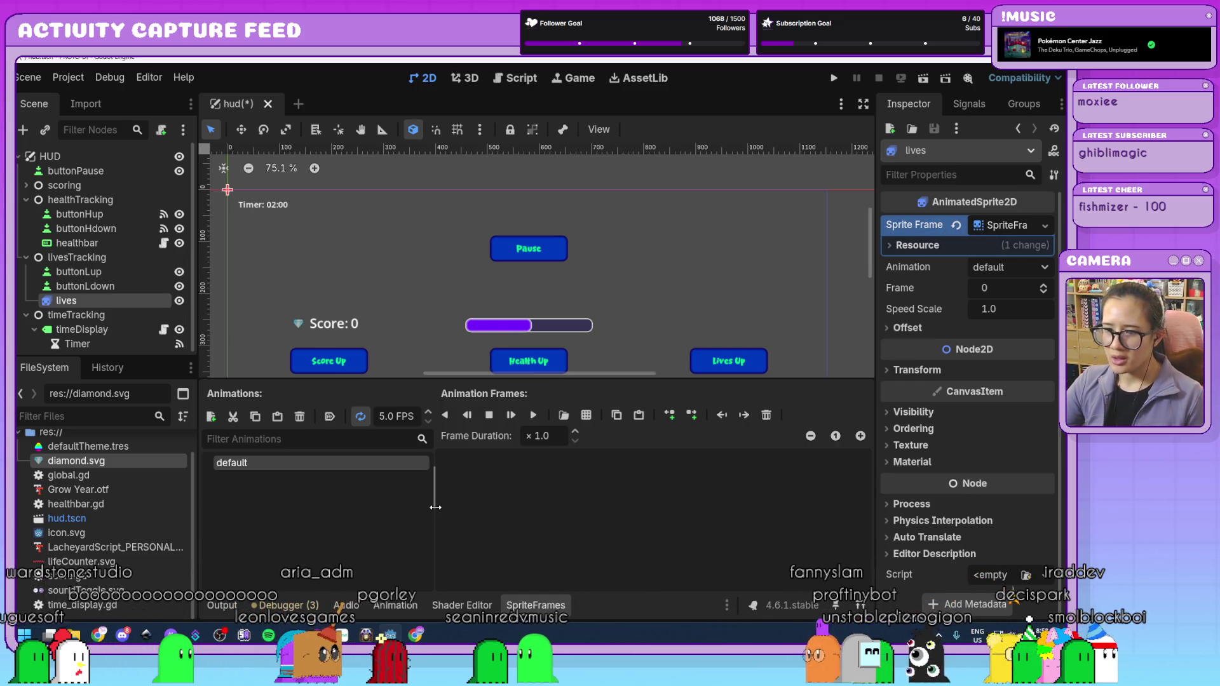
# - Insert an empty frame 0 into the lives sprite's default animation
pyautogui.moveTo(432, 502); pyautogui.dragTo(352, 504)
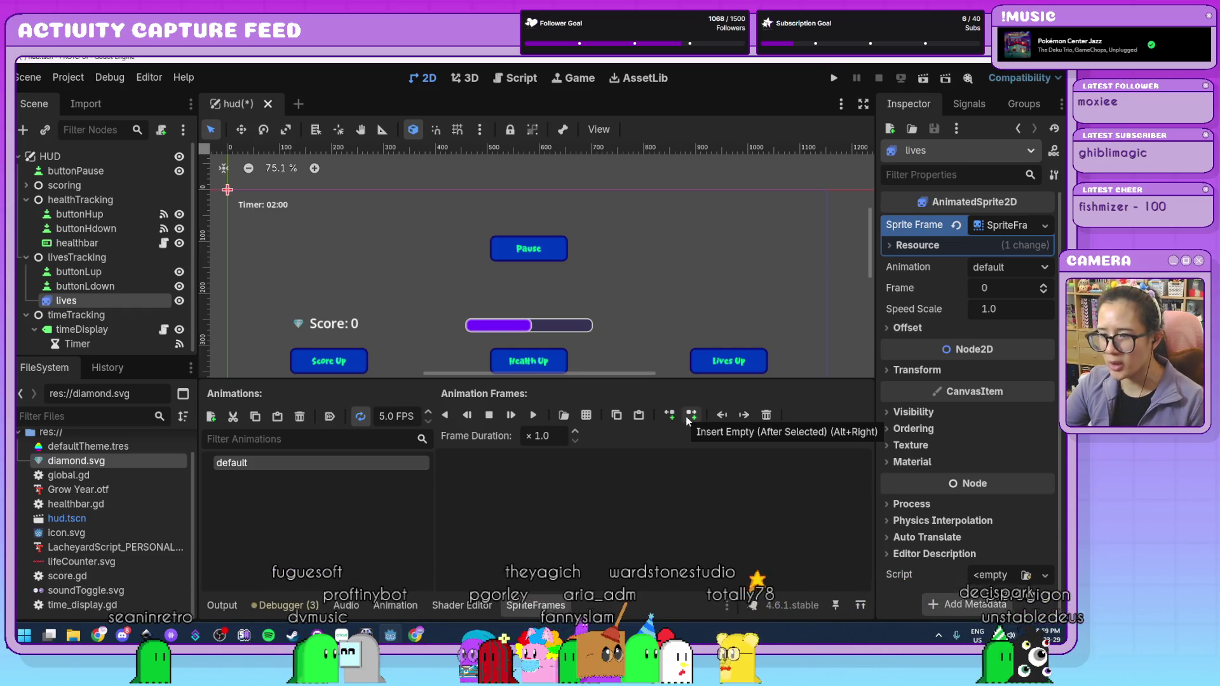
pyautogui.click(691, 416)
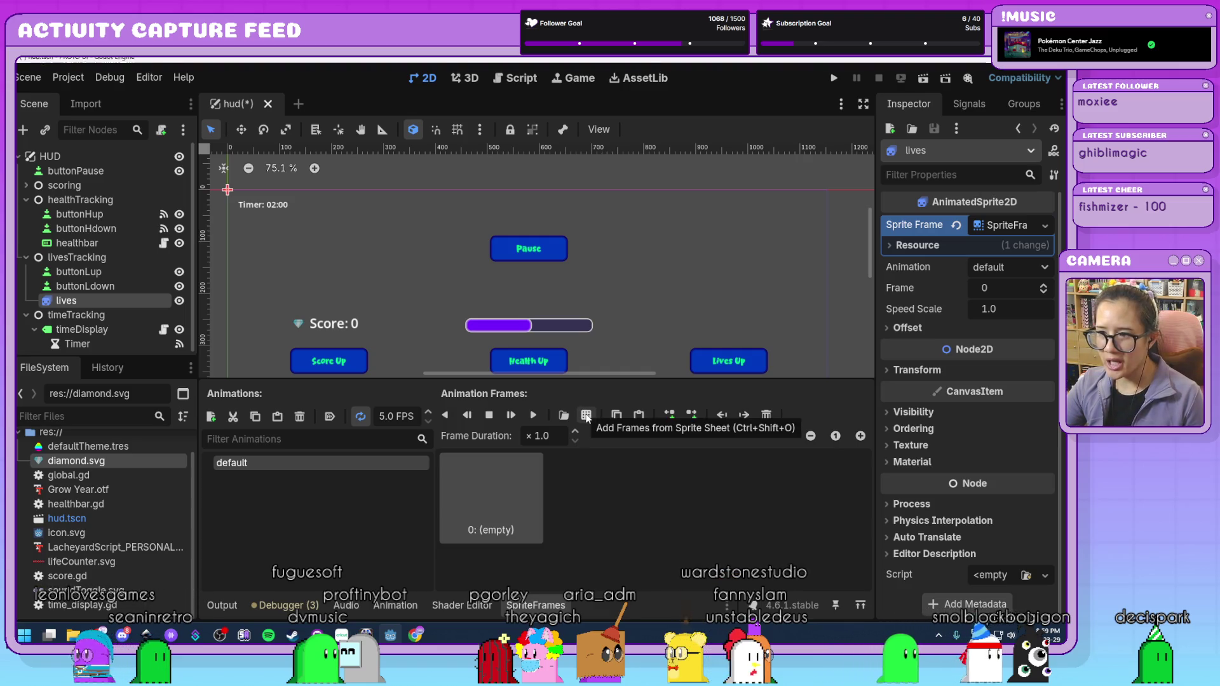
pyautogui.click(585, 416)
# - Slice lifeCounter.svg with Vertical 1 and Size 25, adding the first heart as frame 1
pyautogui.click(525, 192)
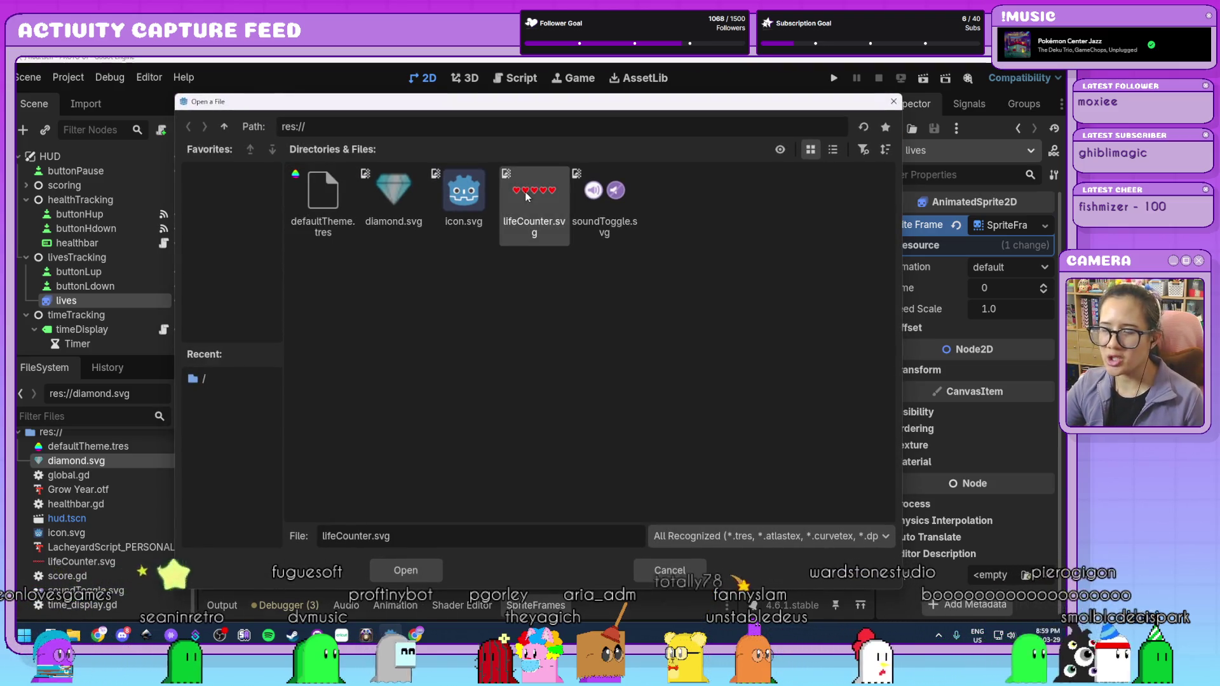
pyautogui.doubleClick(528, 208)
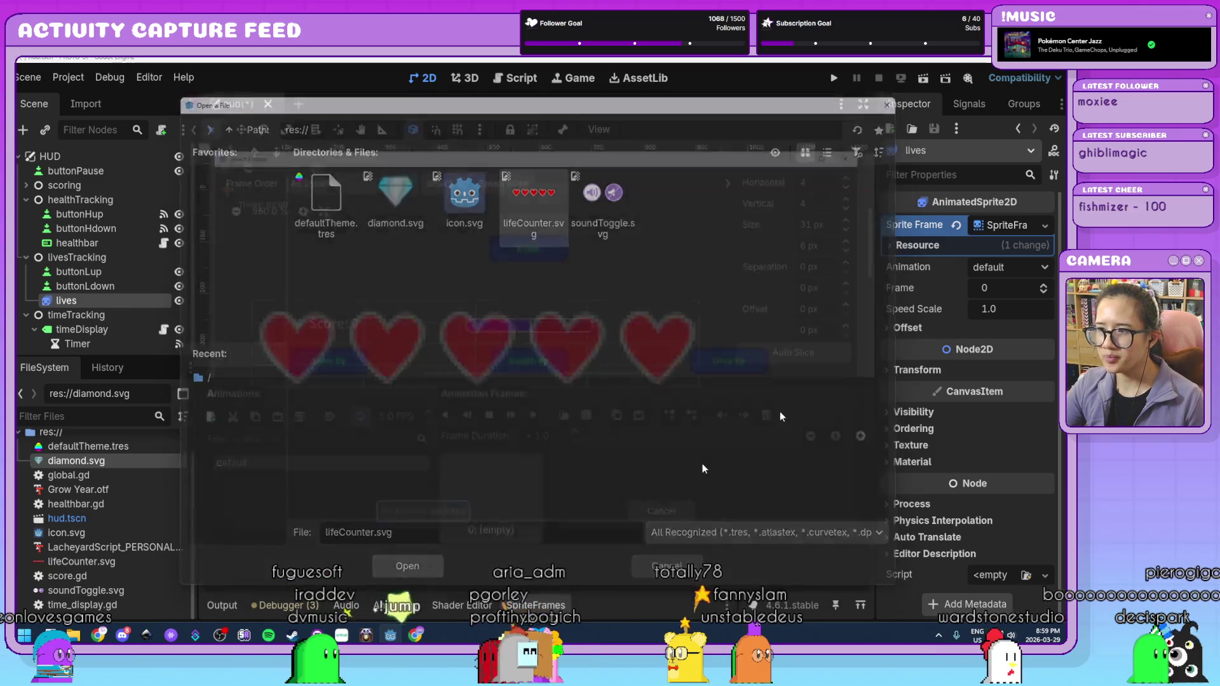
pyautogui.doubleClick(826, 194)
pyautogui.write('1')
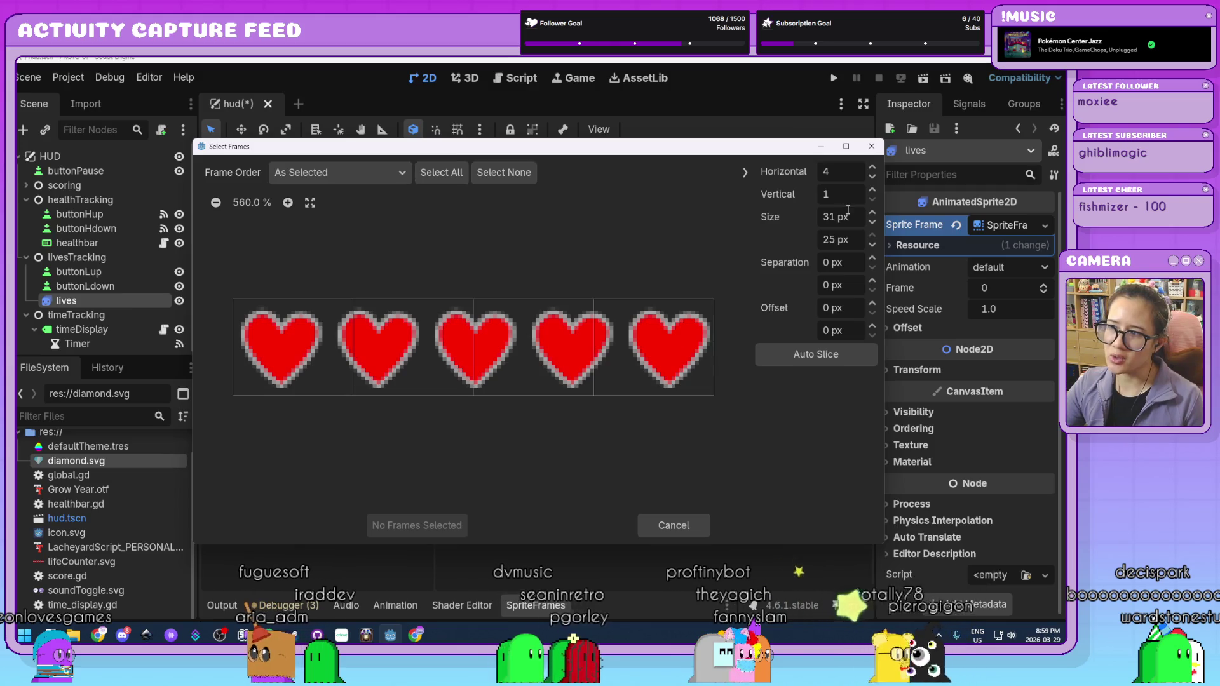
pyautogui.doubleClick(854, 221)
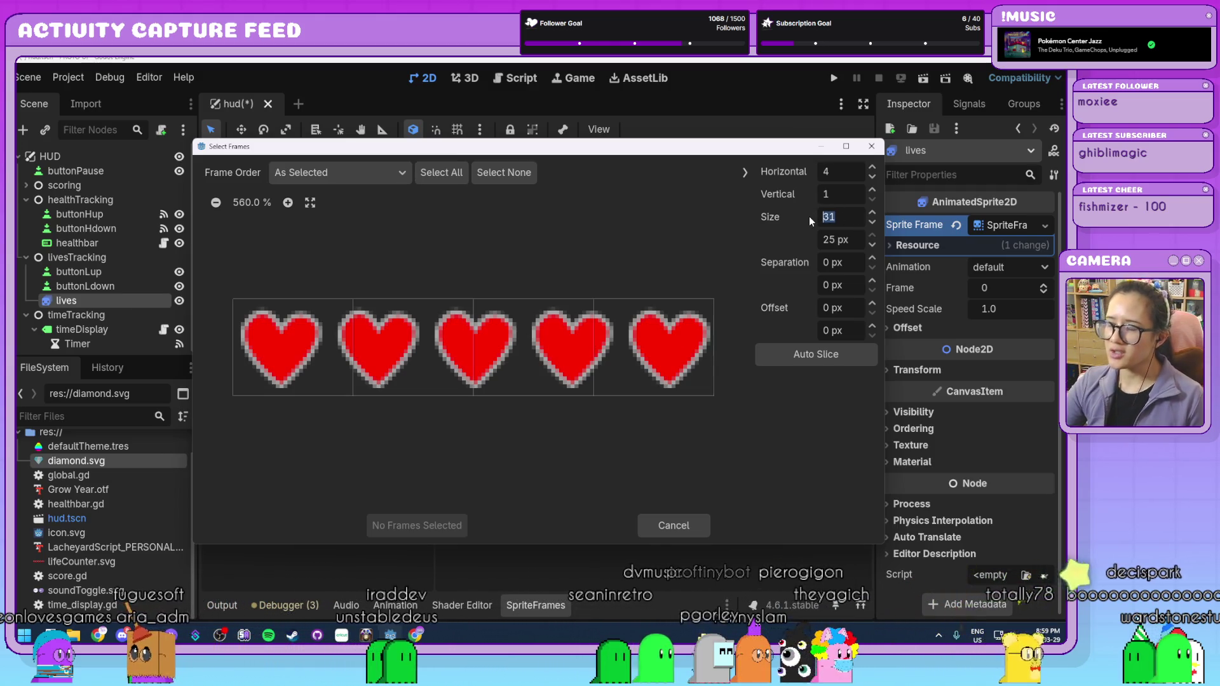
pyautogui.write('25')
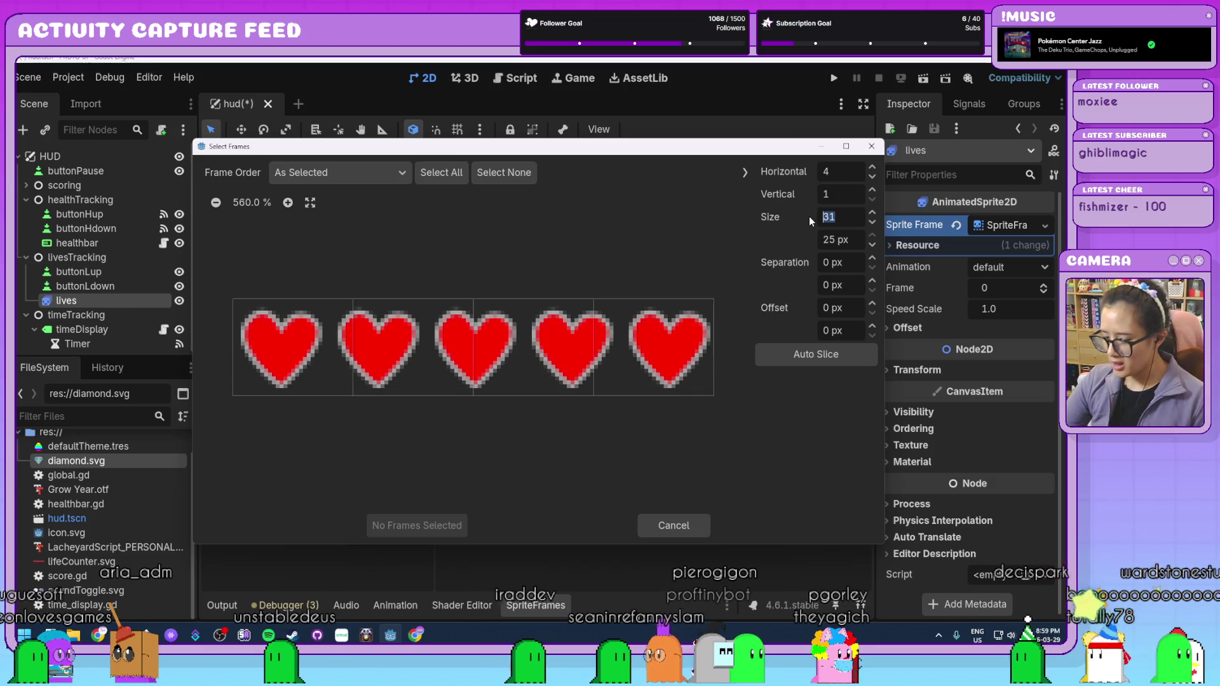
pyautogui.press('Return')
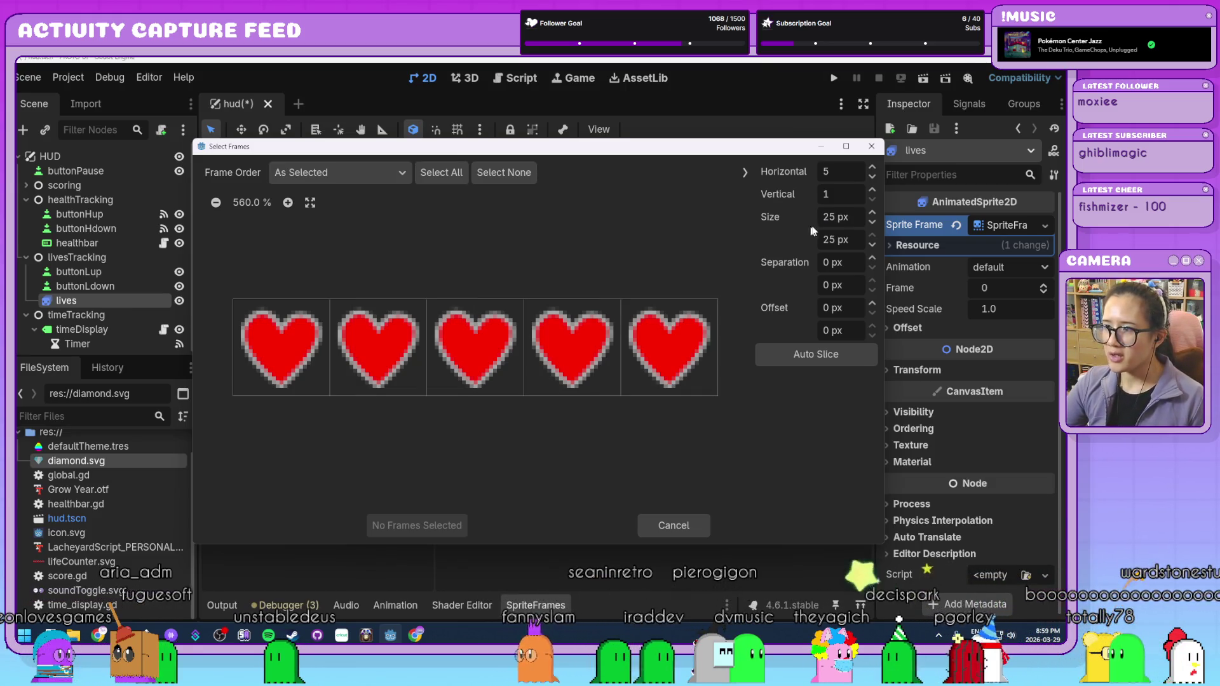
pyautogui.click(300, 362)
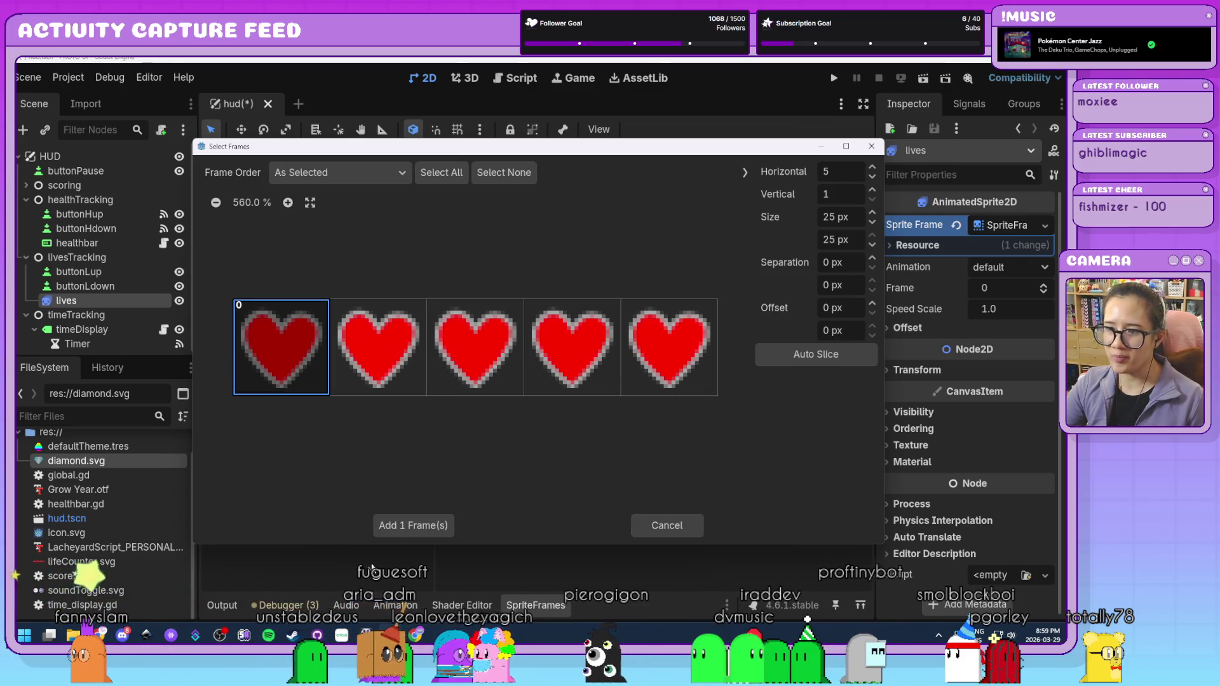
pyautogui.click(411, 532)
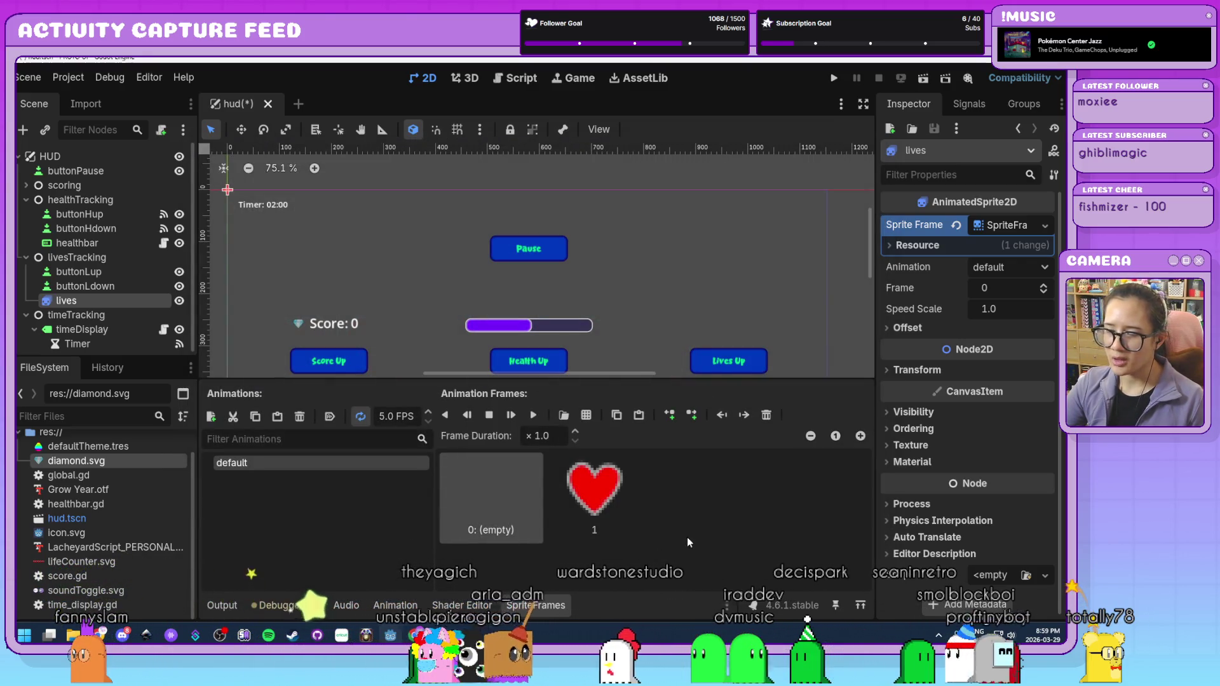
pyautogui.click(586, 414)
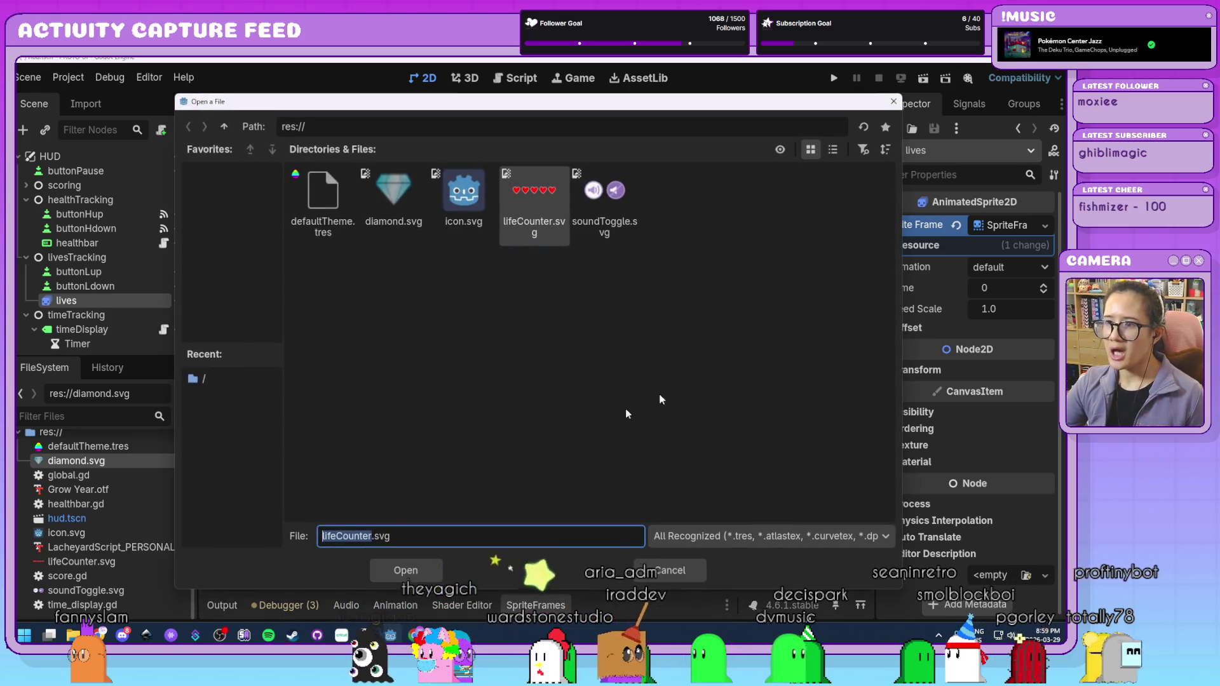
# - Add two-heart (50 px) and three-heart (75 px) slices of lifeCounter.svg as frames
pyautogui.doubleClick(535, 191)
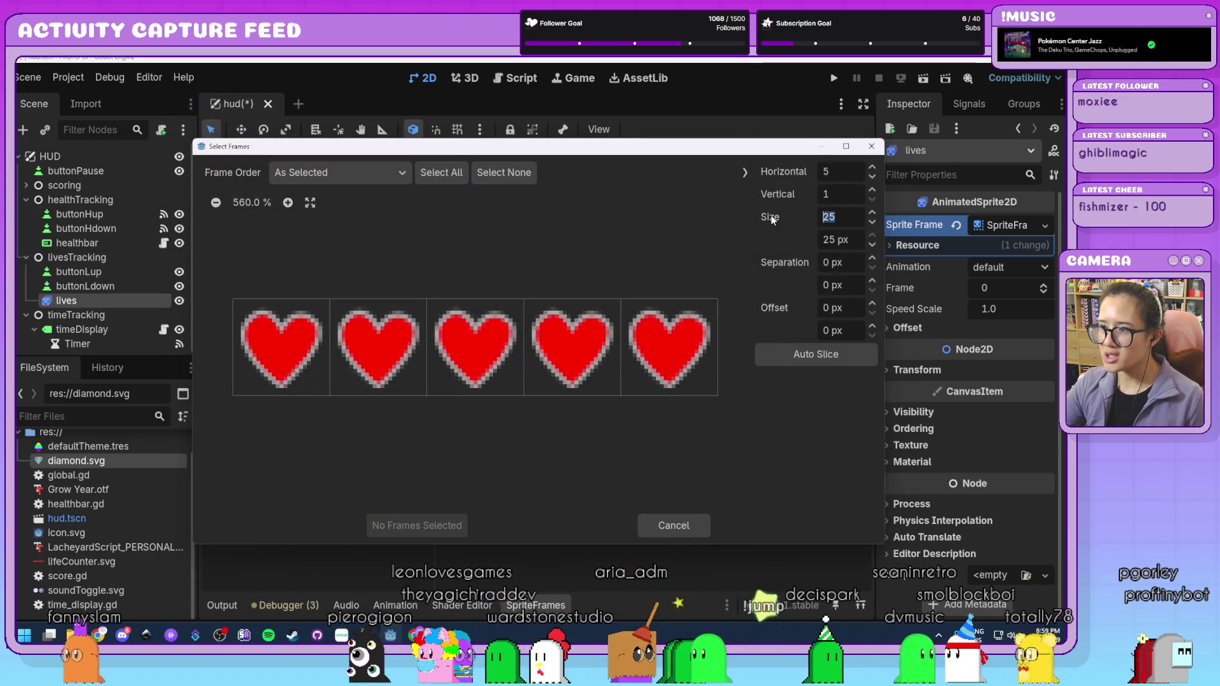
pyautogui.write('50')
pyautogui.press('Return')
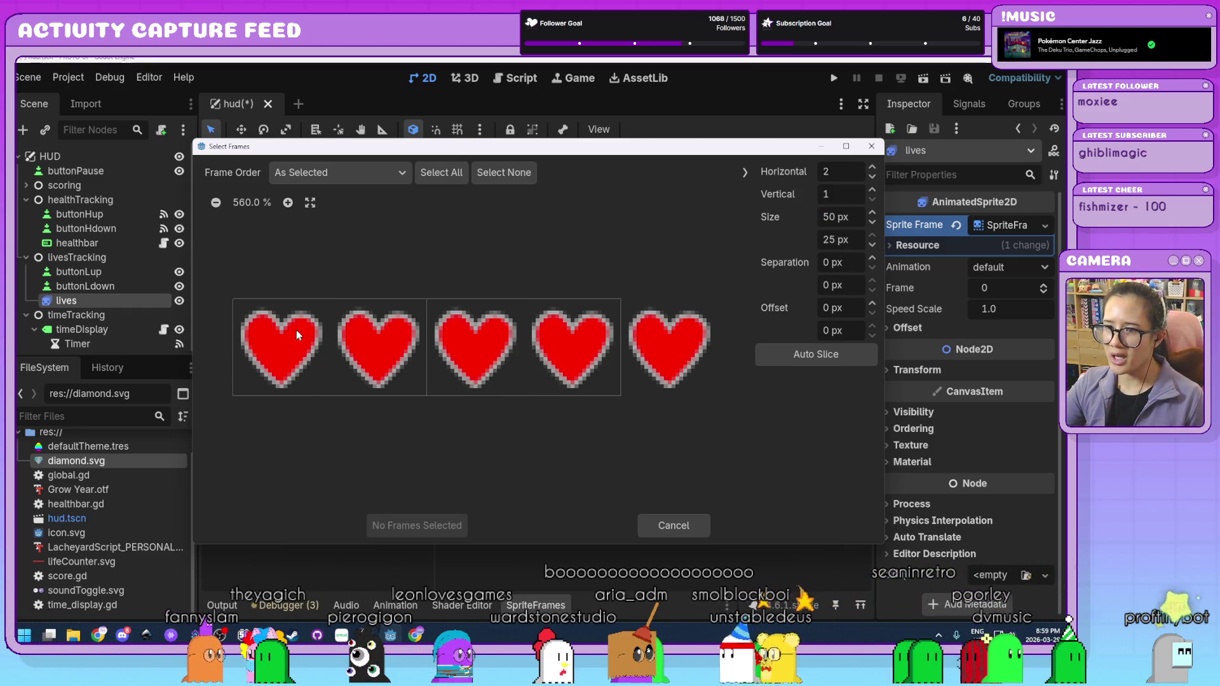
pyautogui.click(375, 361)
pyautogui.click(438, 522)
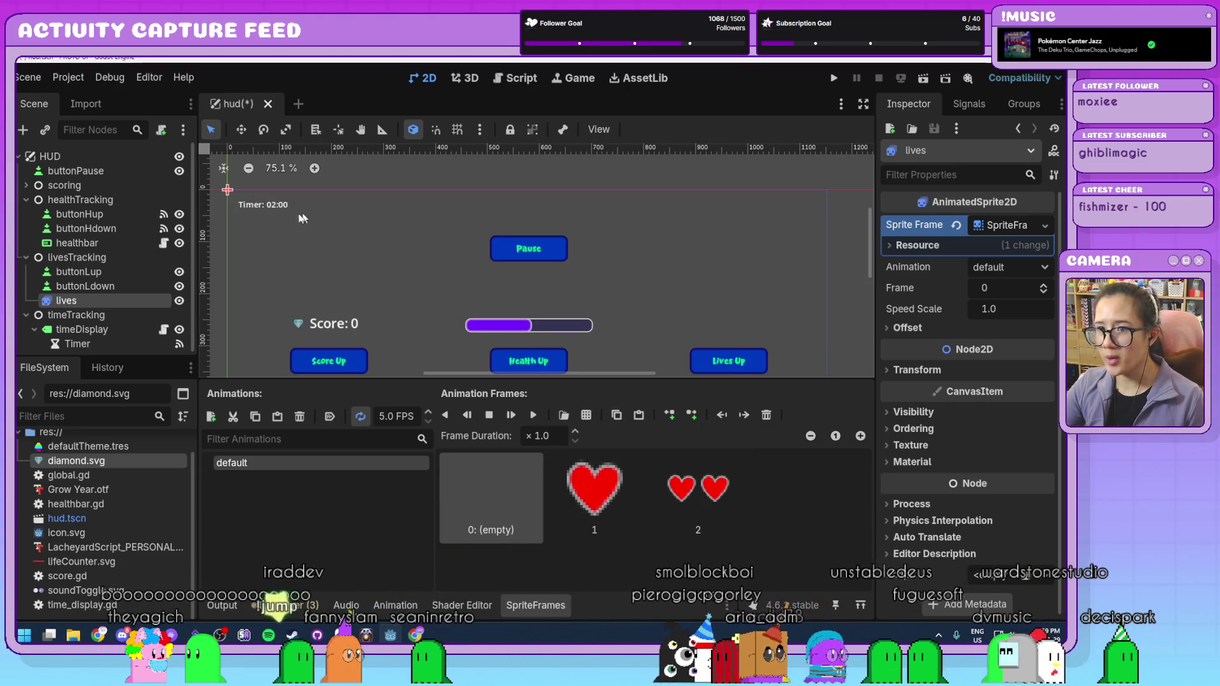
pyautogui.click(586, 416)
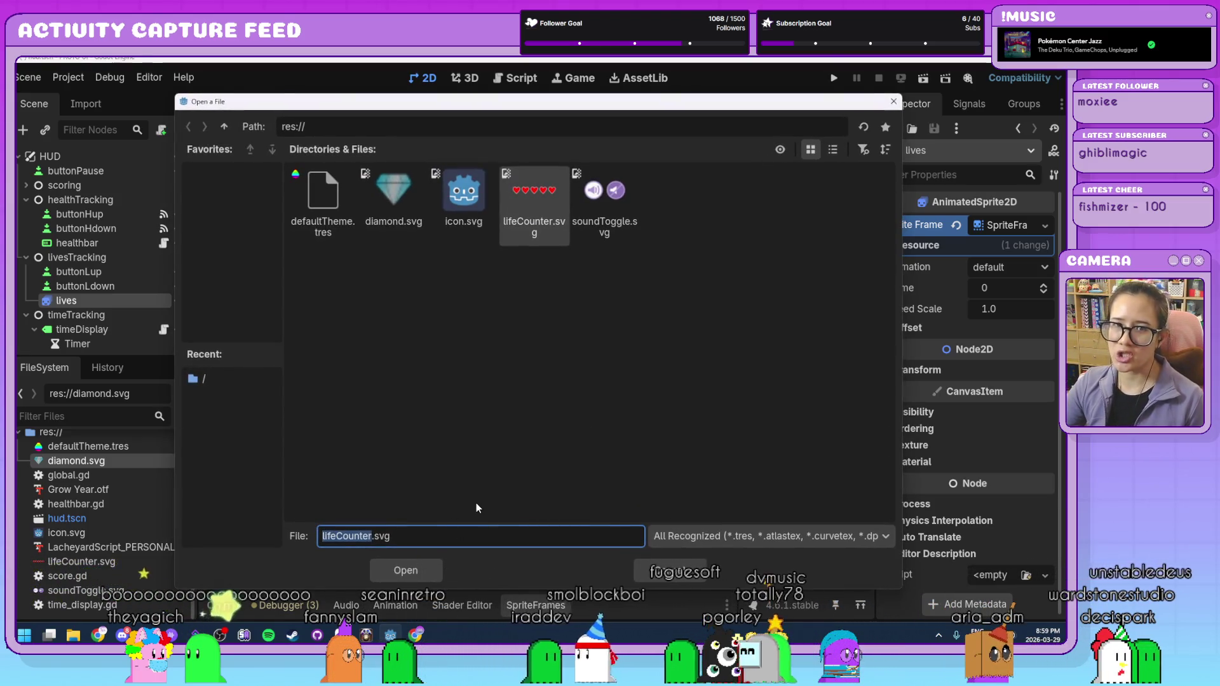
pyautogui.click(407, 570)
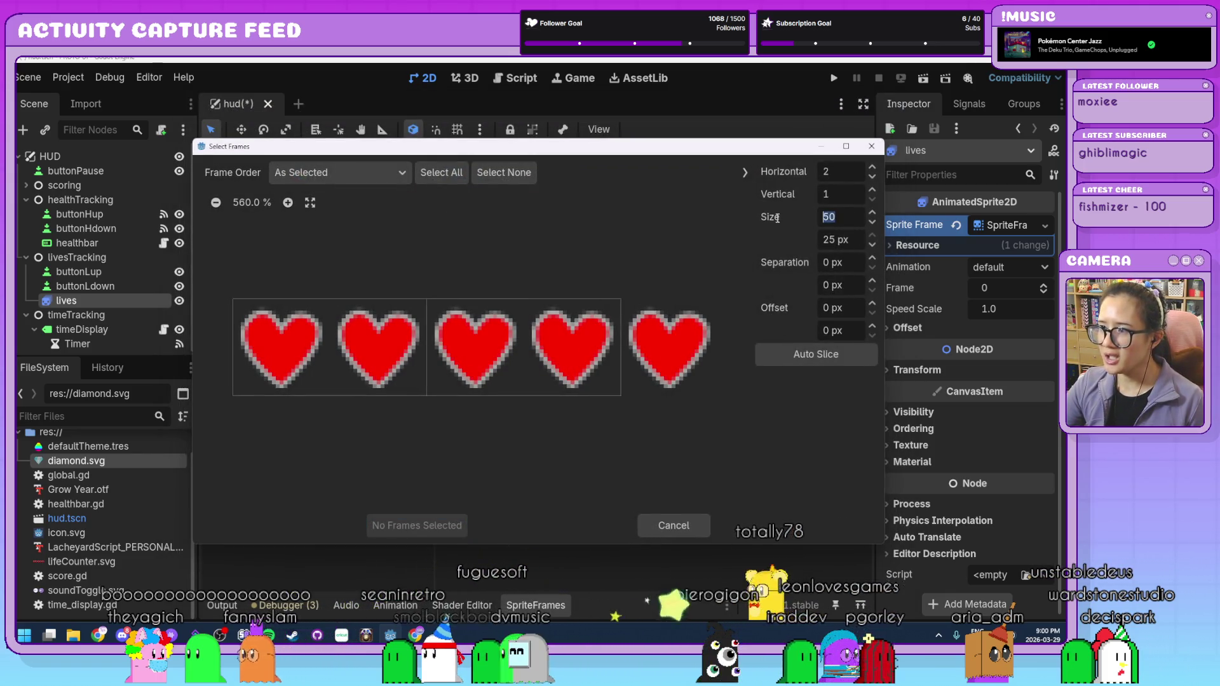
pyautogui.write('75')
pyautogui.press('Return')
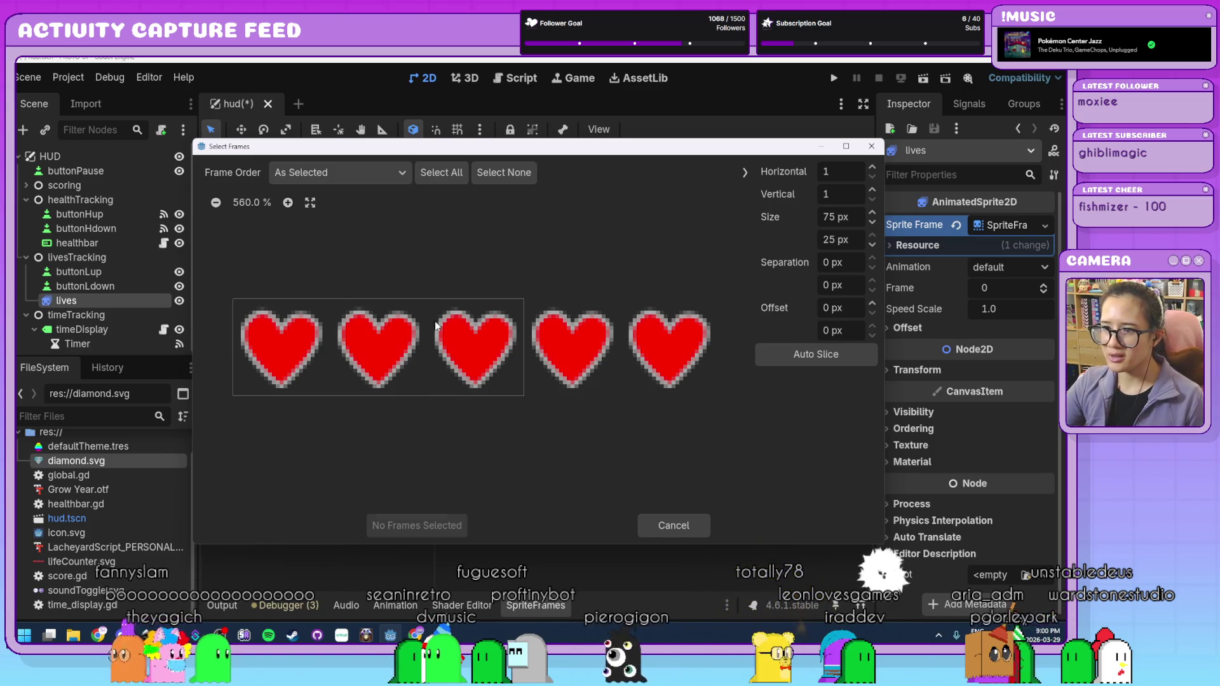
pyautogui.click(436, 325)
pyautogui.click(404, 527)
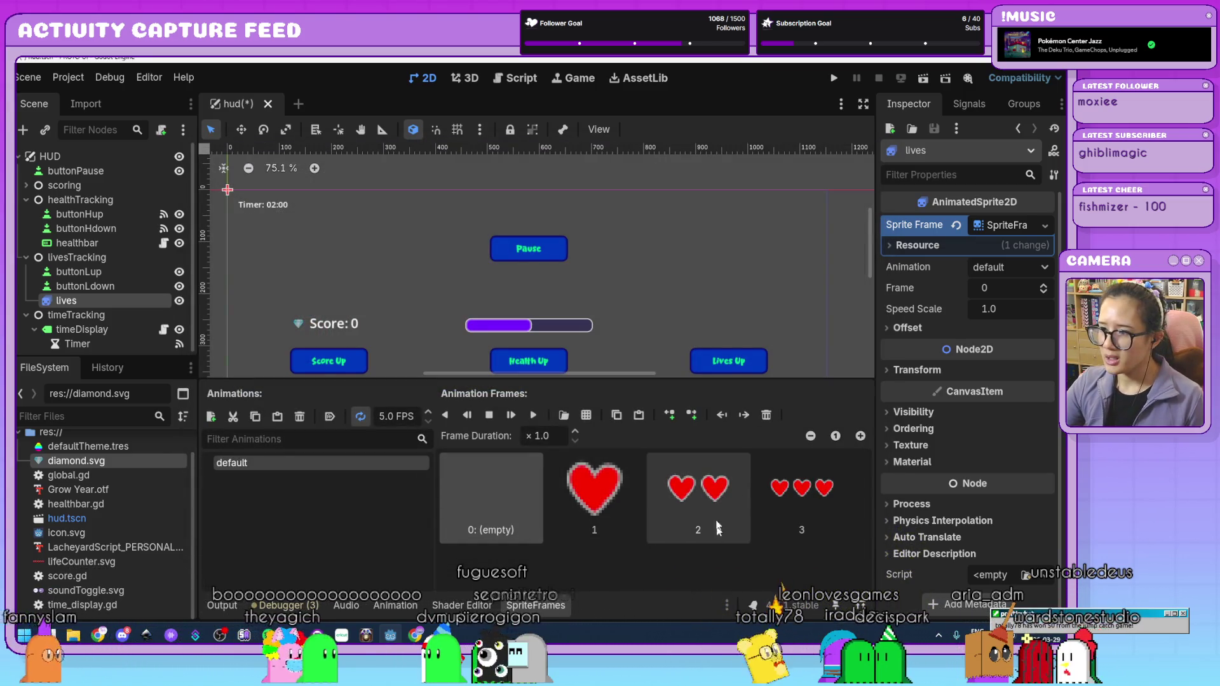
# - Add four-heart (100 px) and five-heart (125 px) slices of lifeCounter.svg as frames
pyautogui.click(587, 415)
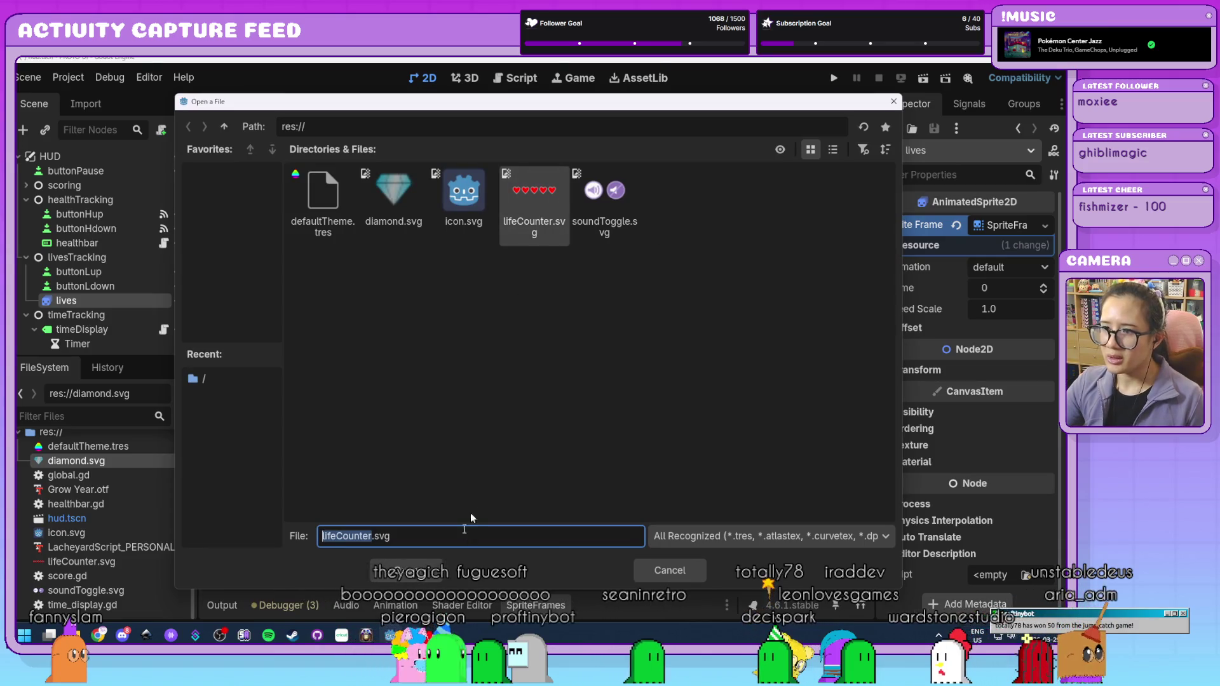
pyautogui.click(427, 572)
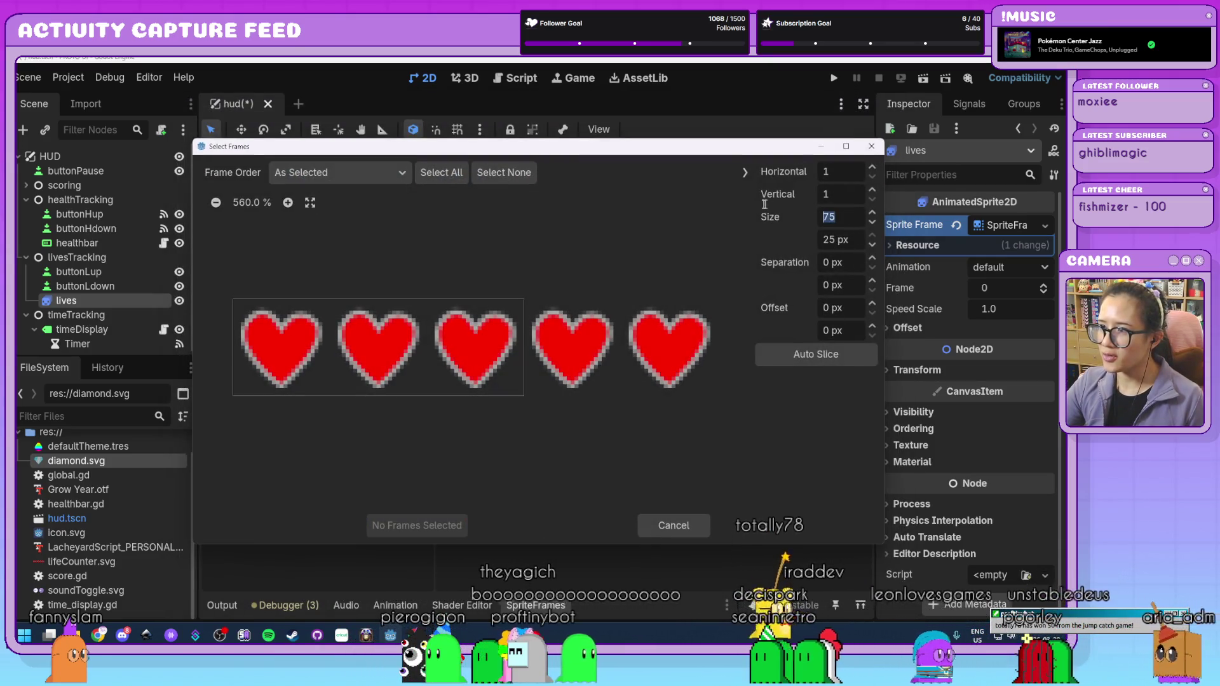
pyautogui.write('100')
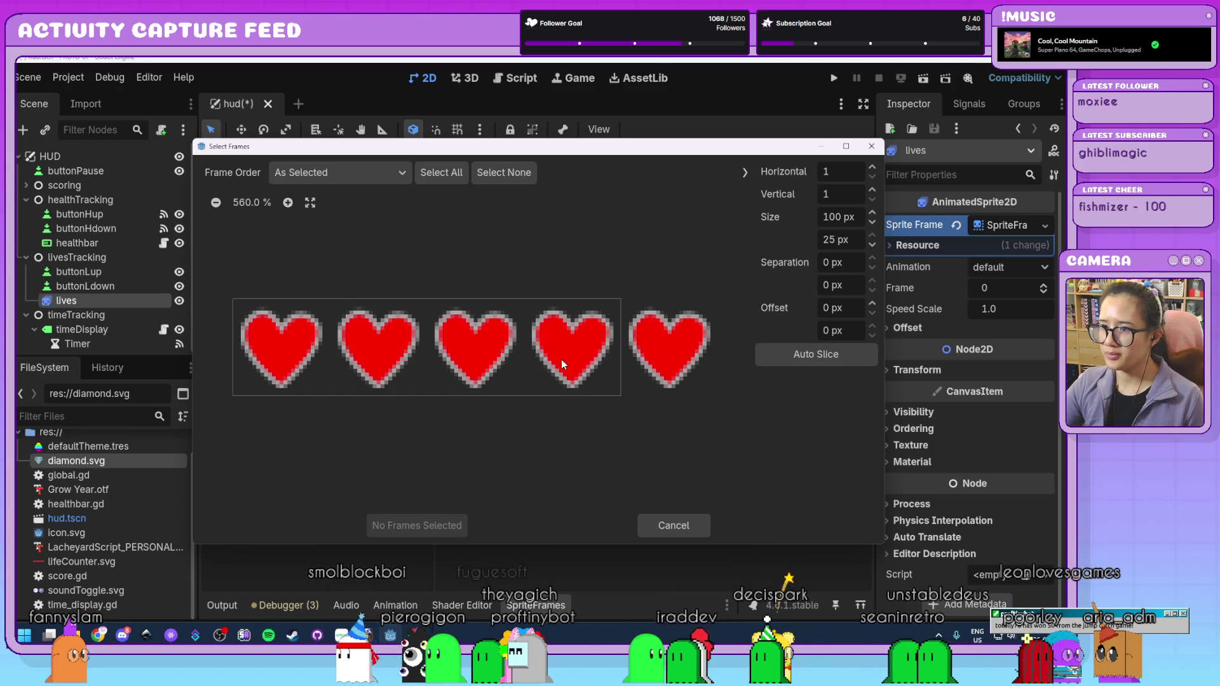
pyautogui.click(562, 363)
pyautogui.click(422, 525)
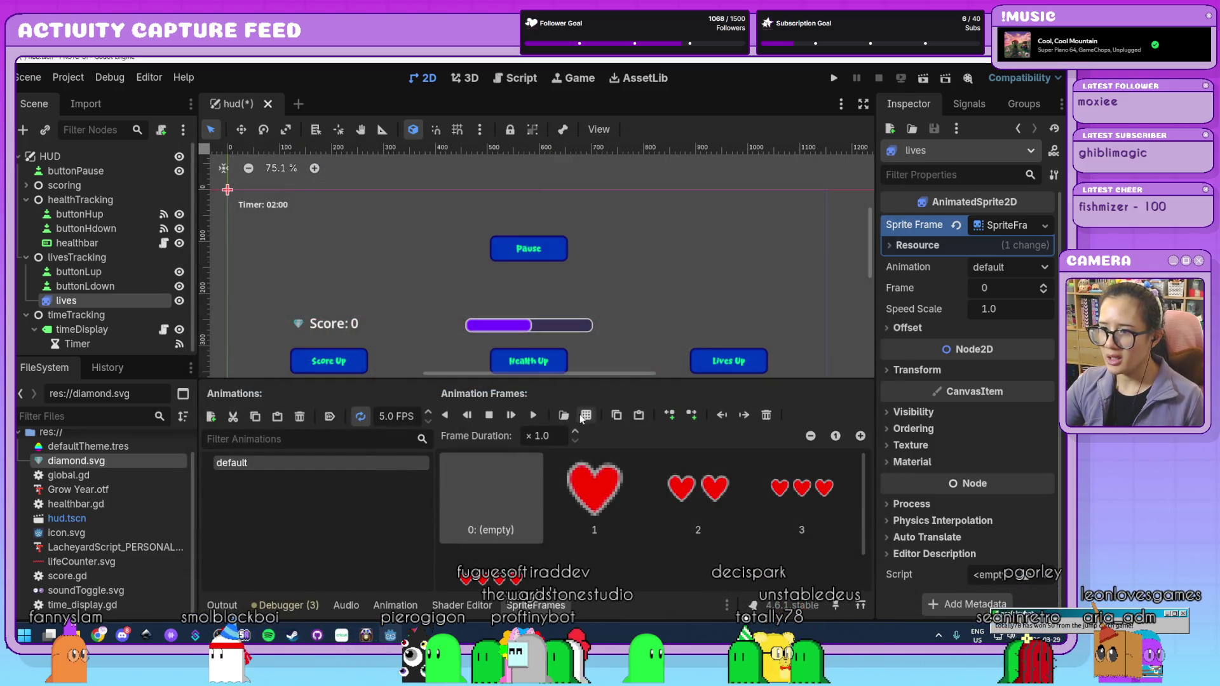
pyautogui.click(585, 415)
pyautogui.doubleClick(533, 200)
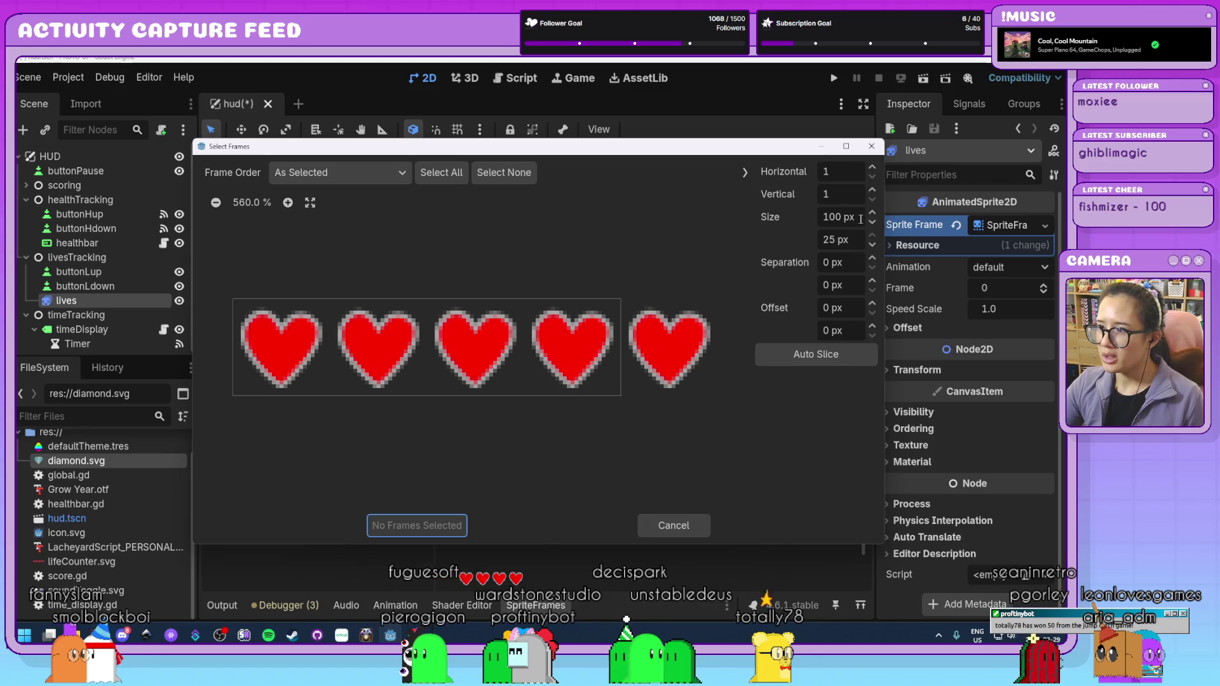
pyautogui.click(838, 216)
pyautogui.write('125')
pyautogui.press('Return')
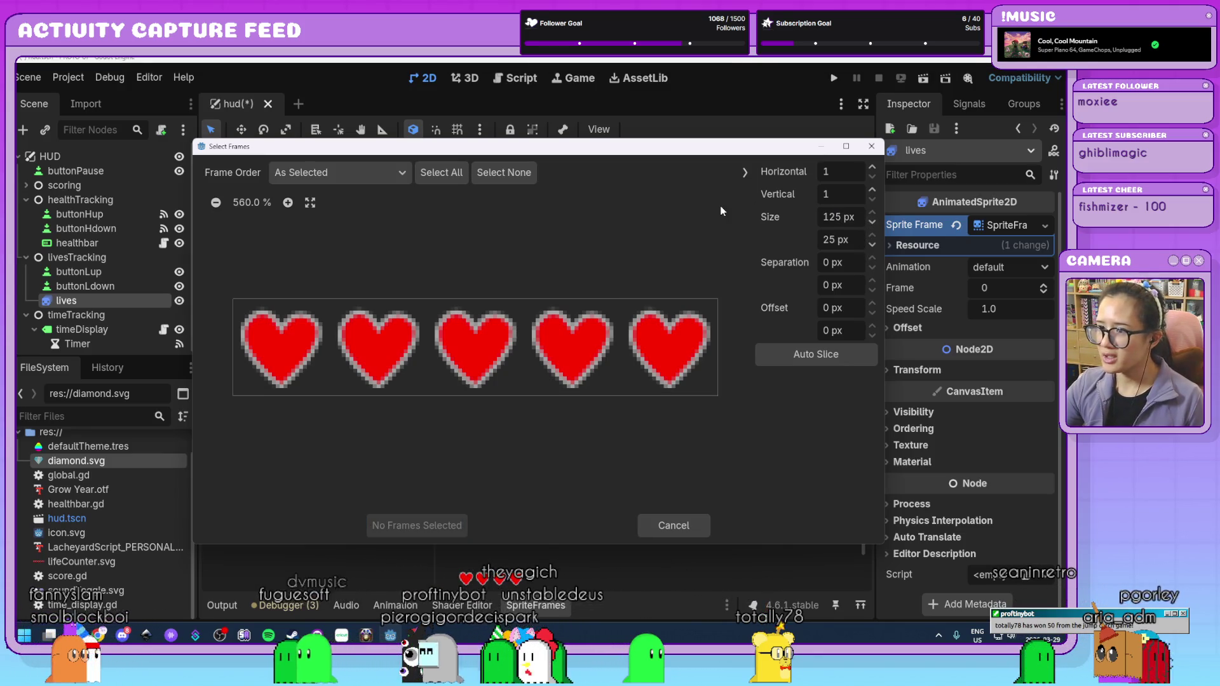
pyautogui.click(593, 389)
pyautogui.click(430, 526)
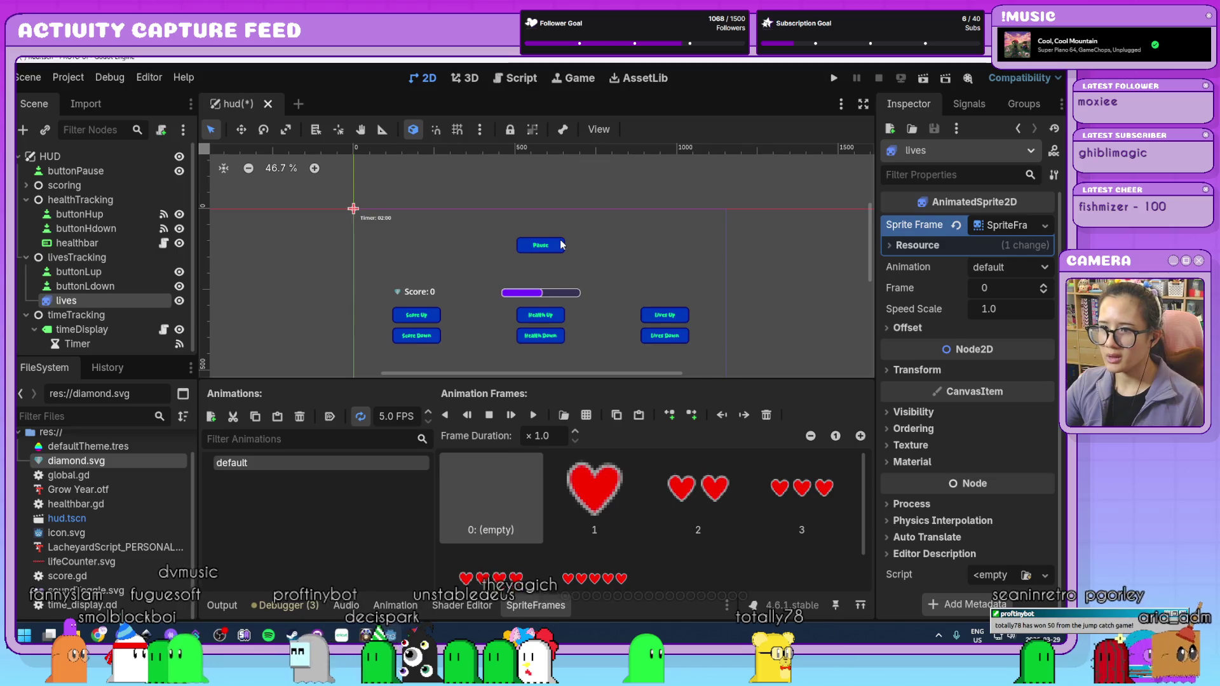
# - Step the lives sprite's Frame property up to 5 so it shows five hearts
pyautogui.scroll(5, 391, 212)
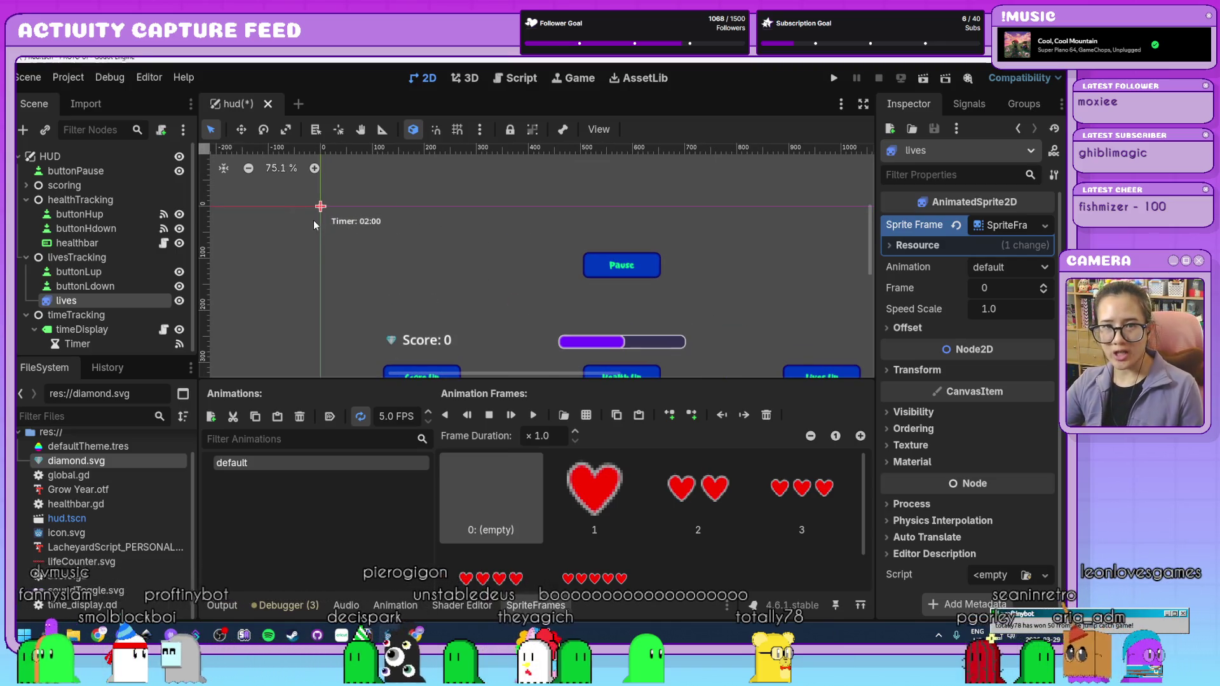
pyautogui.click(1043, 285)
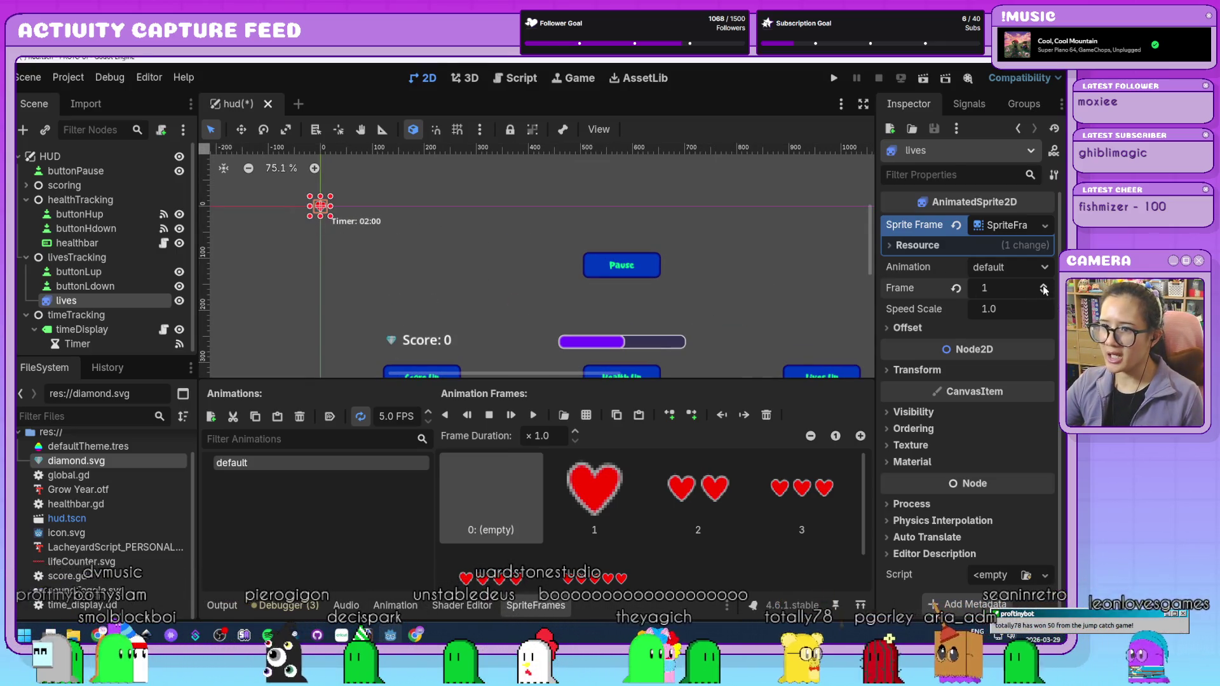
pyautogui.click(1043, 287)
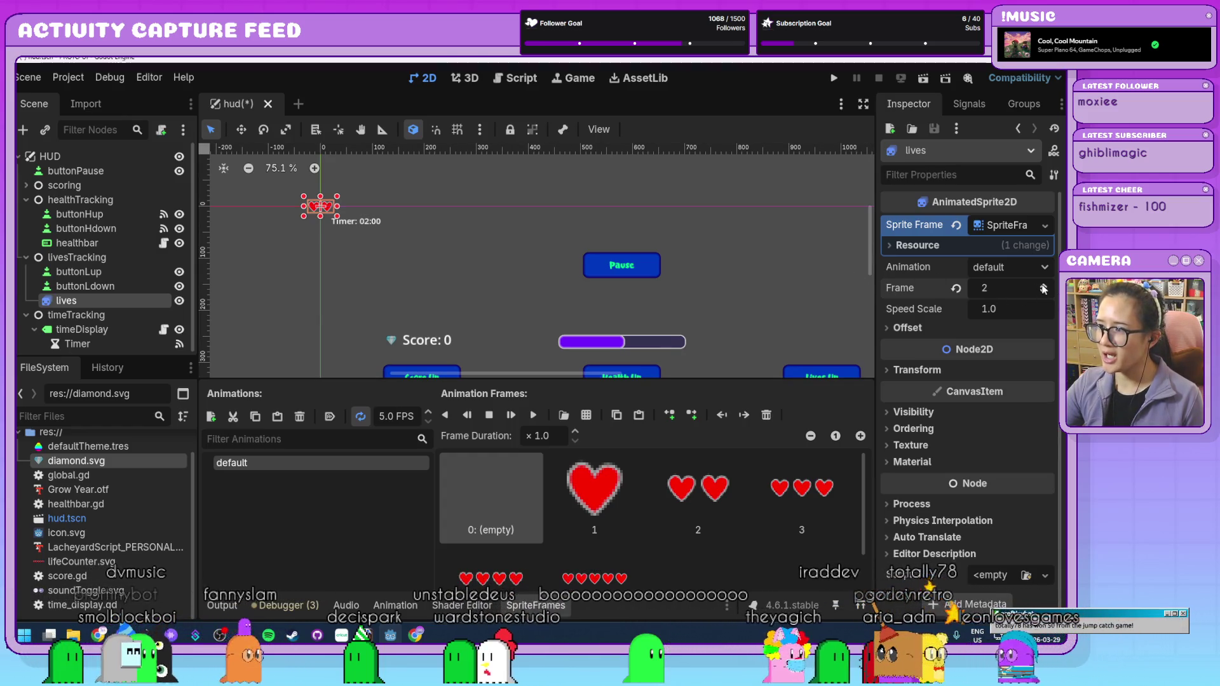
pyautogui.click(1043, 287)
pyautogui.click(1043, 286)
pyautogui.click(1043, 287)
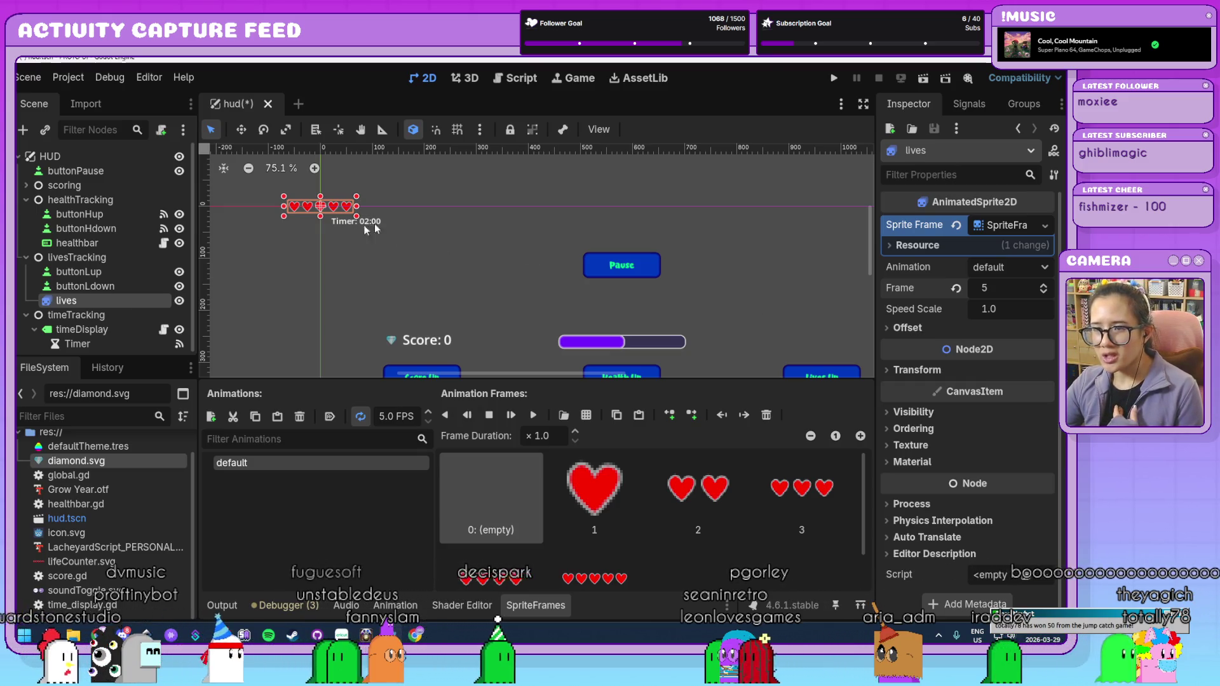
pyautogui.click(907, 328)
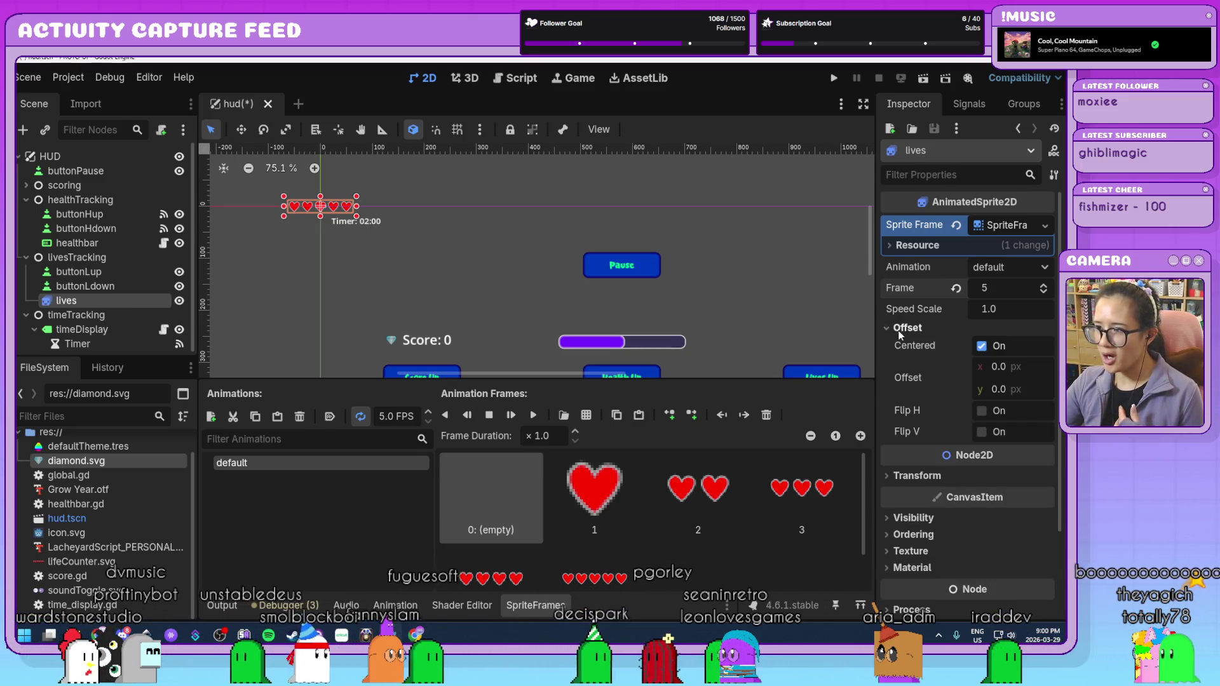
# - Turn off Offset > Centered and drag the hearts above the Lives Up button
pyautogui.click(981, 346)
pyautogui.scroll(-1, 550, 247)
pyautogui.moveTo(550, 246); pyautogui.dragTo(439, 204)
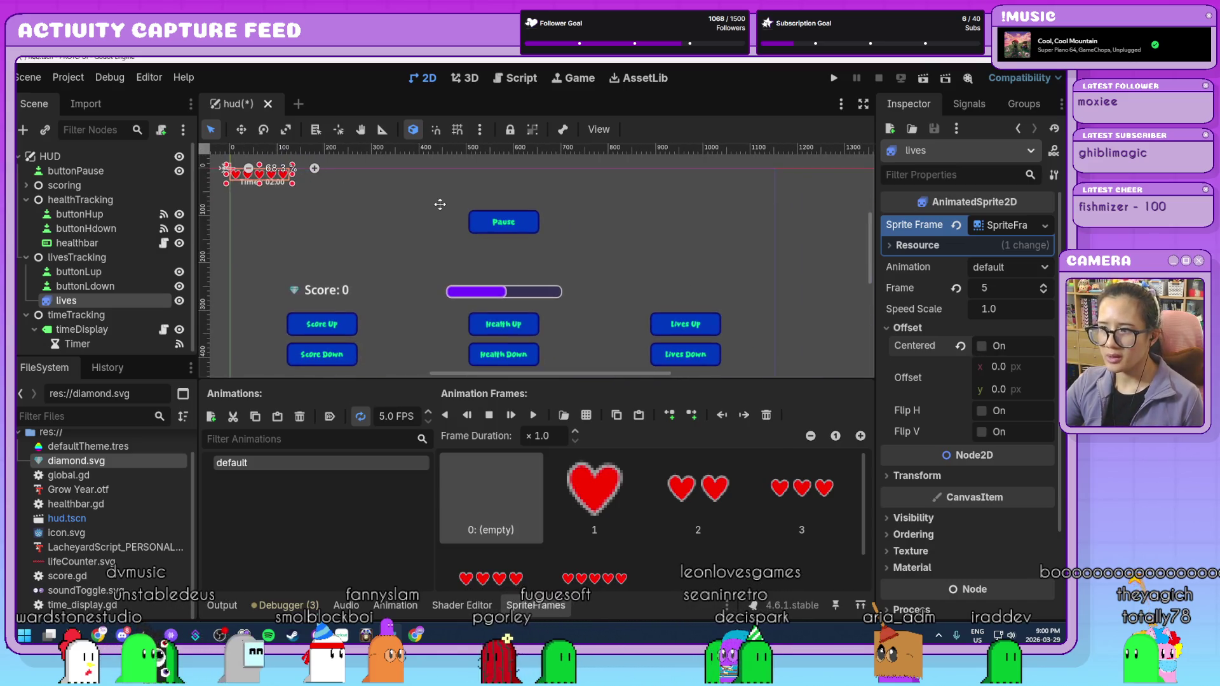
pyautogui.scroll(-1, 284, 182)
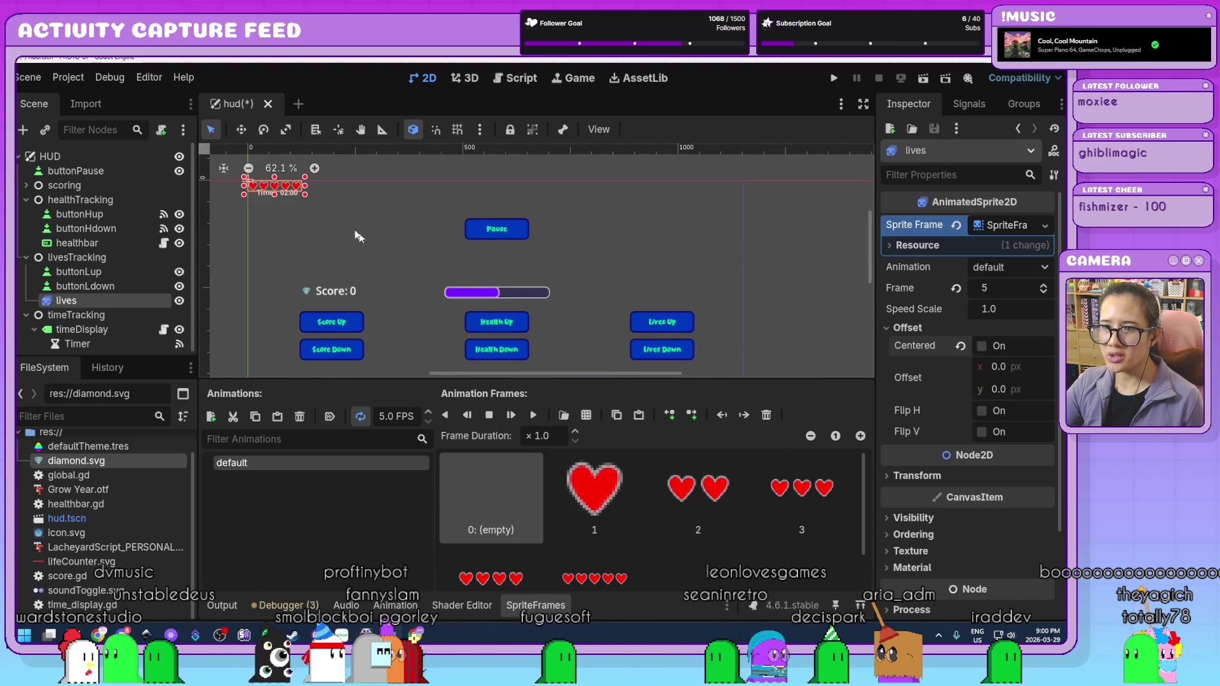
pyautogui.moveTo(284, 181)
pyautogui.mouseDown()
pyautogui.moveTo(463, 252)
pyautogui.moveTo(676, 294)
pyautogui.mouseUp()
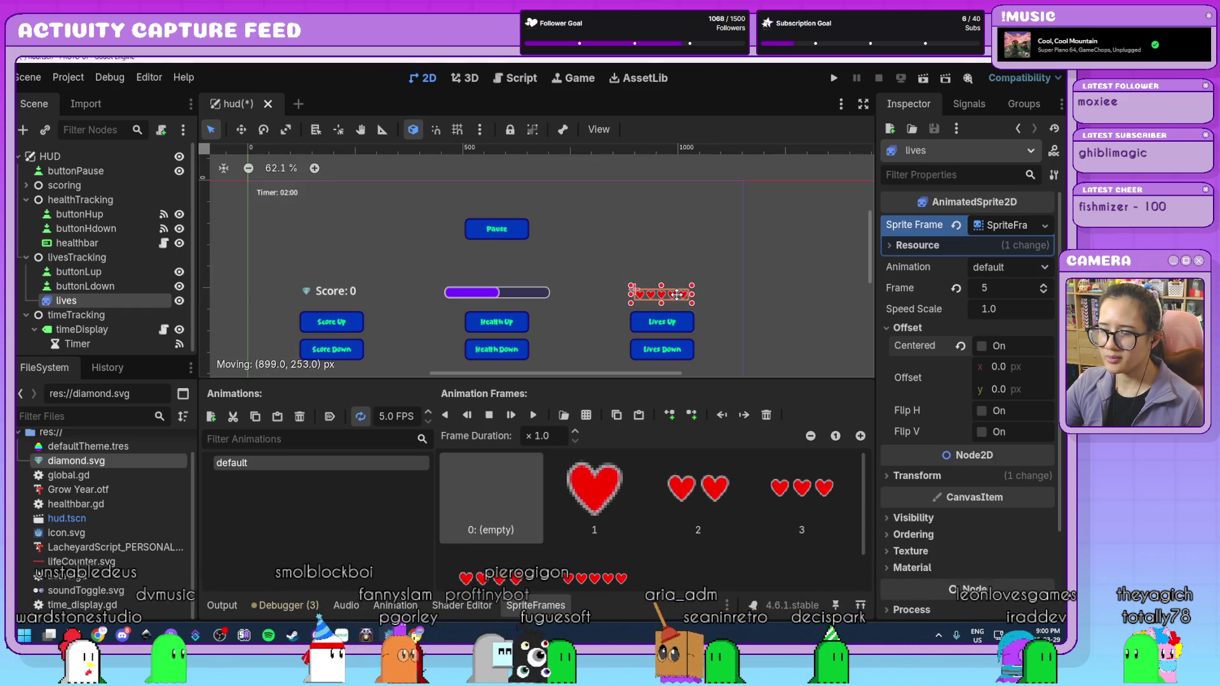
# - Nudge the hearts slightly upward and enlarge the animation frames panel
pyautogui.click(715, 295)
pyautogui.scroll(4, 676, 324)
pyautogui.scroll(4, 676, 323)
pyautogui.click(654, 264)
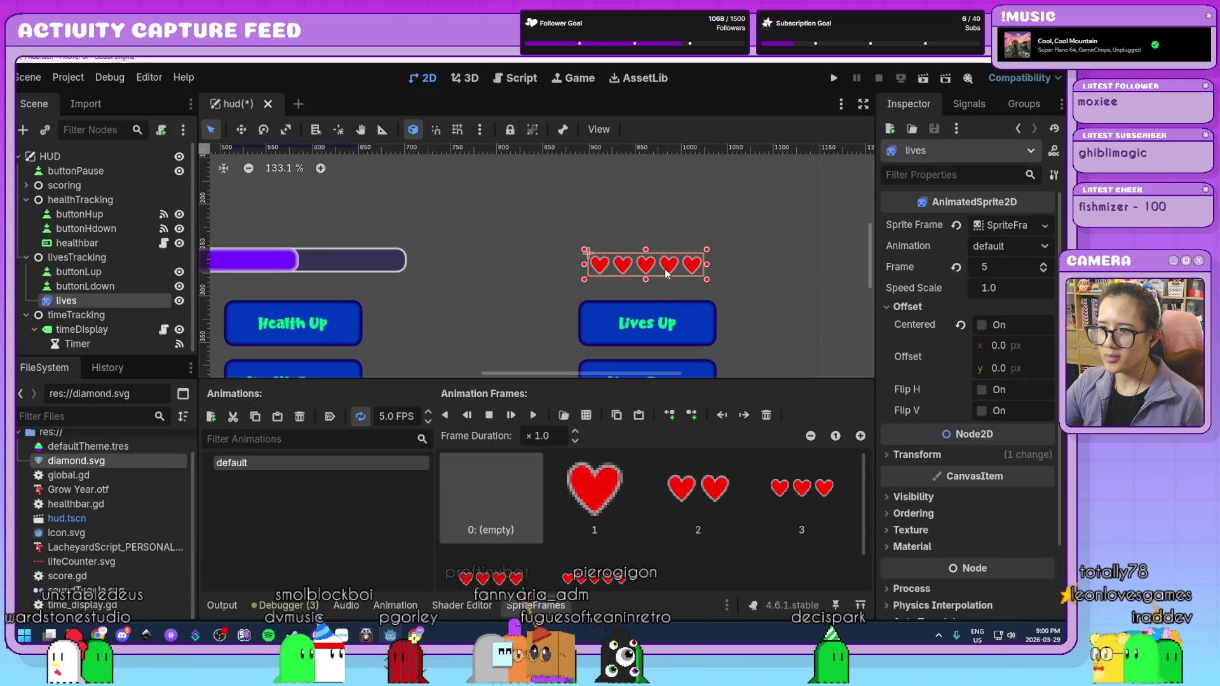
pyautogui.moveTo(644, 266); pyautogui.dragTo(644, 259)
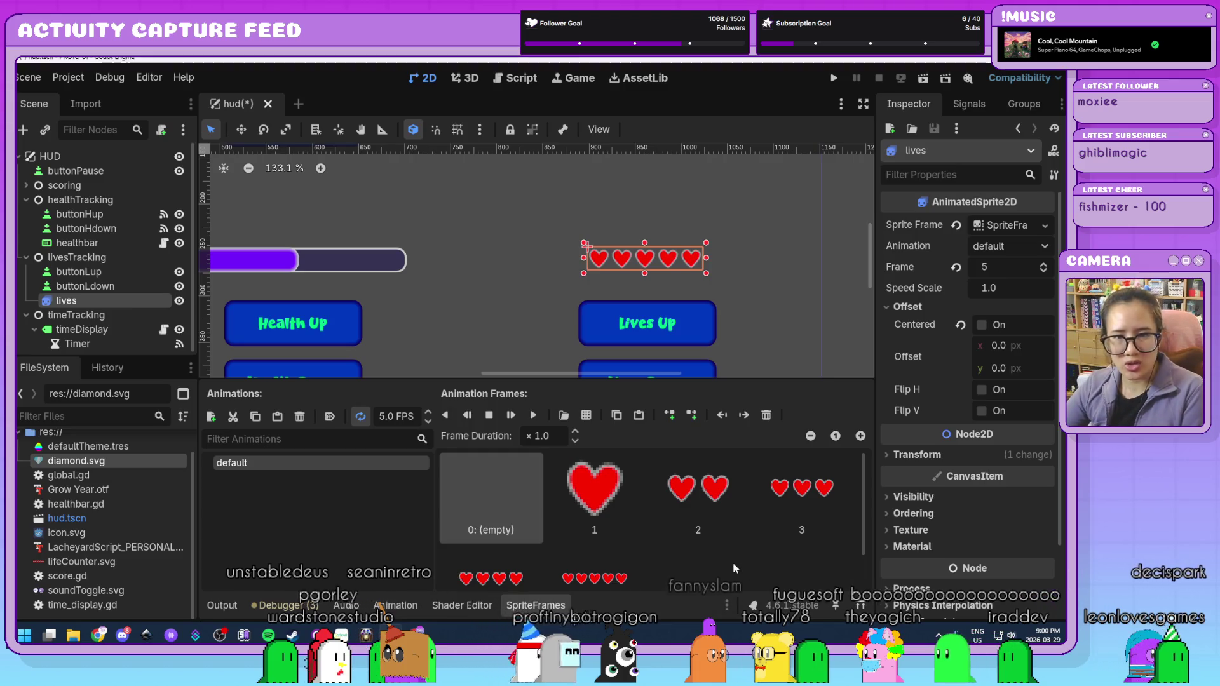
pyautogui.scroll(-1, 734, 568)
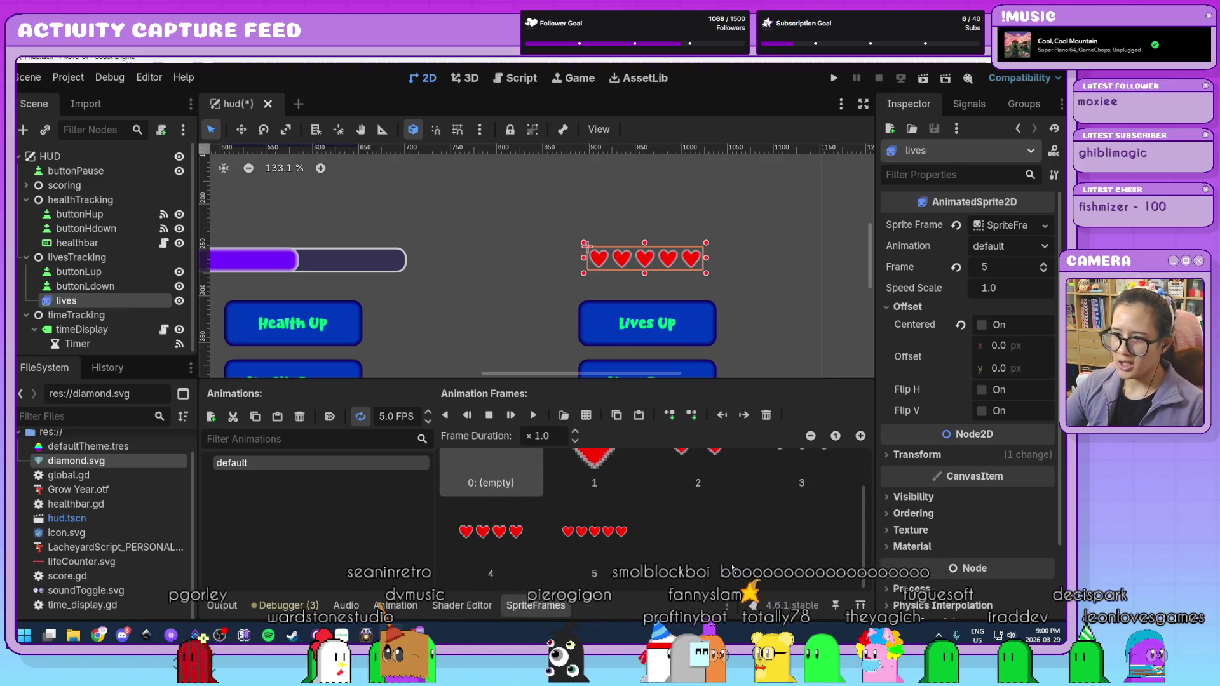
pyautogui.moveTo(541, 379); pyautogui.dragTo(541, 330)
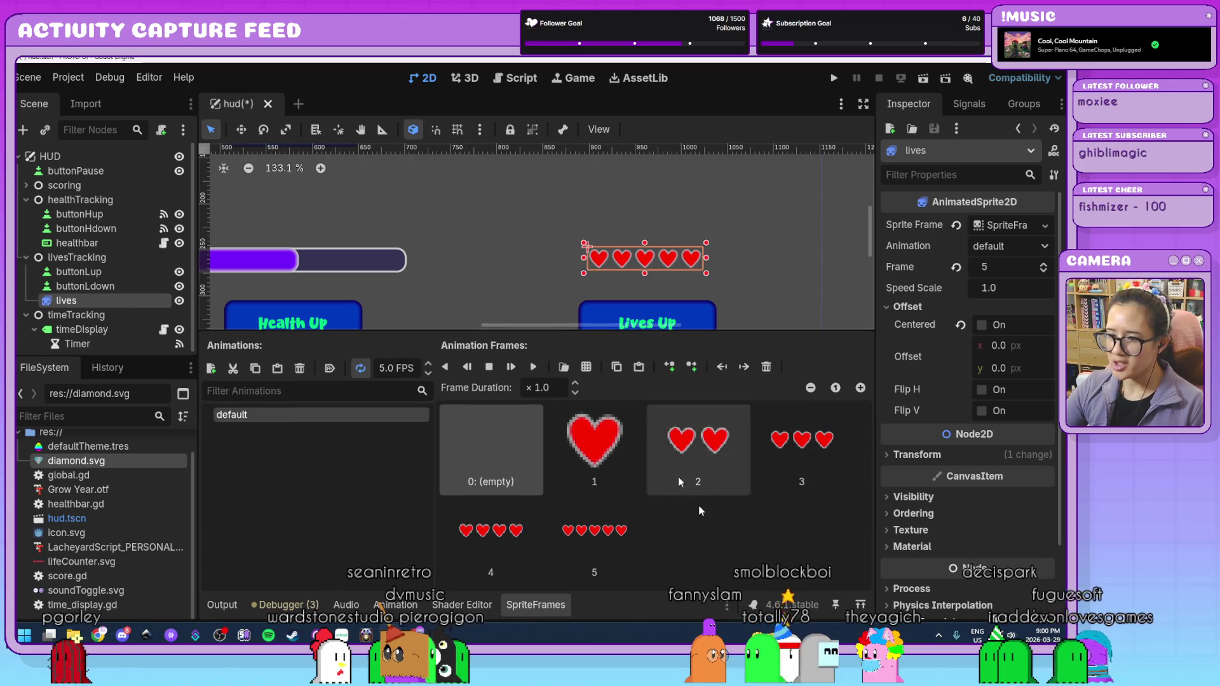
pyautogui.scroll(-7, 766, 230)
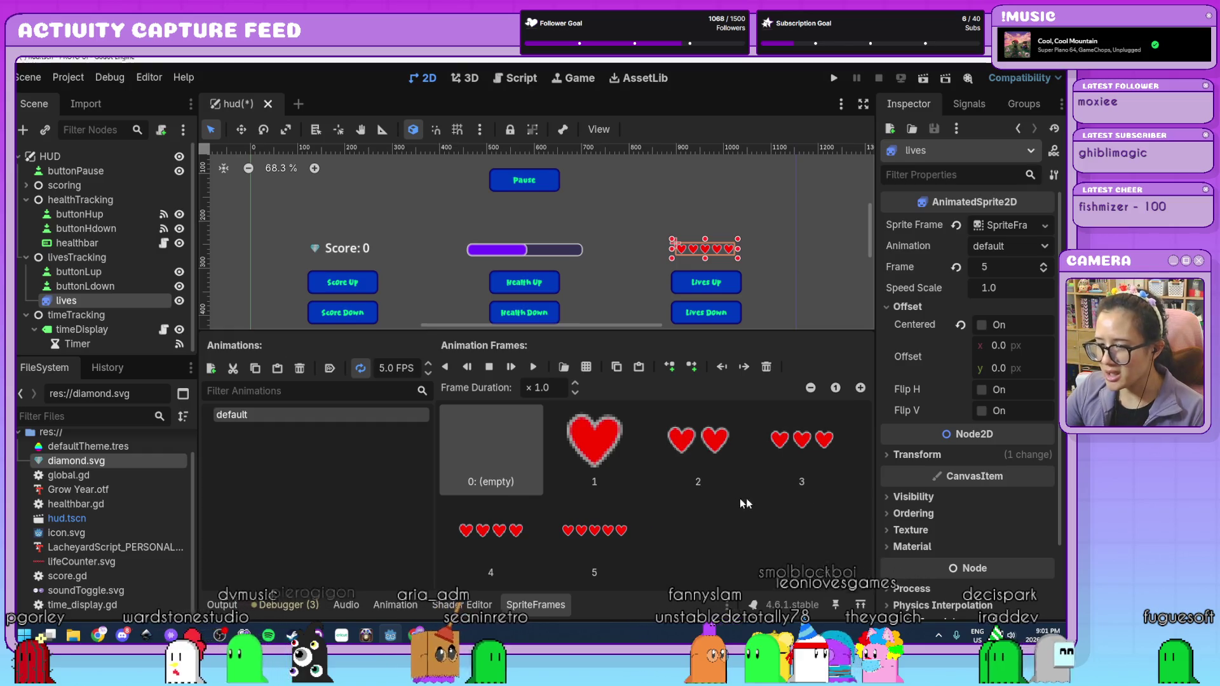
pyautogui.click(1044, 271)
pyautogui.click(1044, 272)
pyautogui.click(1044, 272)
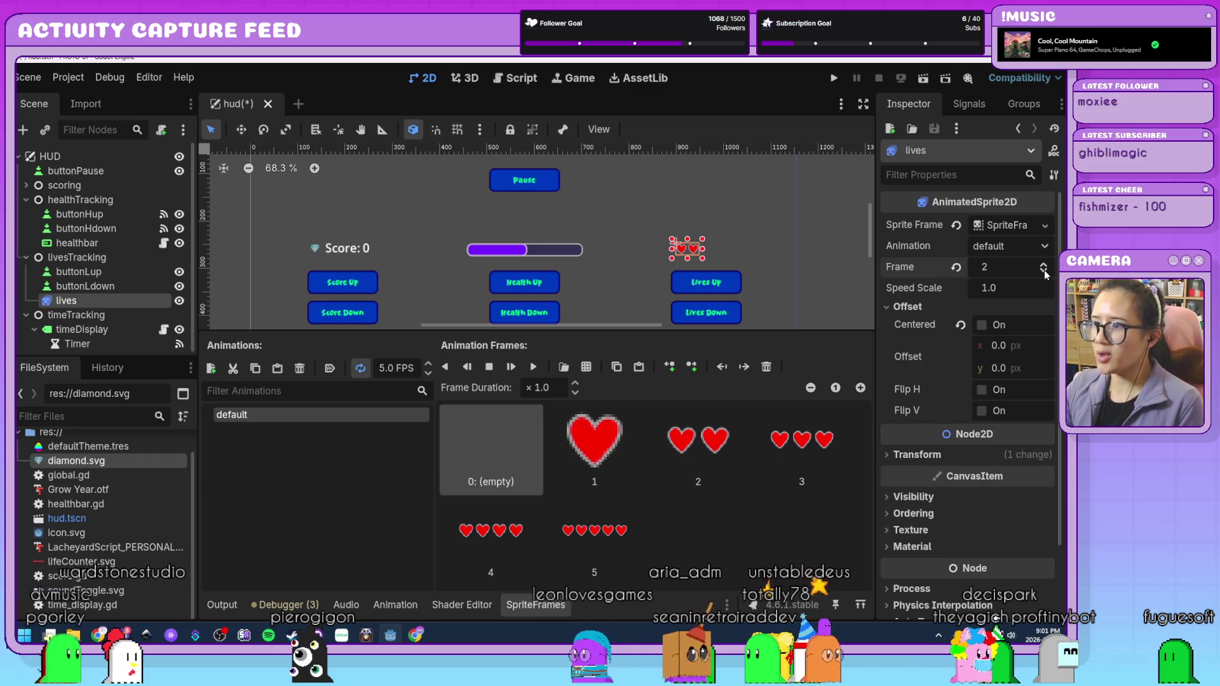
pyautogui.click(1044, 271)
pyautogui.click(1043, 265)
pyautogui.click(1043, 264)
pyautogui.click(1044, 265)
pyautogui.click(1043, 265)
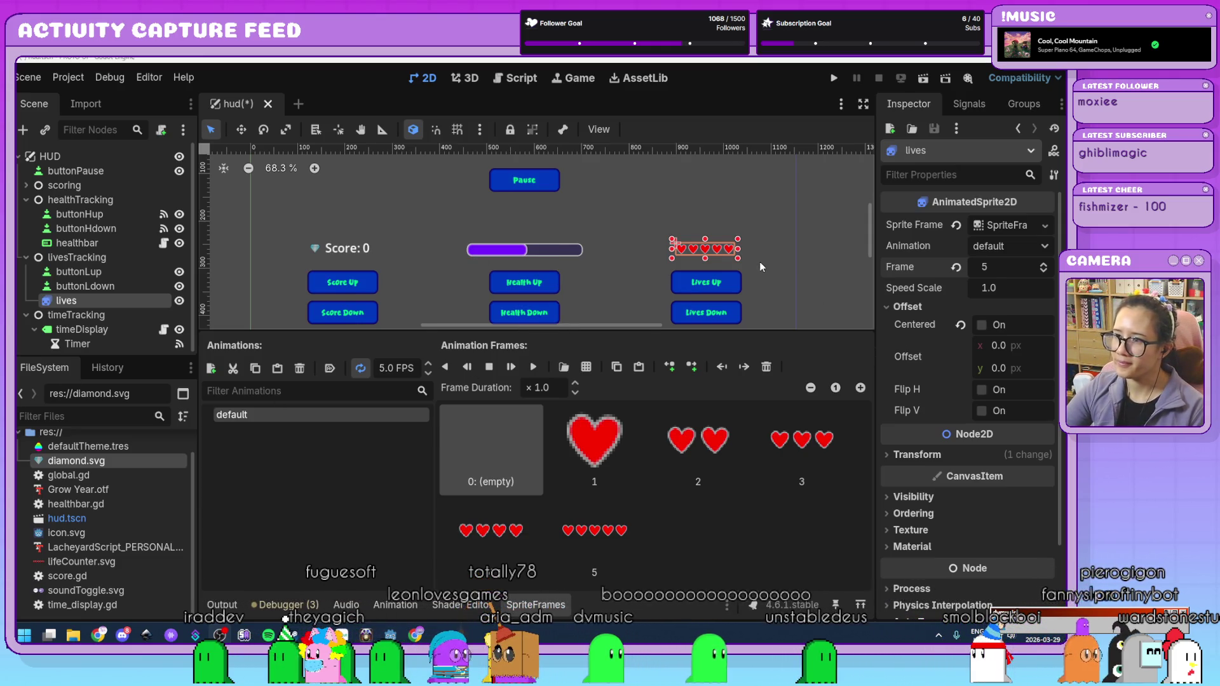
# - Zoom and pan the 2D view, enlarging it to reveal the Lives Down and other lower buttons
pyautogui.scroll(-2, 760, 261)
pyautogui.moveTo(760, 271); pyautogui.dragTo(734, 281)
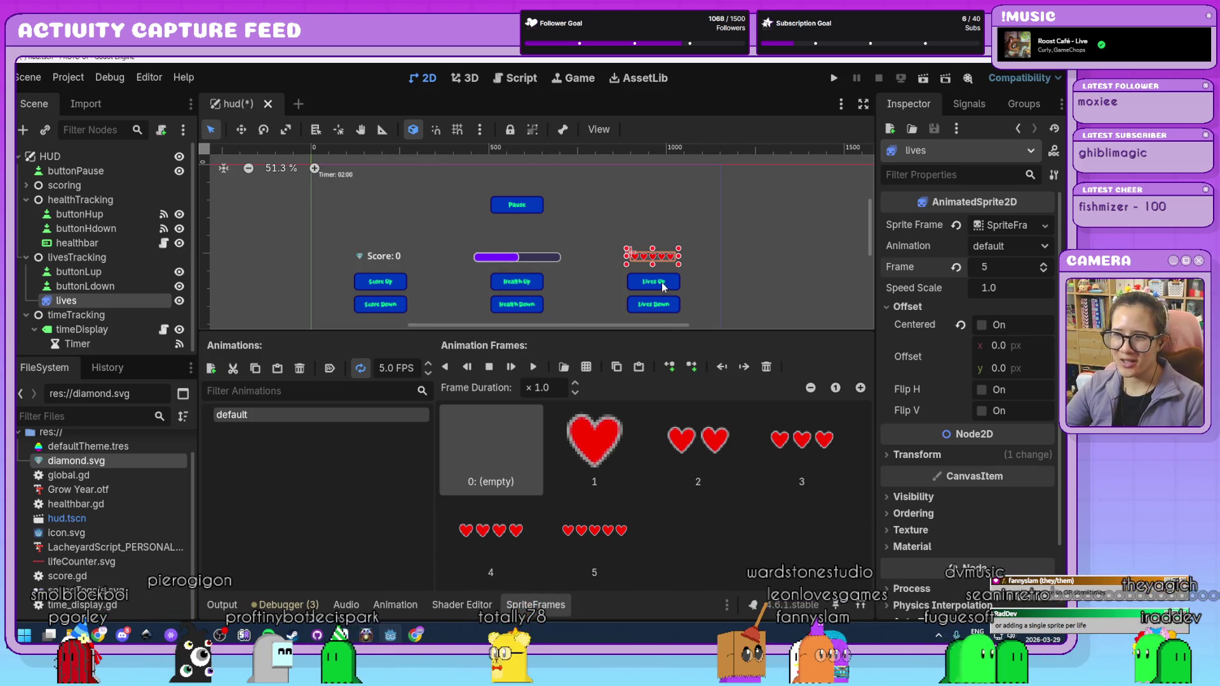
pyautogui.scroll(8, 680, 260)
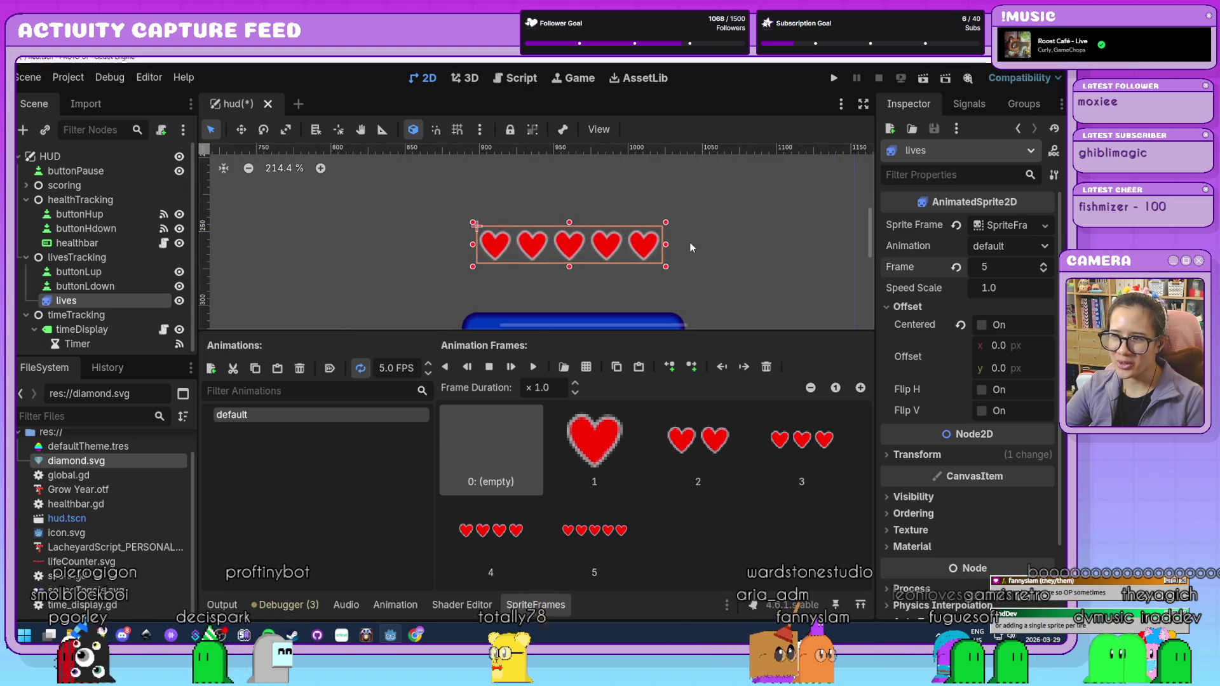
pyautogui.scroll(-5, 689, 242)
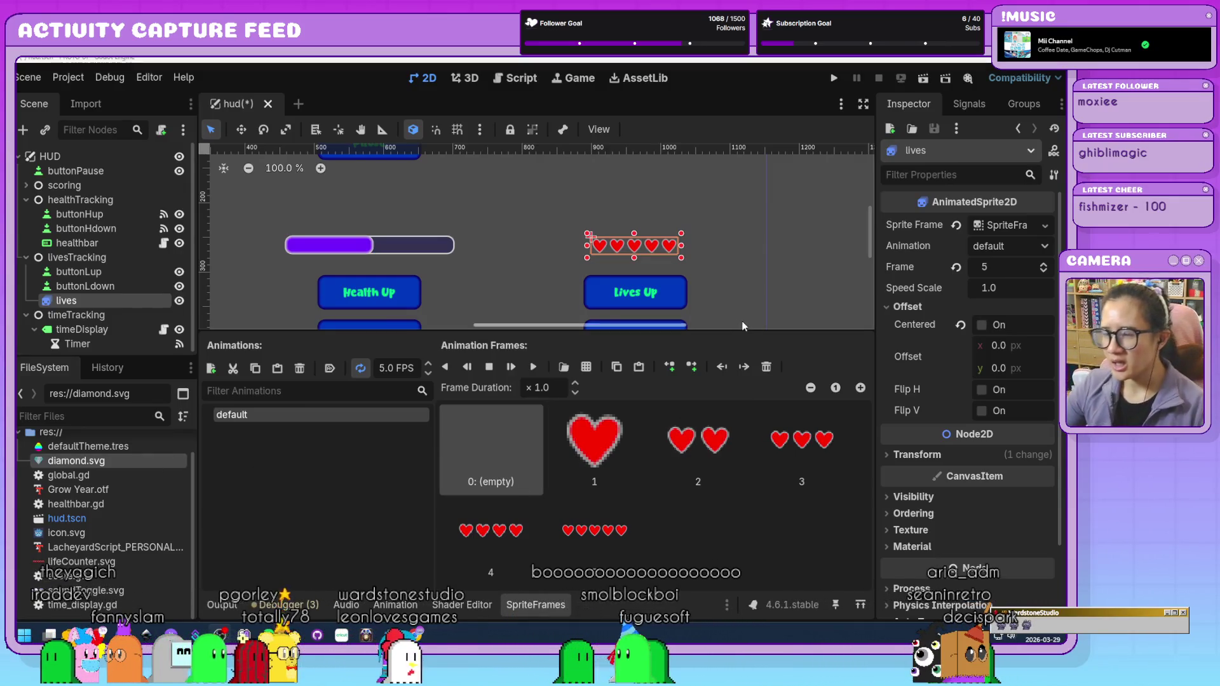
pyautogui.moveTo(603, 333); pyautogui.dragTo(607, 380)
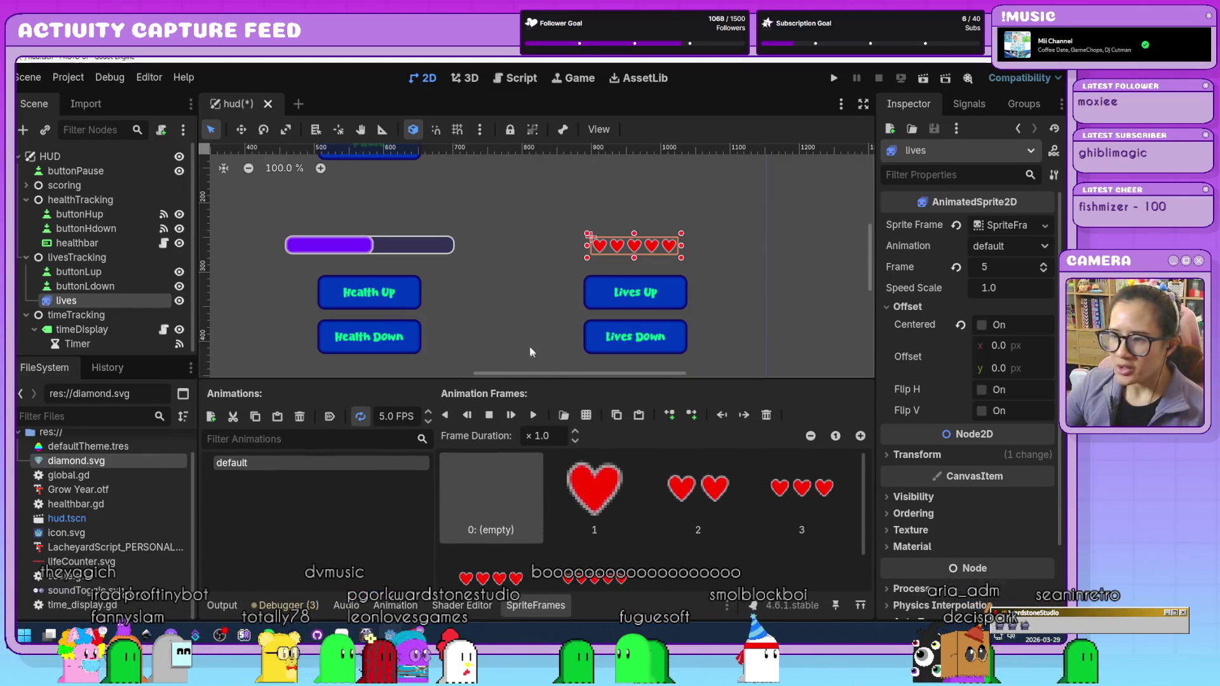
pyautogui.scroll(-6, 641, 342)
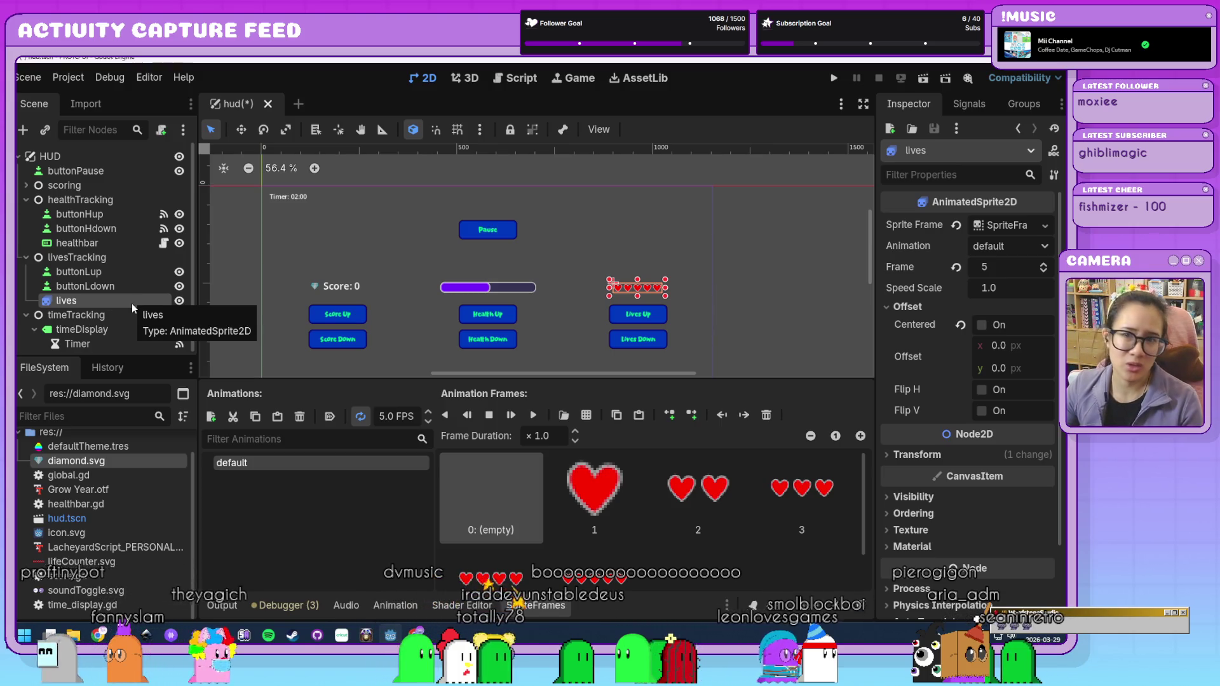
# - Create and attach lives.gd to the lives sprite, adding blank lines below extends
pyautogui.click(162, 131)
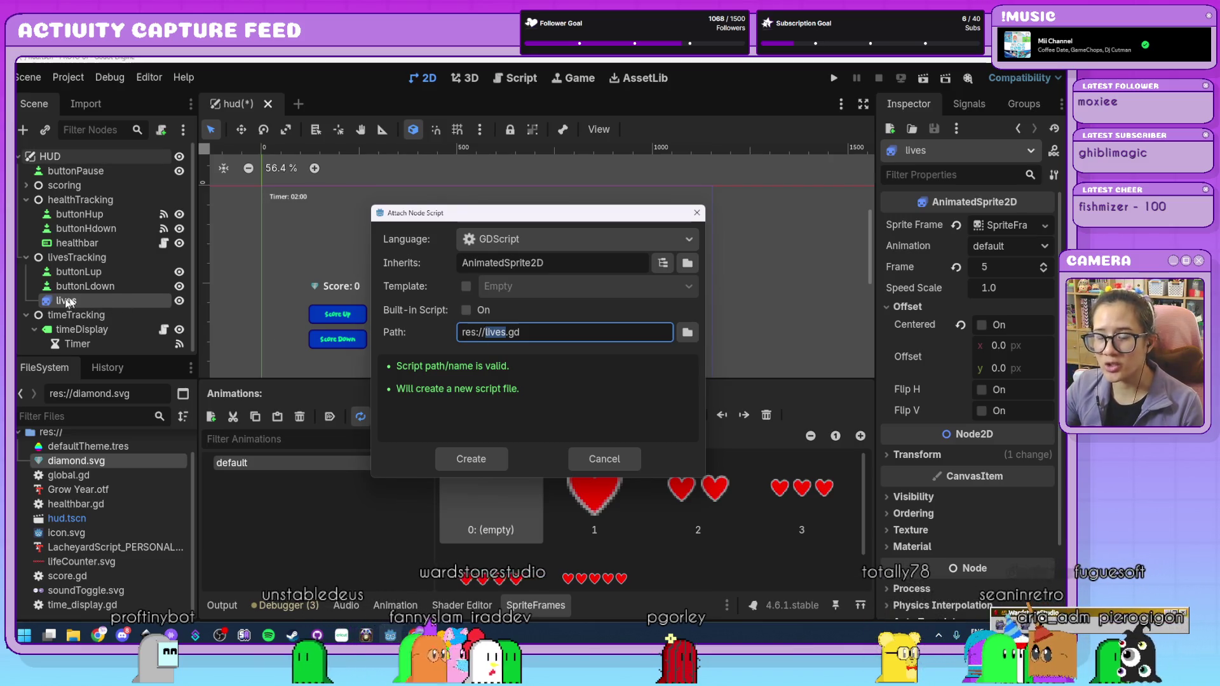
pyautogui.click(470, 459)
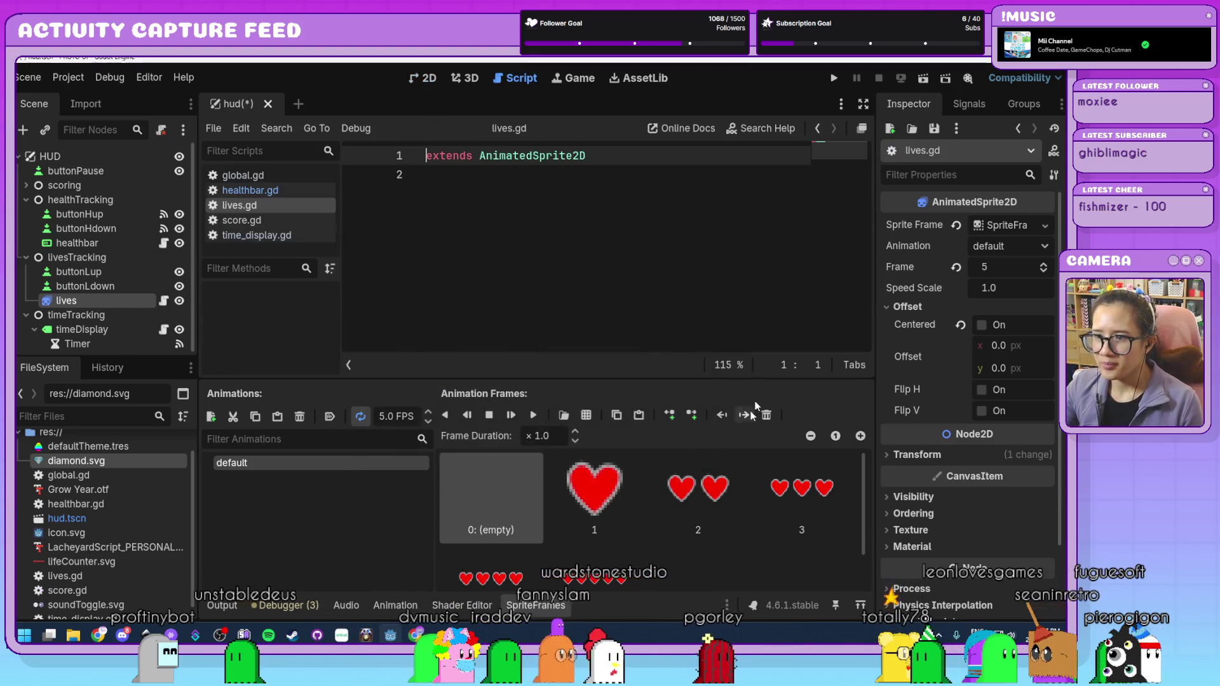
pyautogui.click(557, 612)
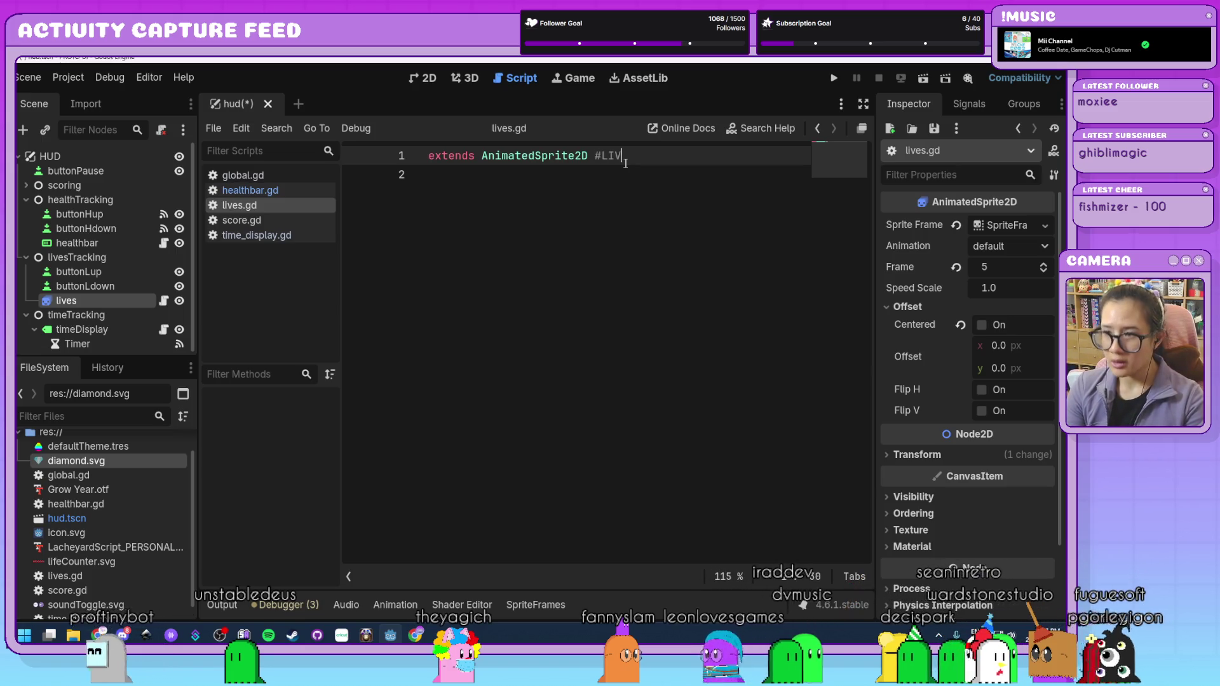
pyautogui.press('Return')
pyautogui.press('Return')
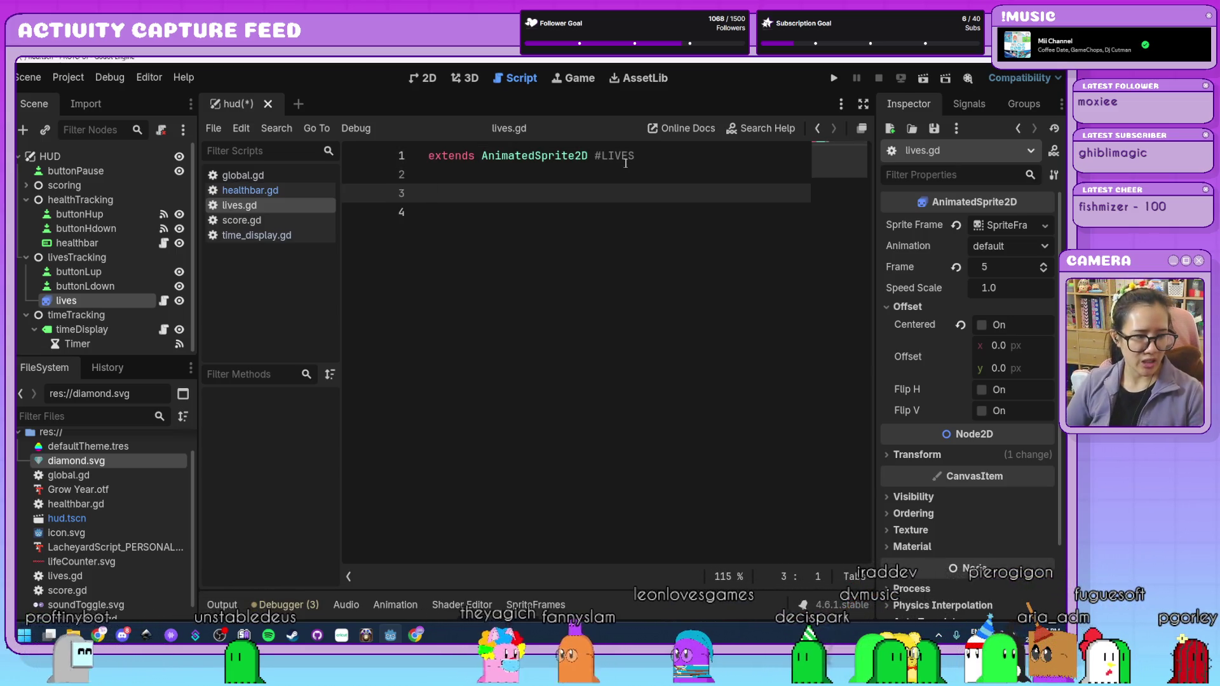
pyautogui.click(533, 604)
pyautogui.click(559, 285)
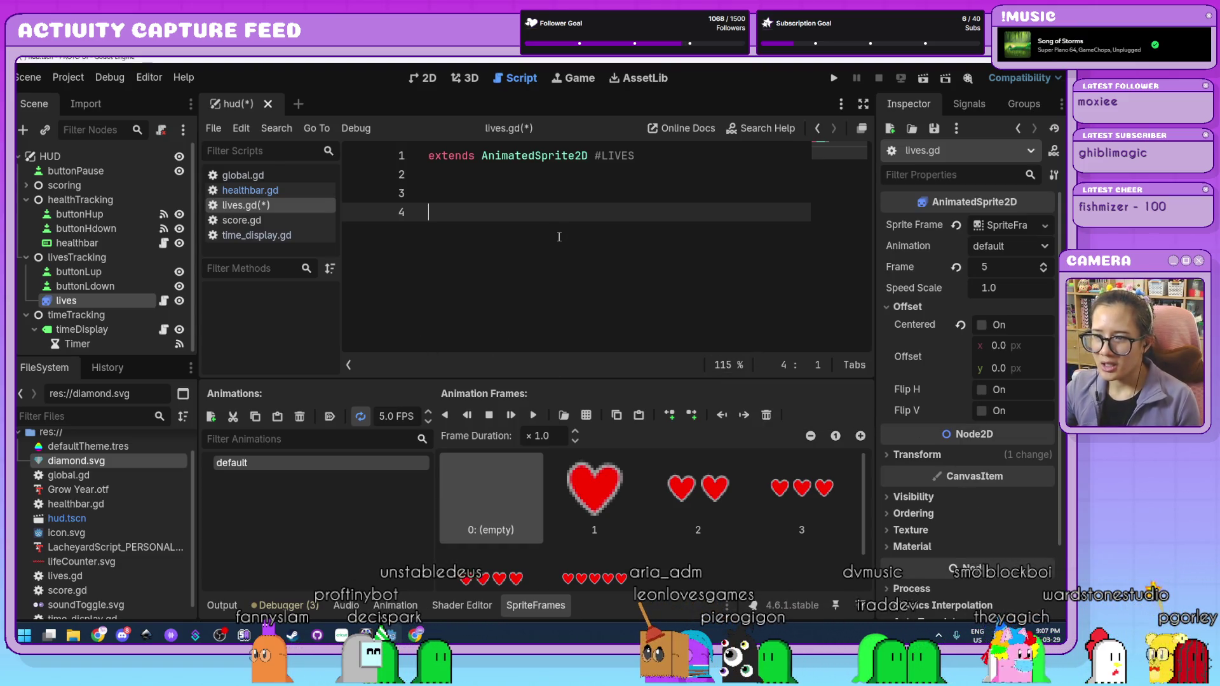
pyautogui.hotkey('ctrl', '0')
pyautogui.press('Up')
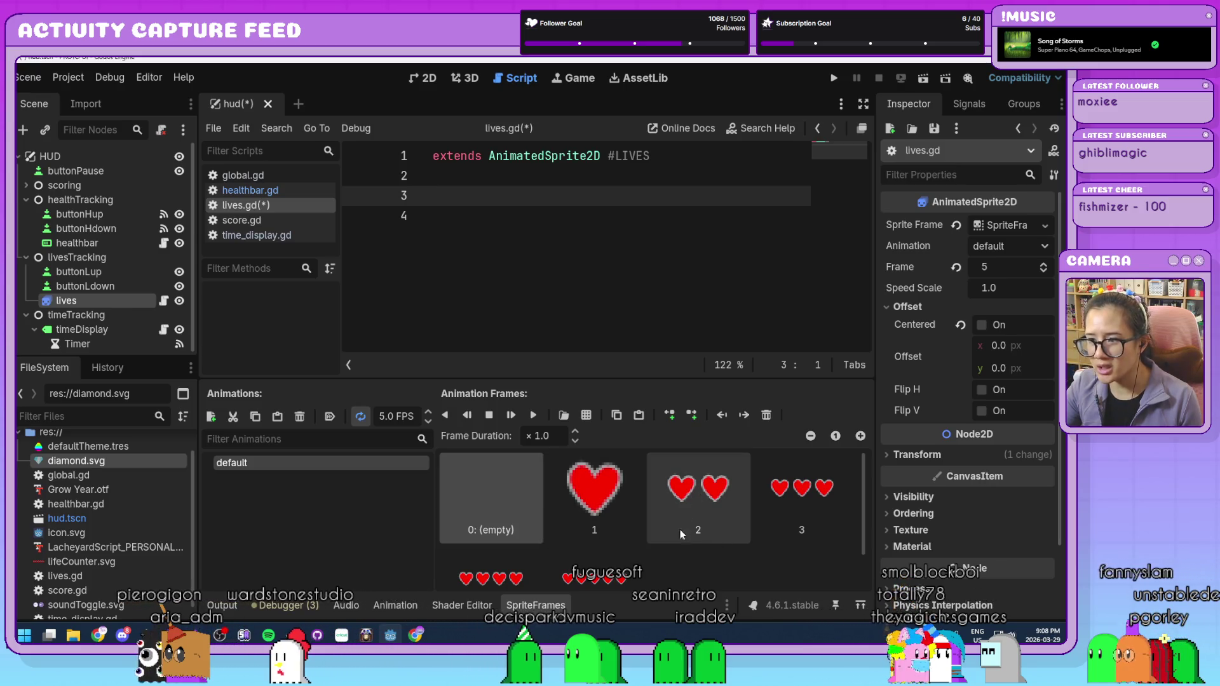
pyautogui.scroll(-1, 728, 544)
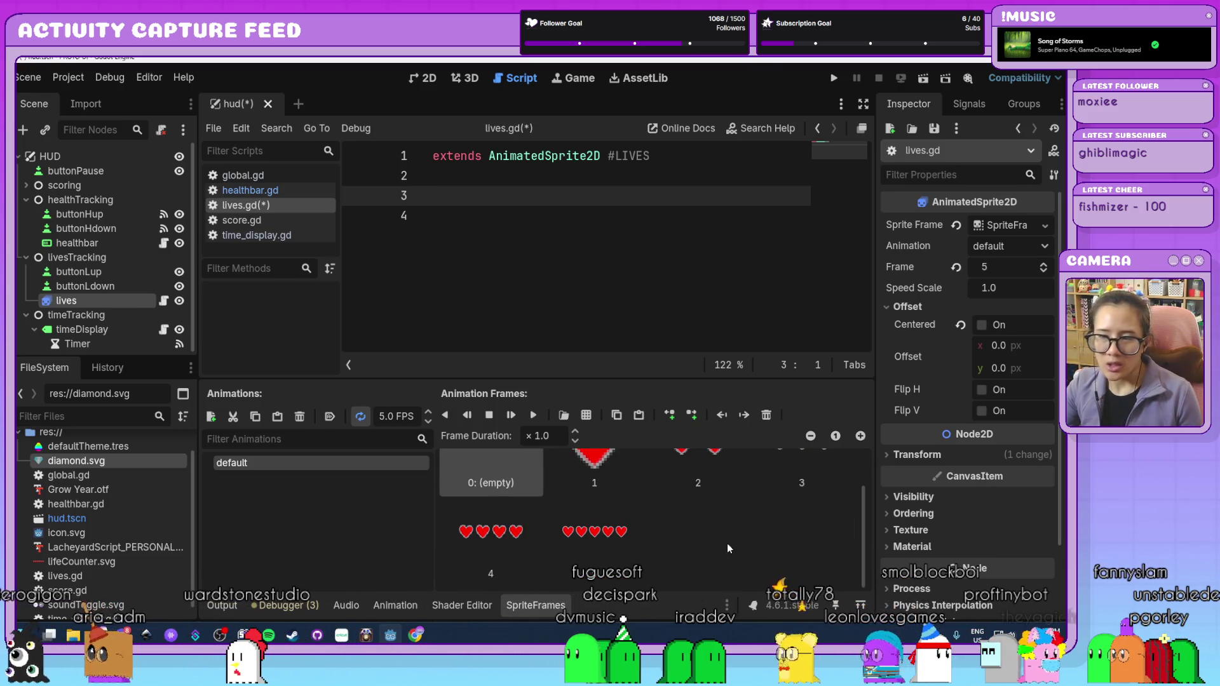
pyautogui.scroll(1, 729, 551)
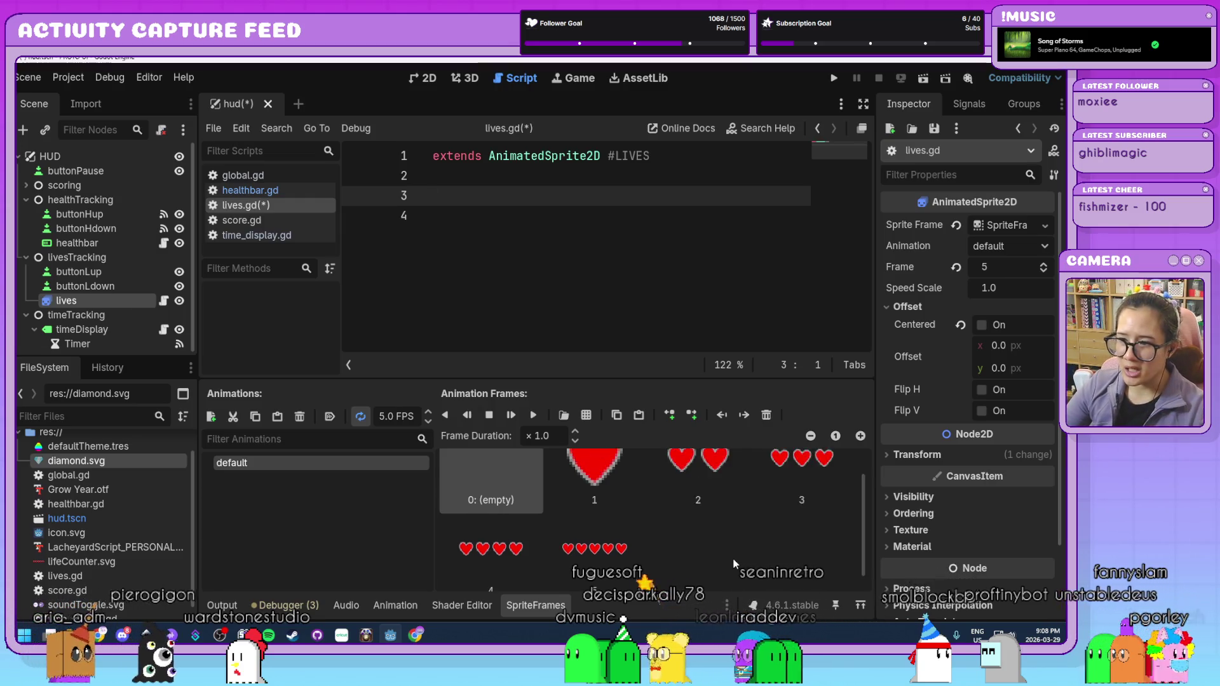
pyautogui.scroll(1, 734, 563)
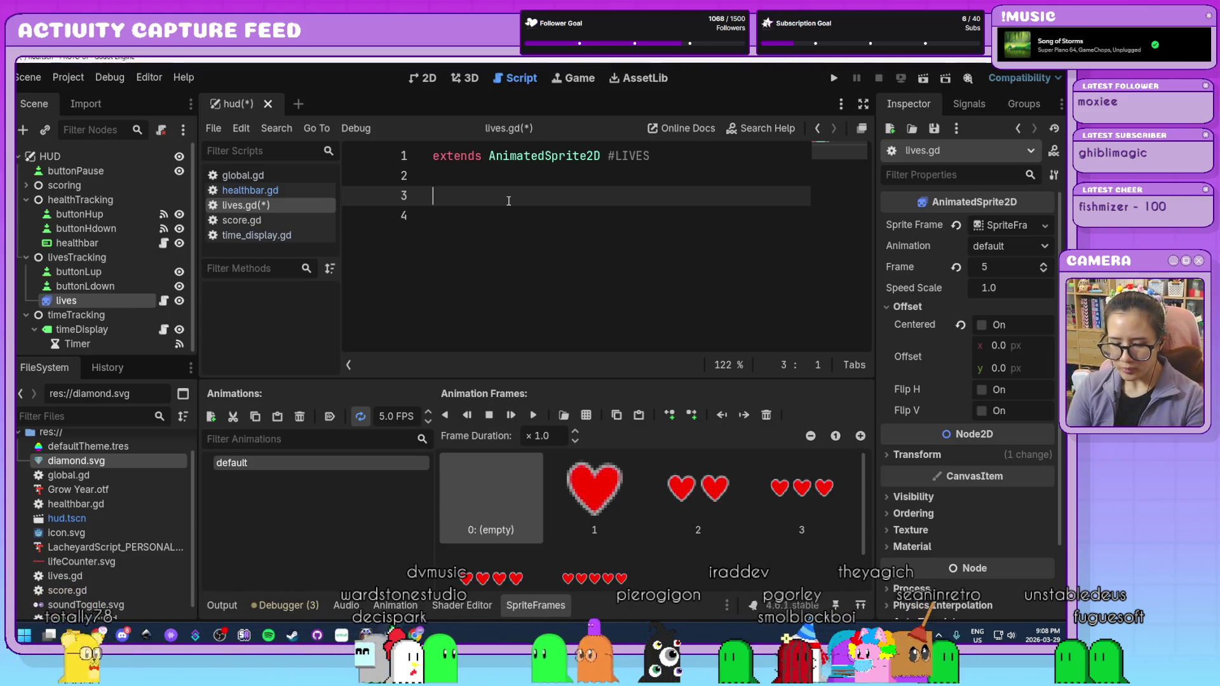
# - Add a _process function to lives.gd that sets frame = Global.lives, save it, and run the game
pyautogui.write('func_pr')
pyautogui.press('Return')
pyautogui.press('Return')
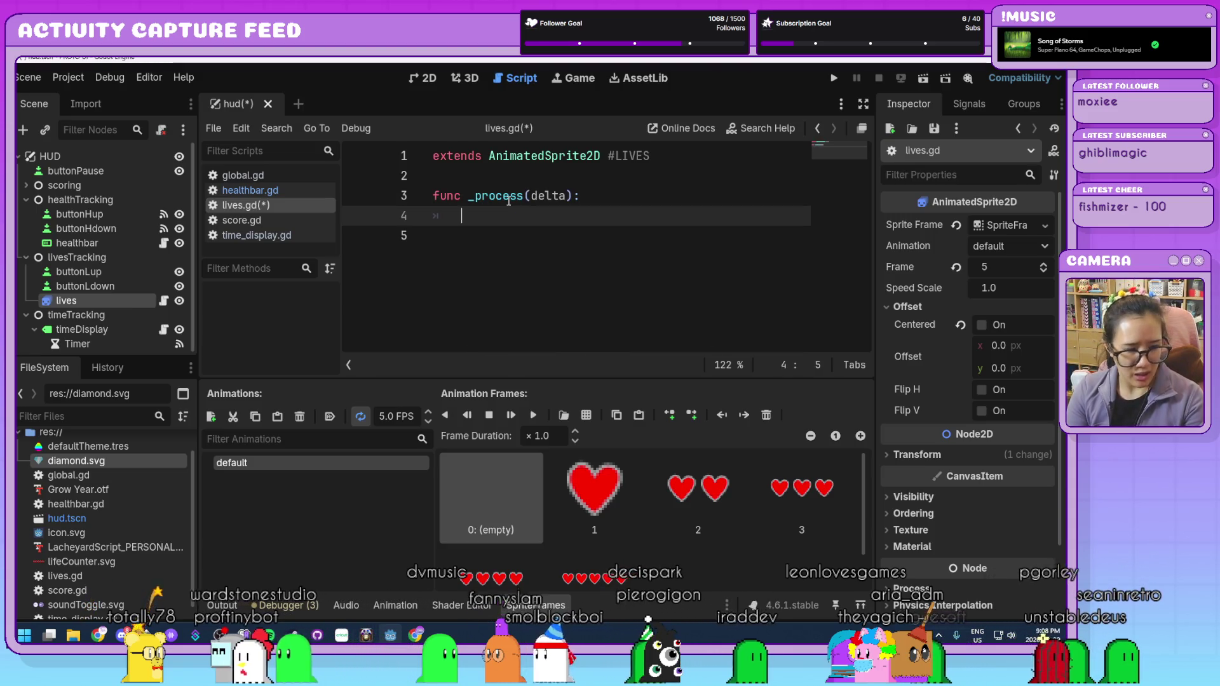
pyautogui.write('frame = Global.lives')
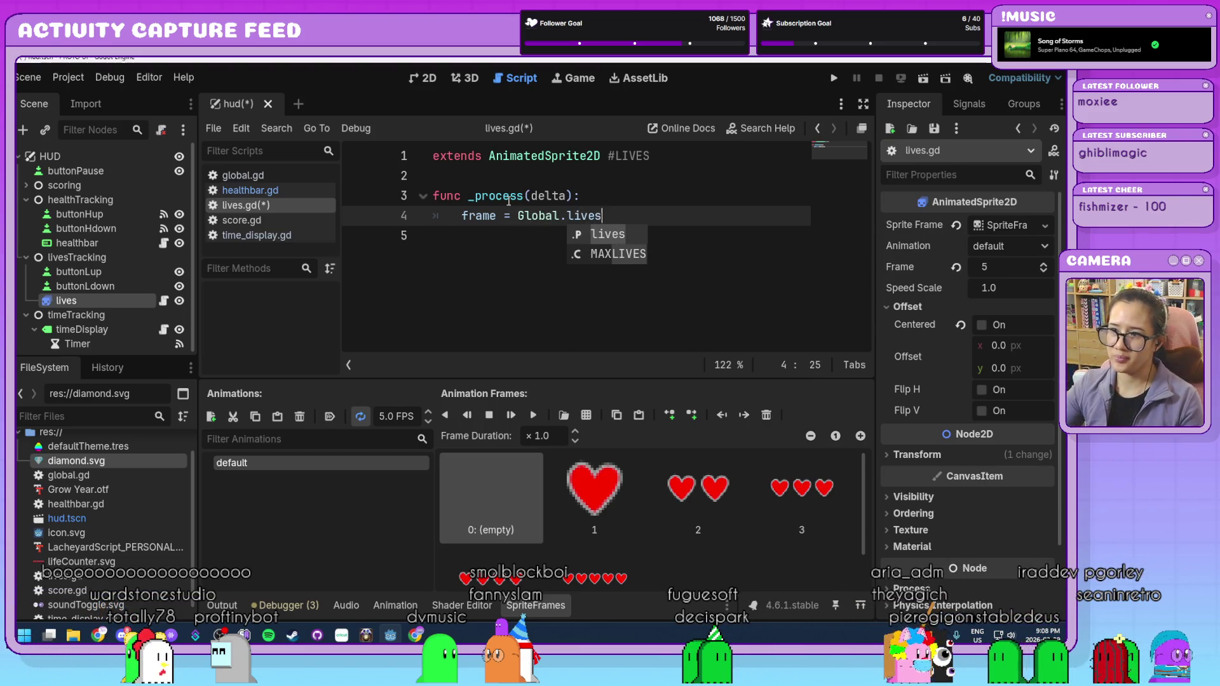
pyautogui.press('Escape')
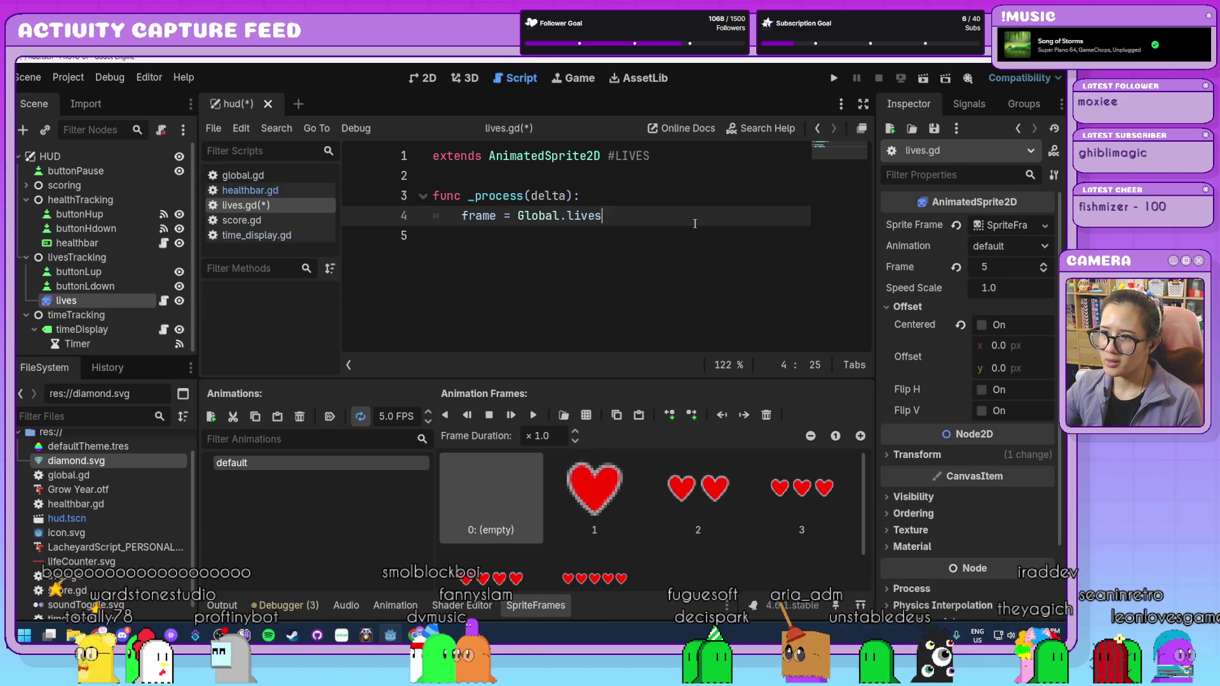
pyautogui.hotkey('ctrl', 's')
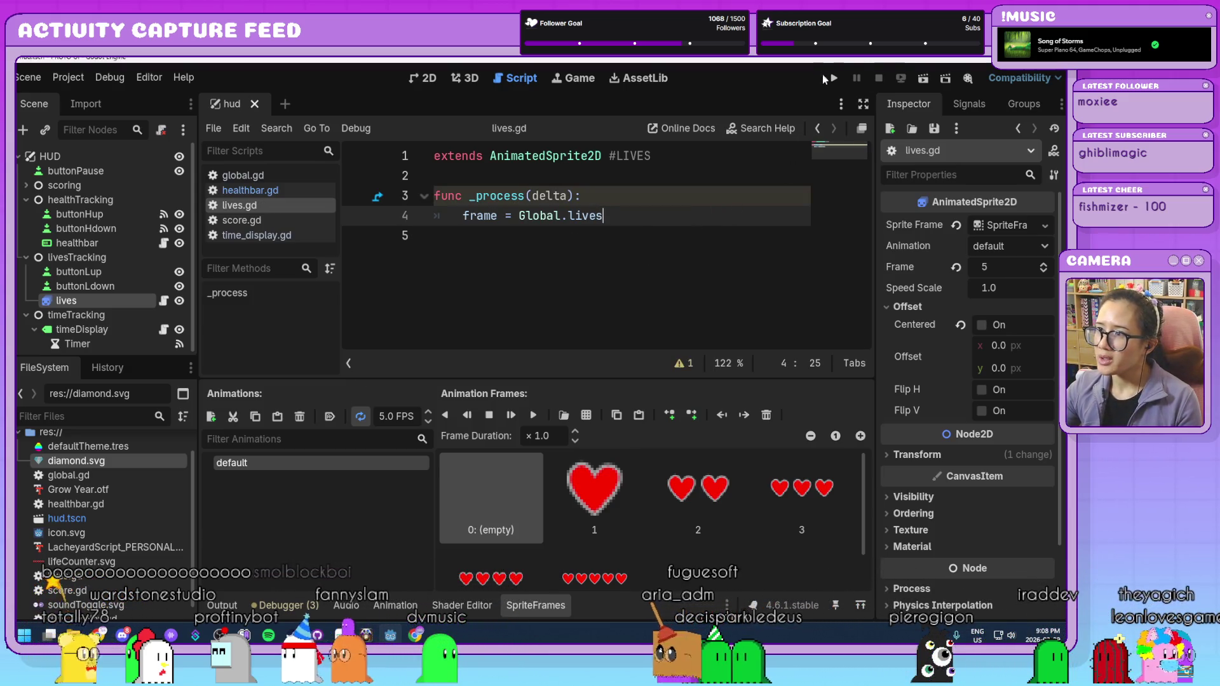
pyautogui.press('F5')
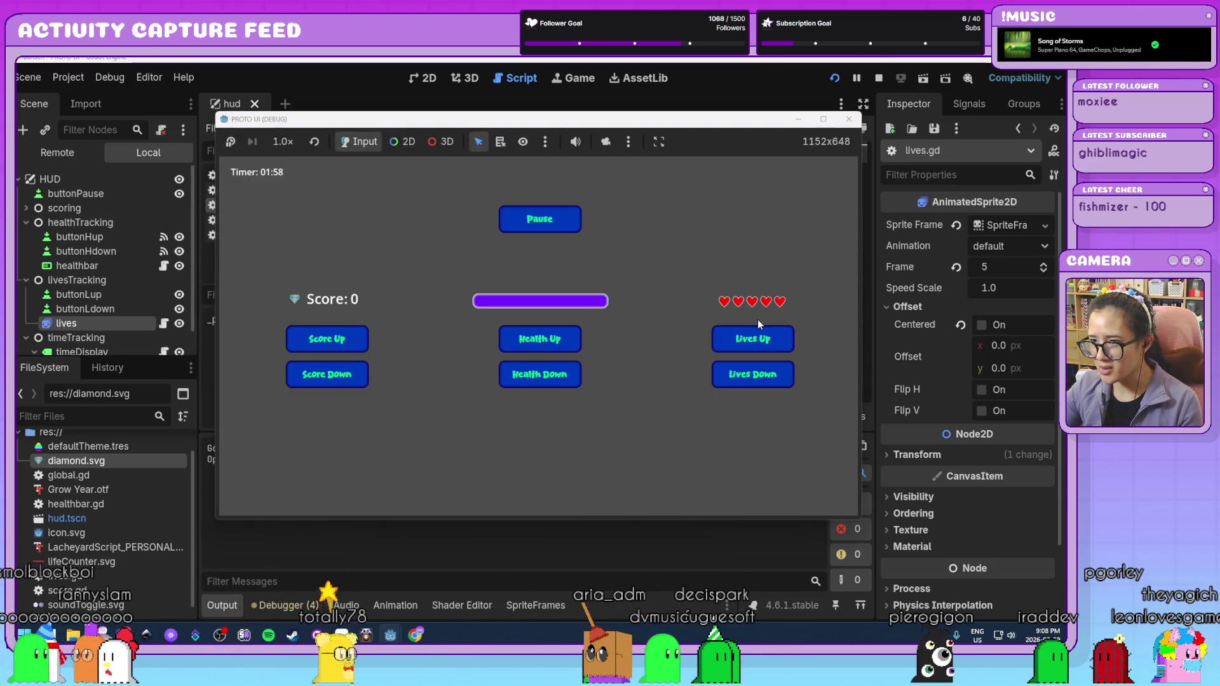
# - Stop the running game, set the lives sprite's Frame to 2, and return to the 2D view
pyautogui.click(849, 119)
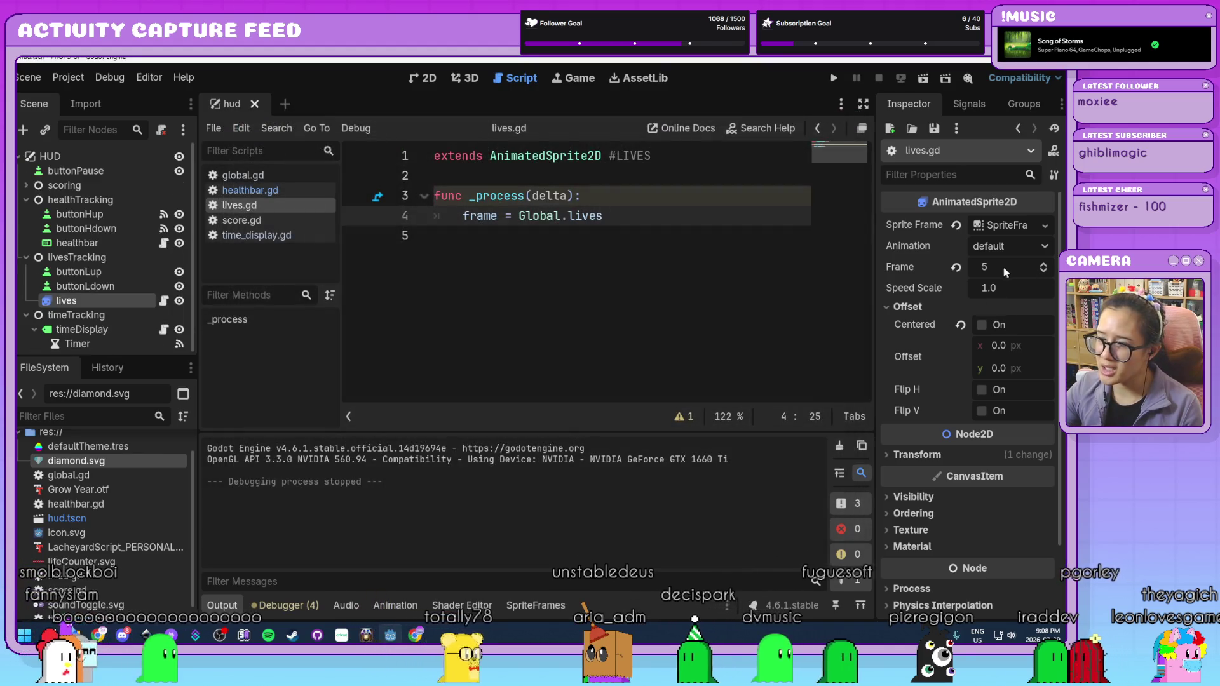
pyautogui.click(1043, 270)
pyautogui.click(1043, 271)
pyautogui.click(1043, 271)
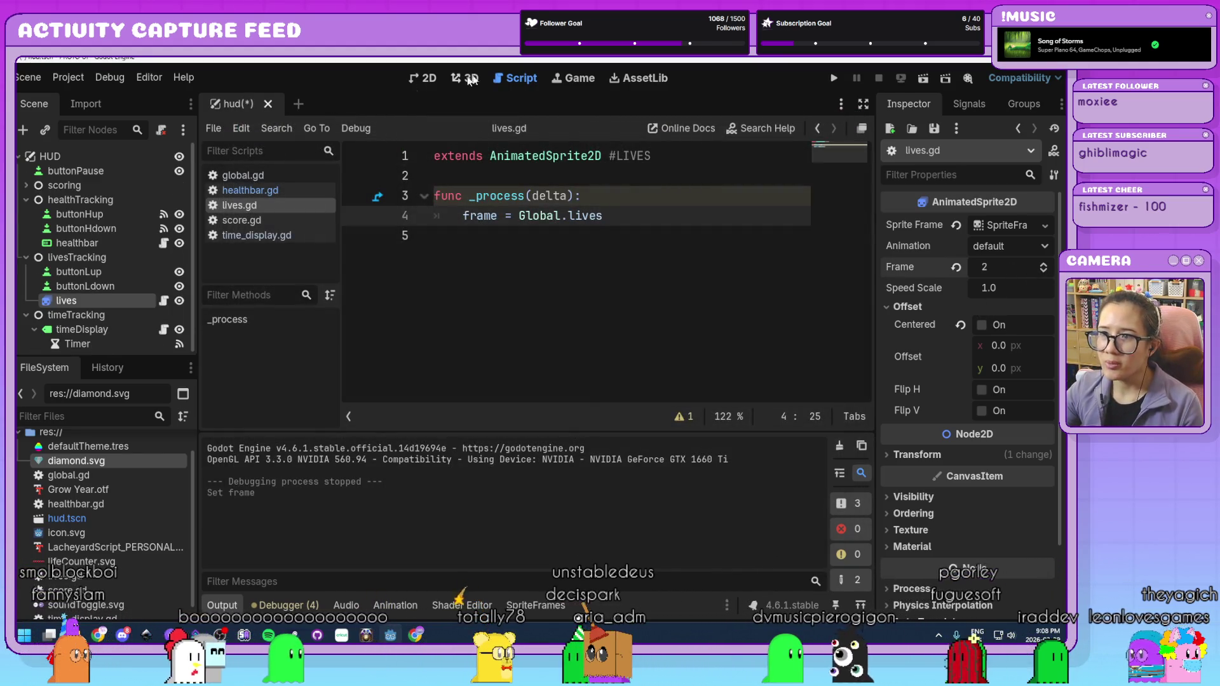
pyautogui.click(428, 81)
pyautogui.scroll(4, 683, 341)
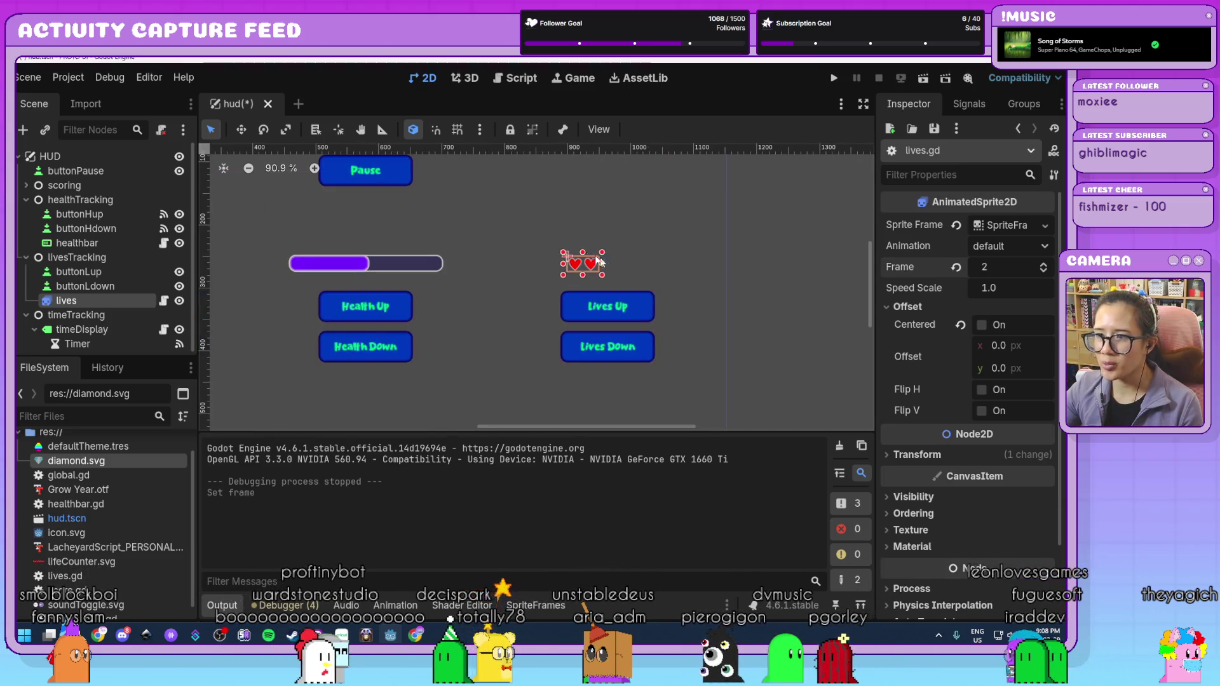
# - Run the game again, stop it, and open the global.gd script
pyautogui.click(833, 79)
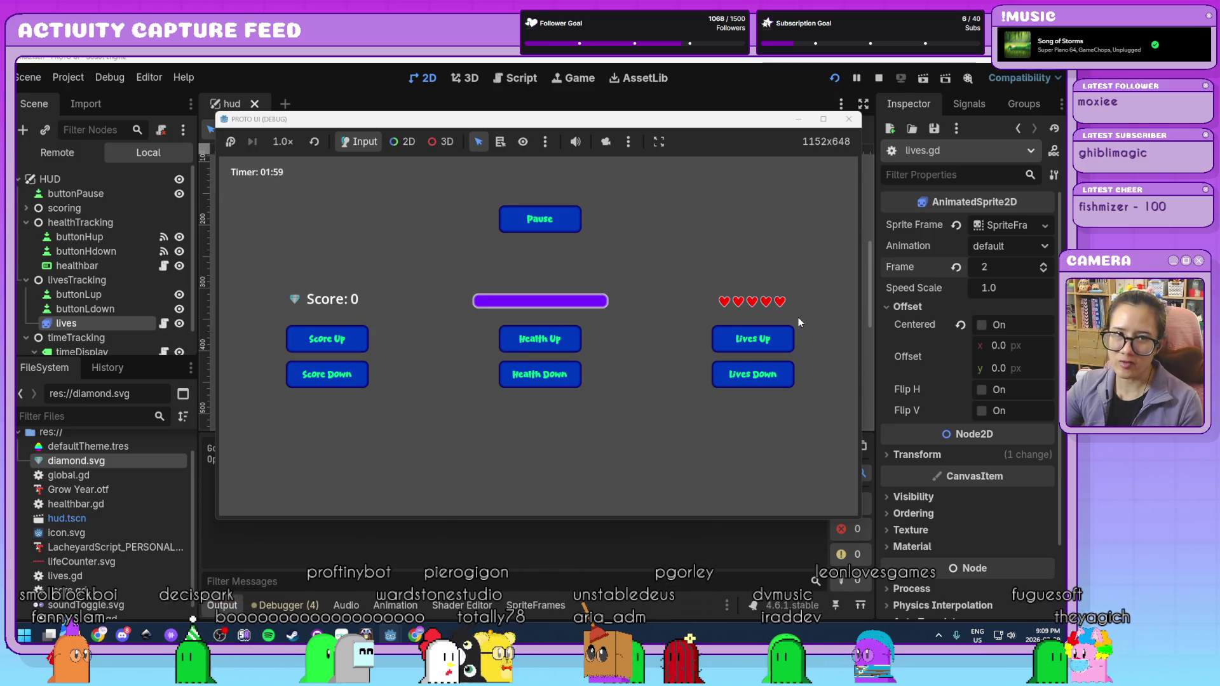
pyautogui.click(849, 121)
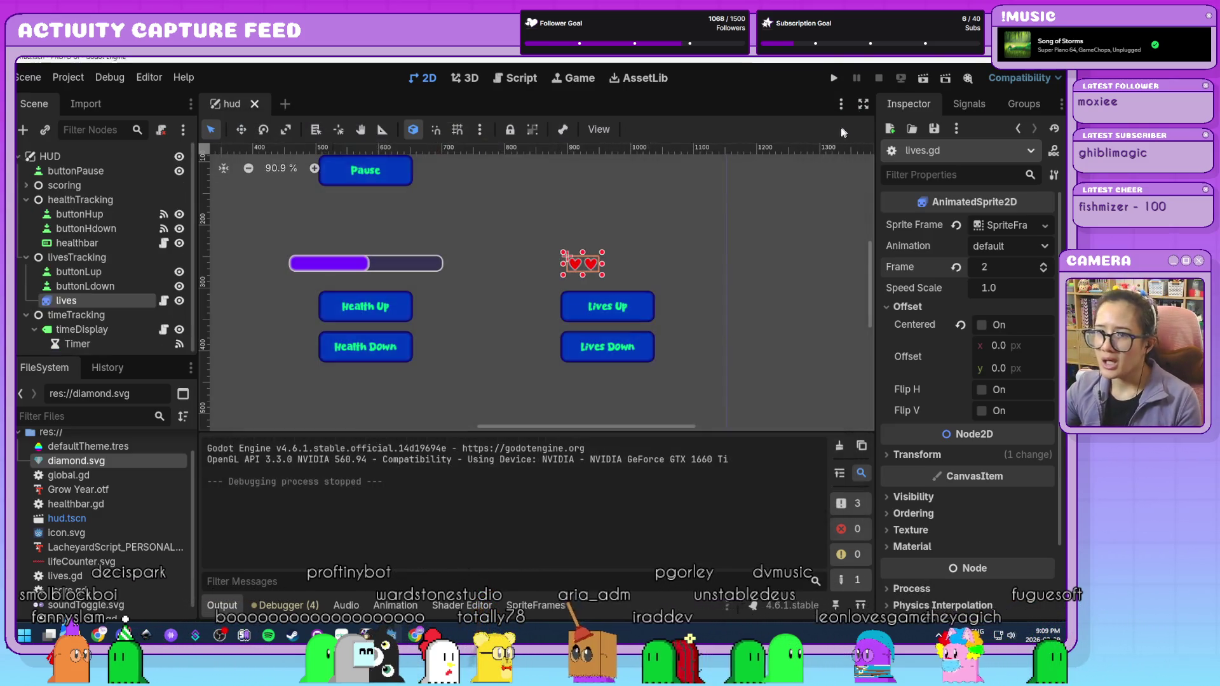
pyautogui.click(508, 78)
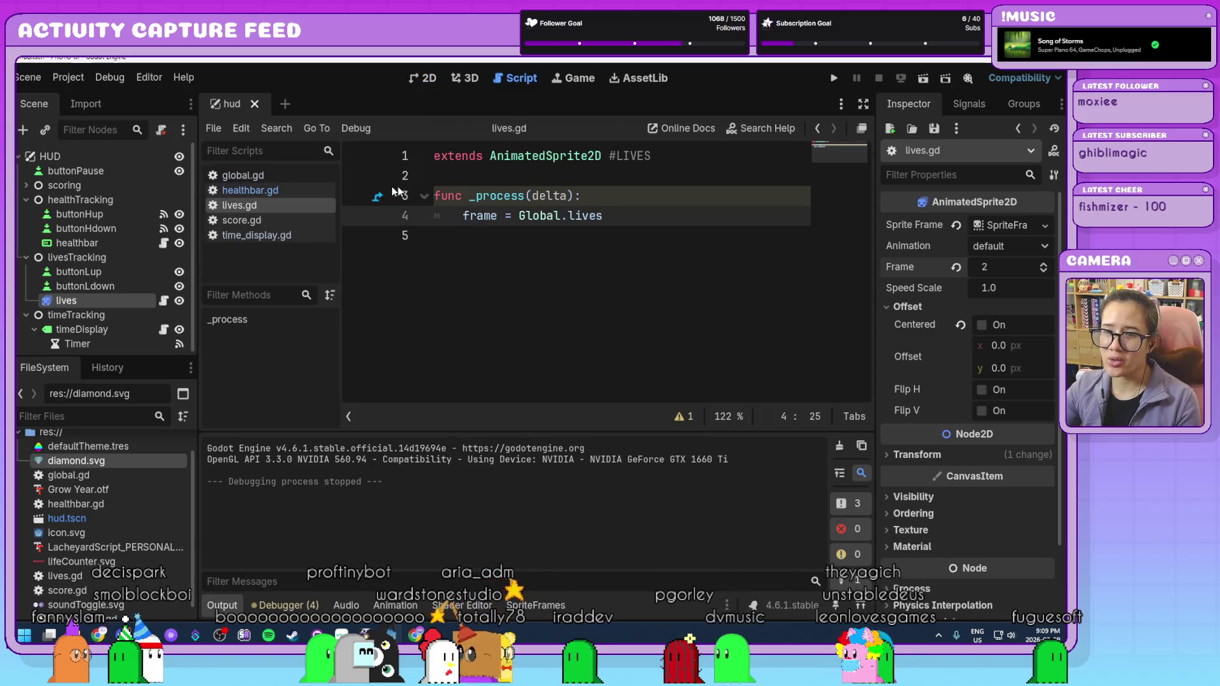
pyautogui.click(300, 176)
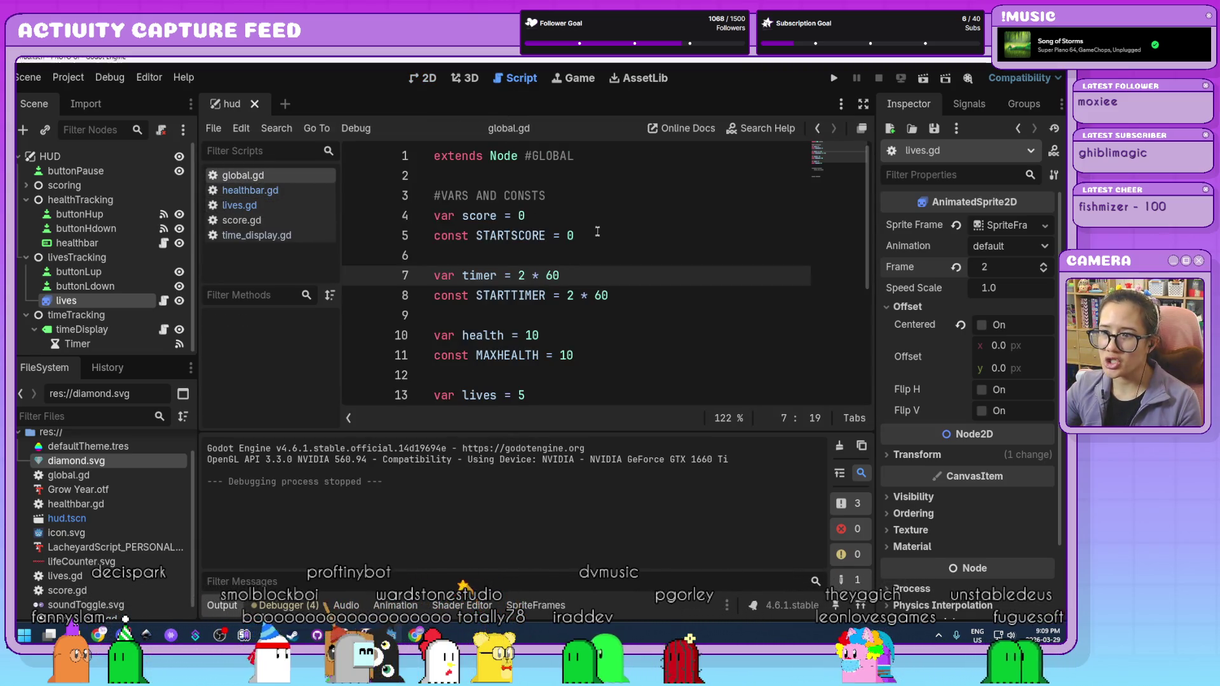
# - Change the starting lives on line 13 of global.gd to 2 and save
pyautogui.scroll(-2, 535, 278)
pyautogui.click(535, 279)
pyautogui.press('BackSpace')
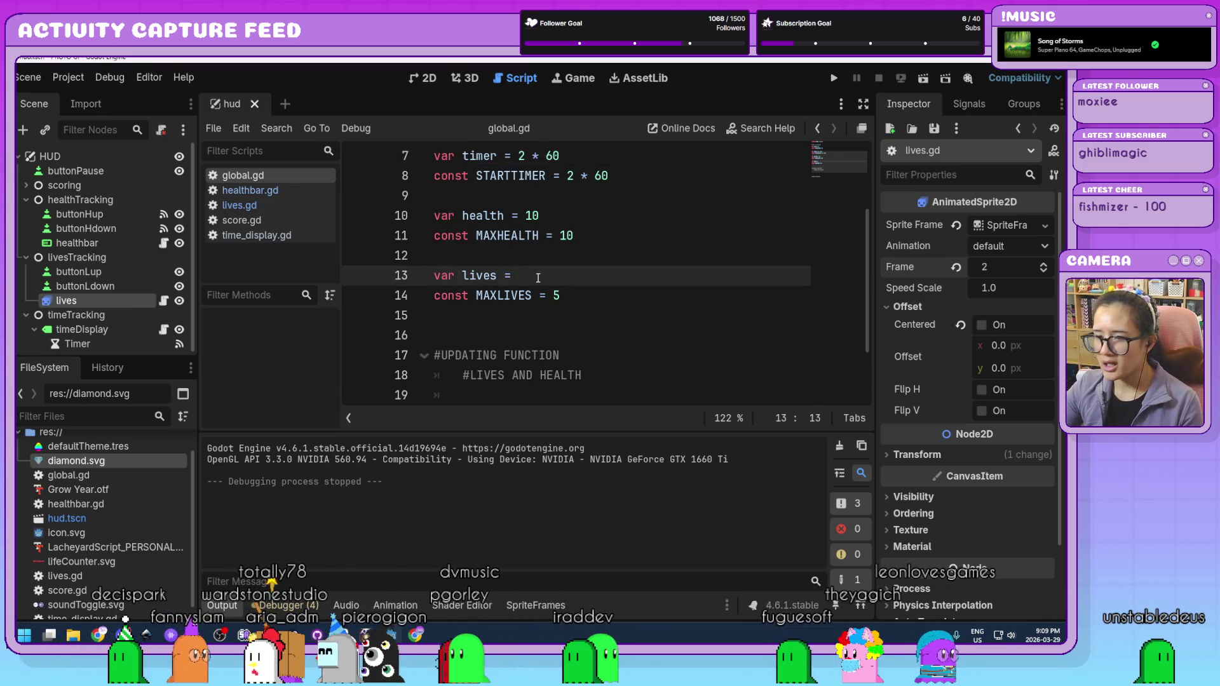
pyautogui.write('2')
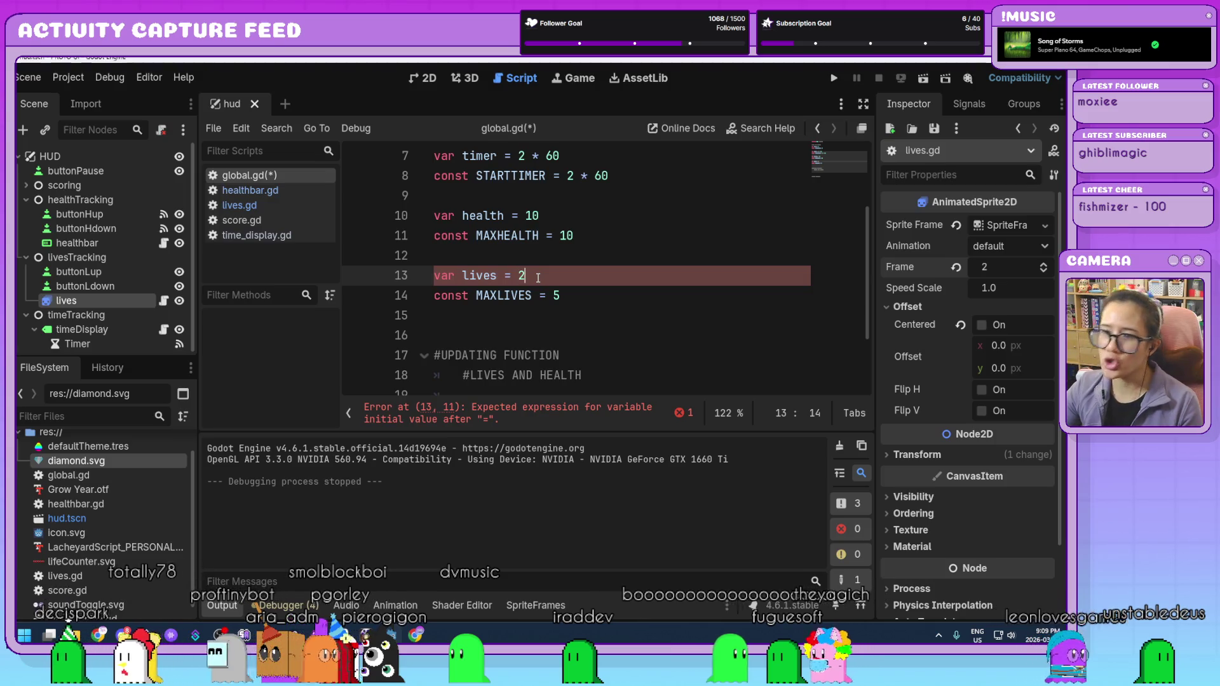
pyautogui.hotkey('ctrl', 's')
# - Test the game with 3 starting lives, then stop it and change the value to 5
pyautogui.press('BackSpace')
pyautogui.write('3')
pyautogui.hotkey('ctrl', 's')
pyautogui.press('F5')
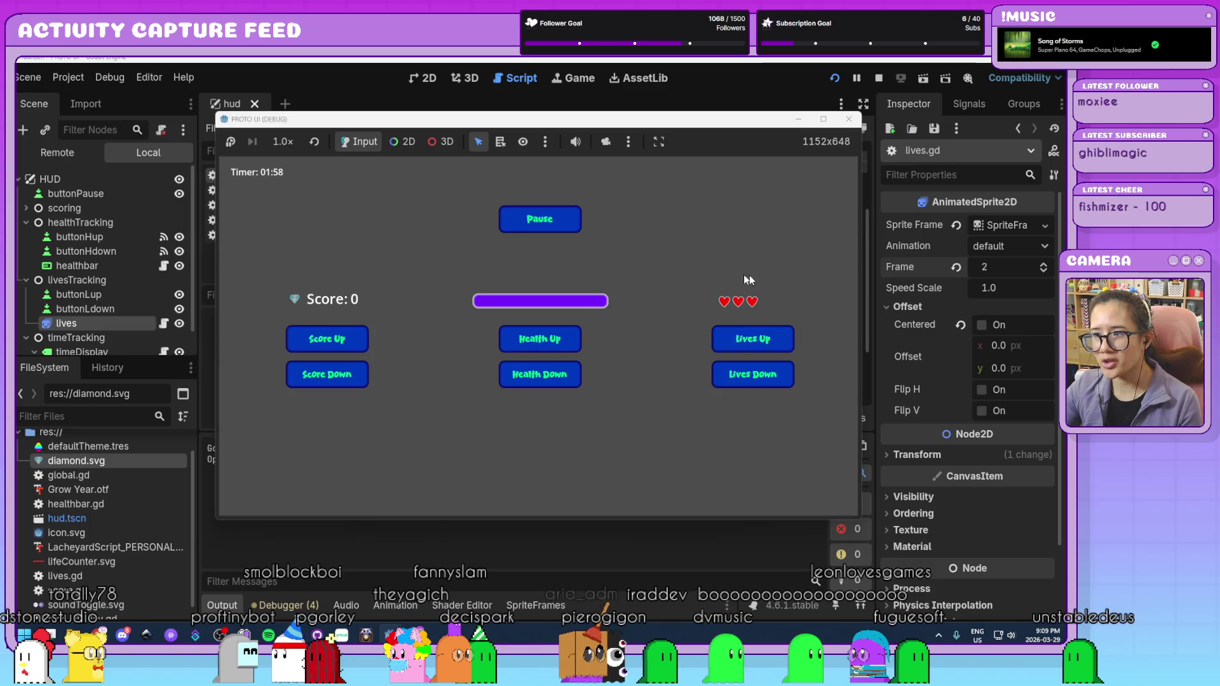
pyautogui.click(849, 119)
pyautogui.press('BackSpace')
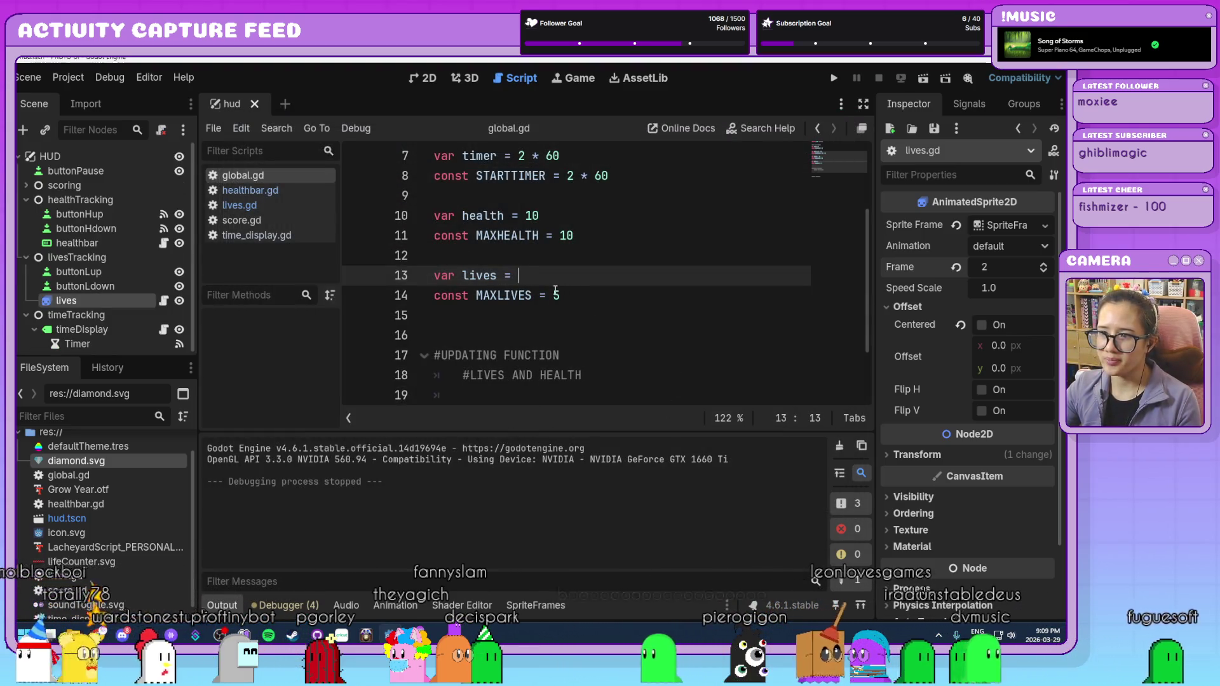
pyautogui.write('5')
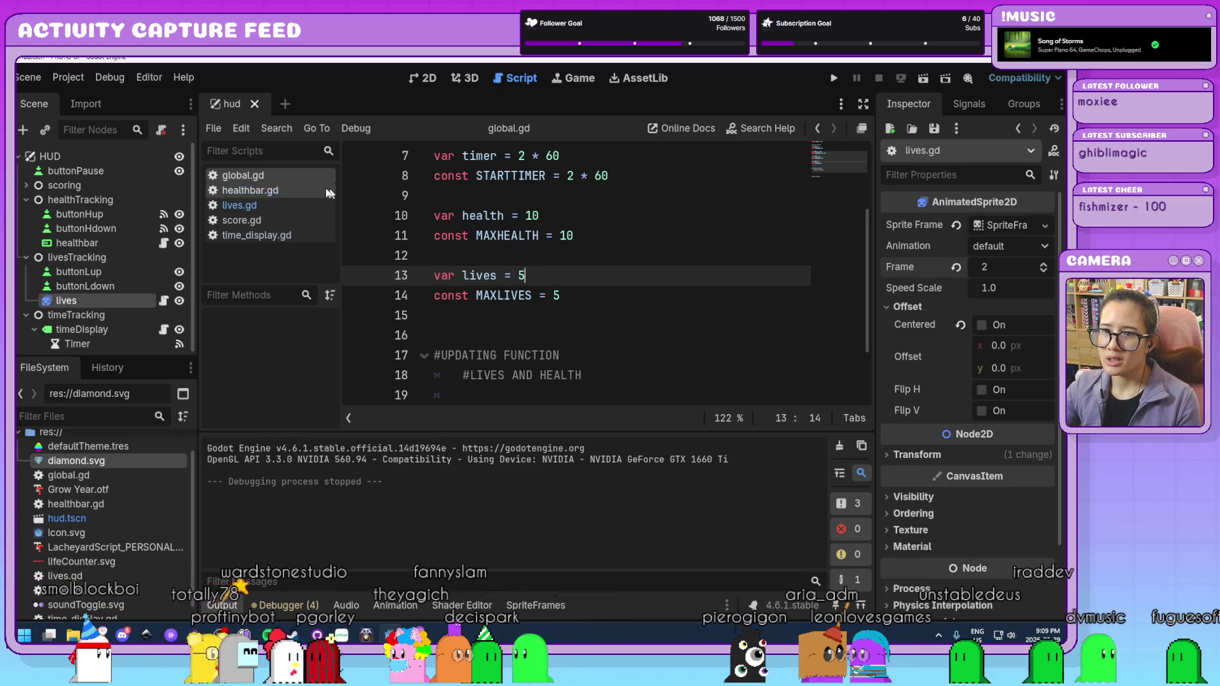
# - Add an empty line below _process in lives.gd and hide the Output panel
pyautogui.click(295, 208)
pyautogui.click(635, 221)
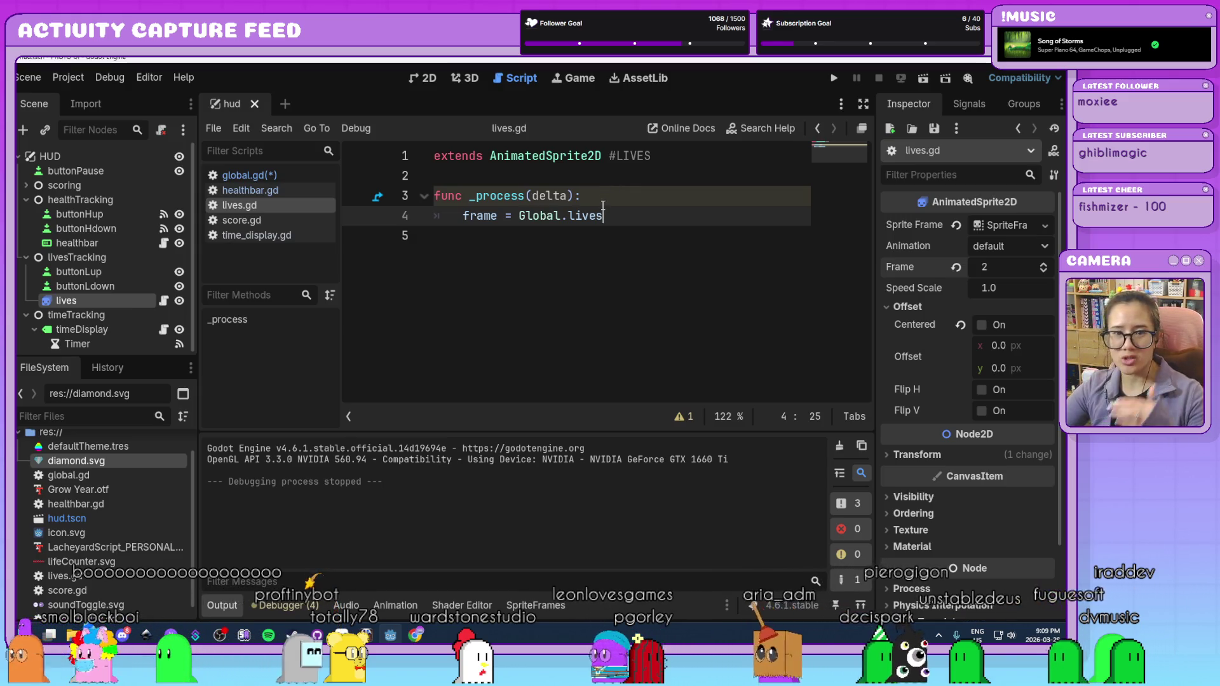
pyautogui.click(655, 239)
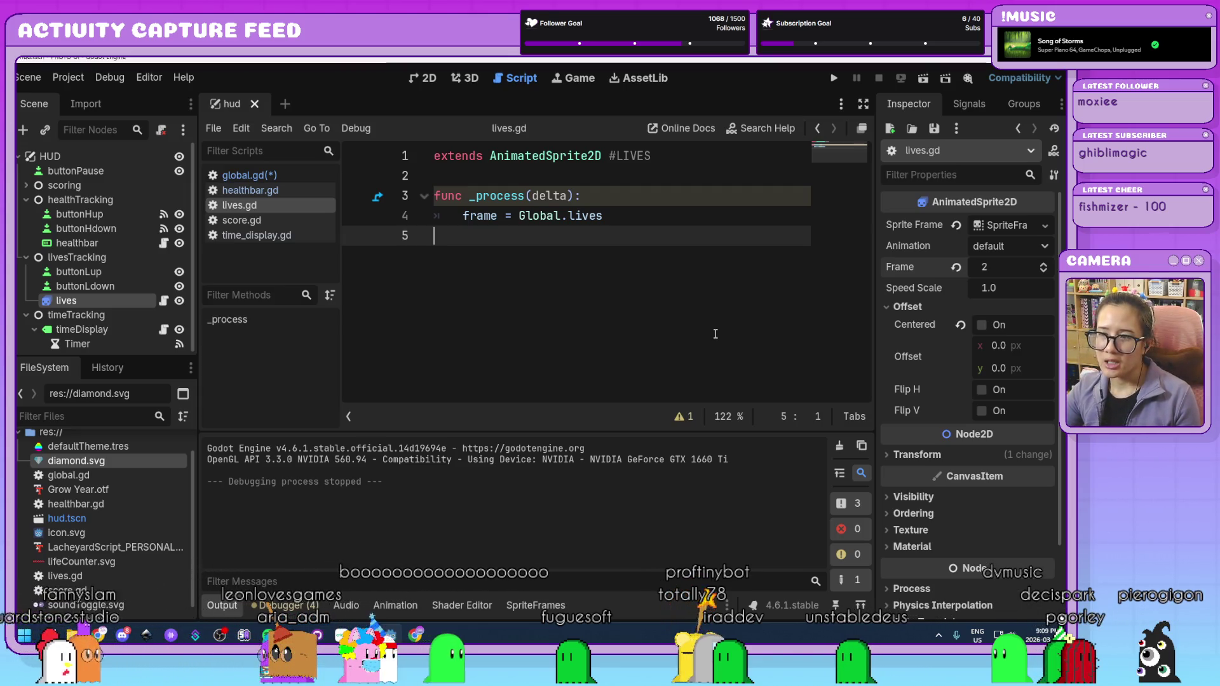
pyautogui.press('Return')
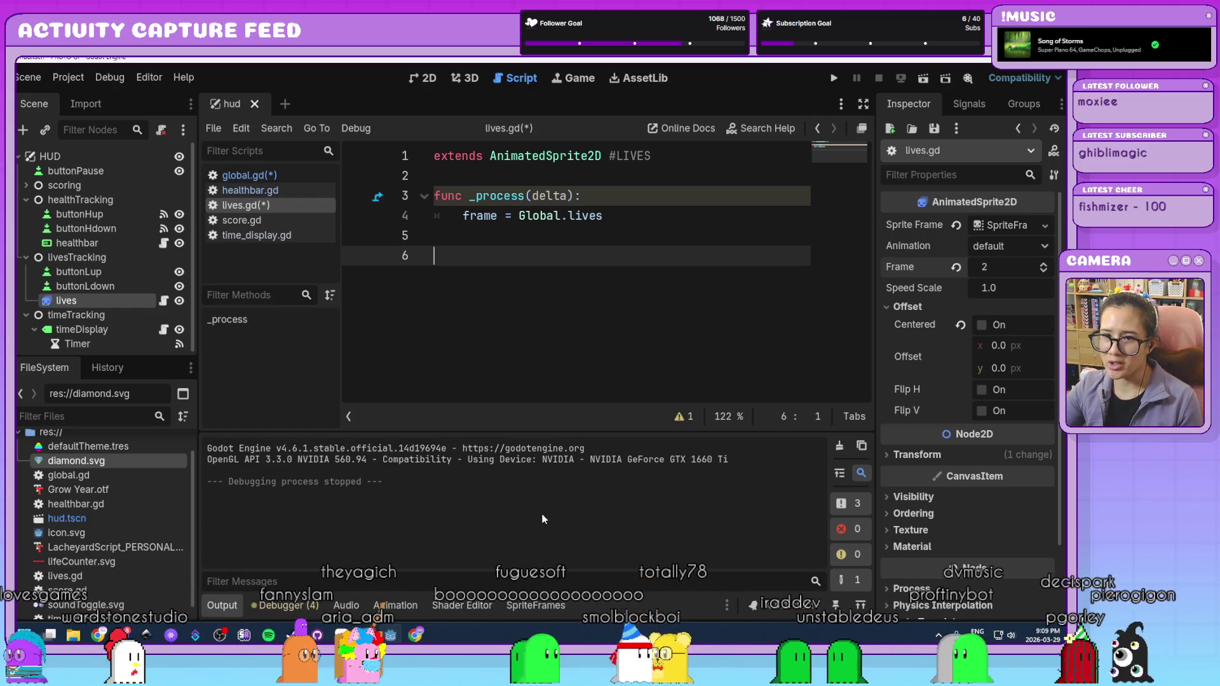
pyautogui.click(233, 606)
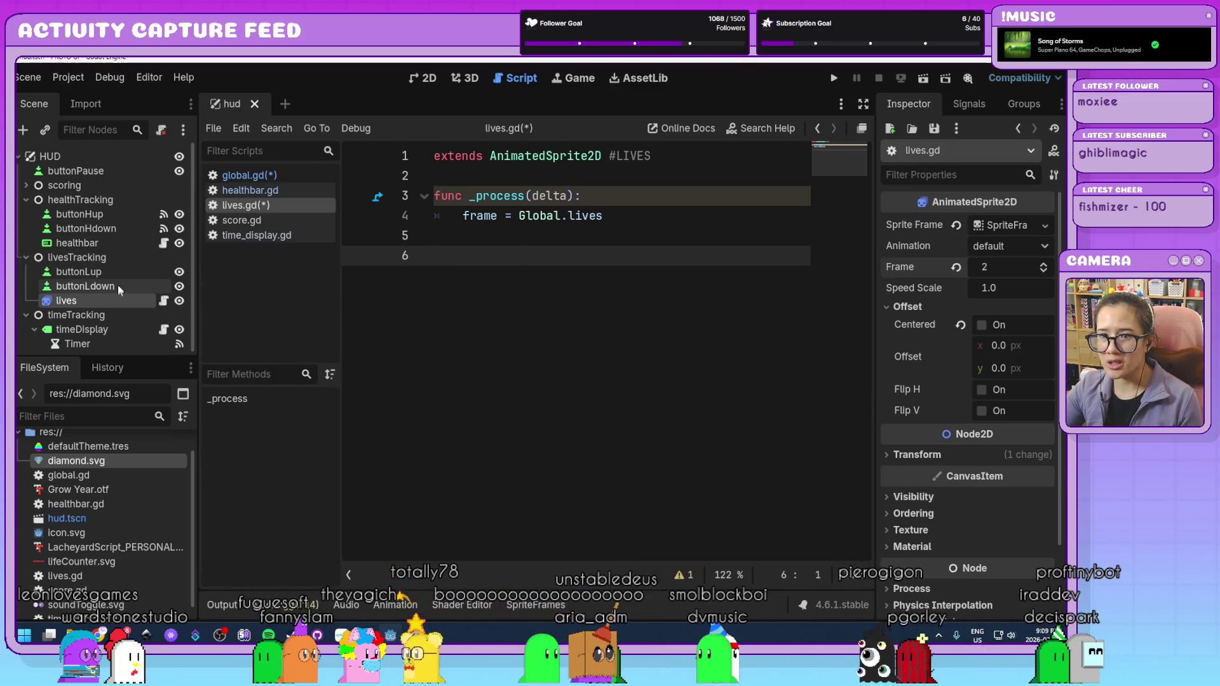
# - Connect buttonLup's pressed() signal to the lives node from the Node > Signals tab
pyautogui.click(105, 274)
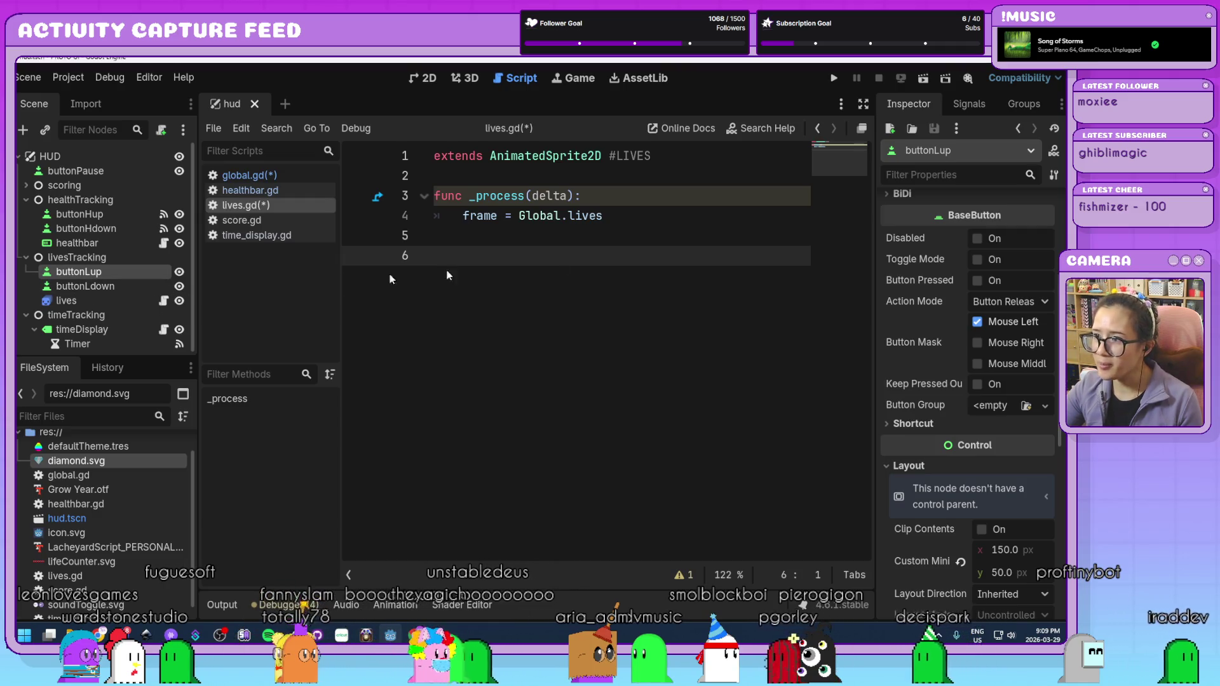
pyautogui.click(977, 108)
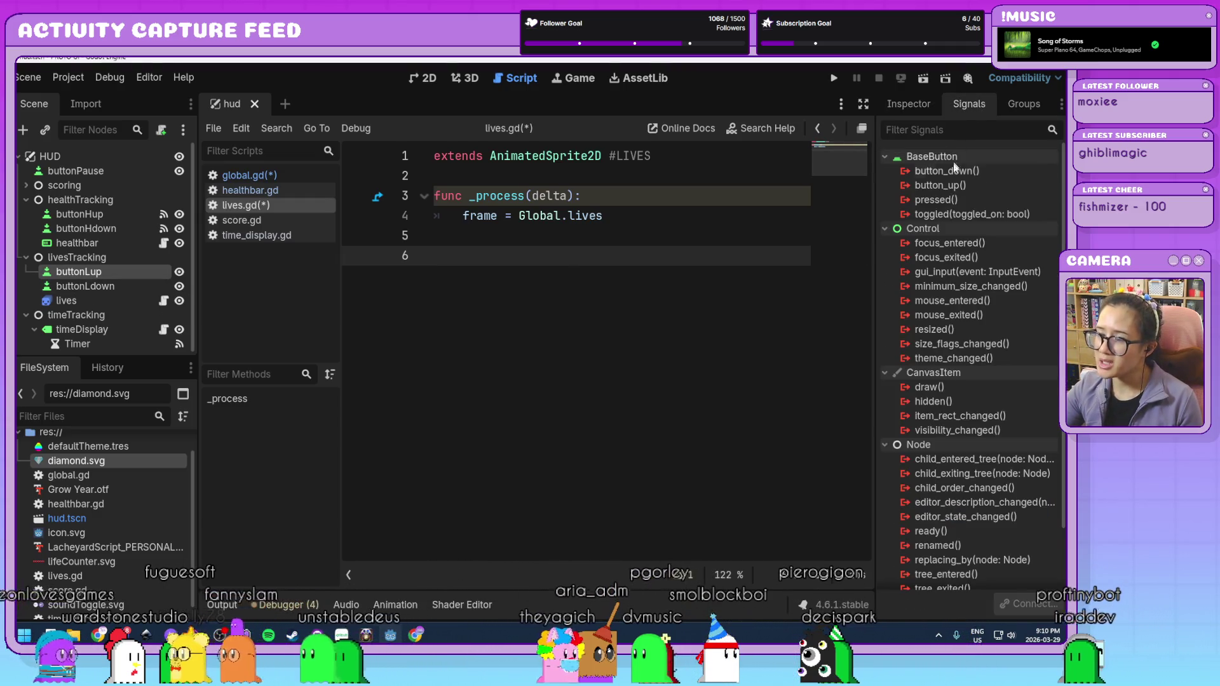
pyautogui.doubleClick(976, 198)
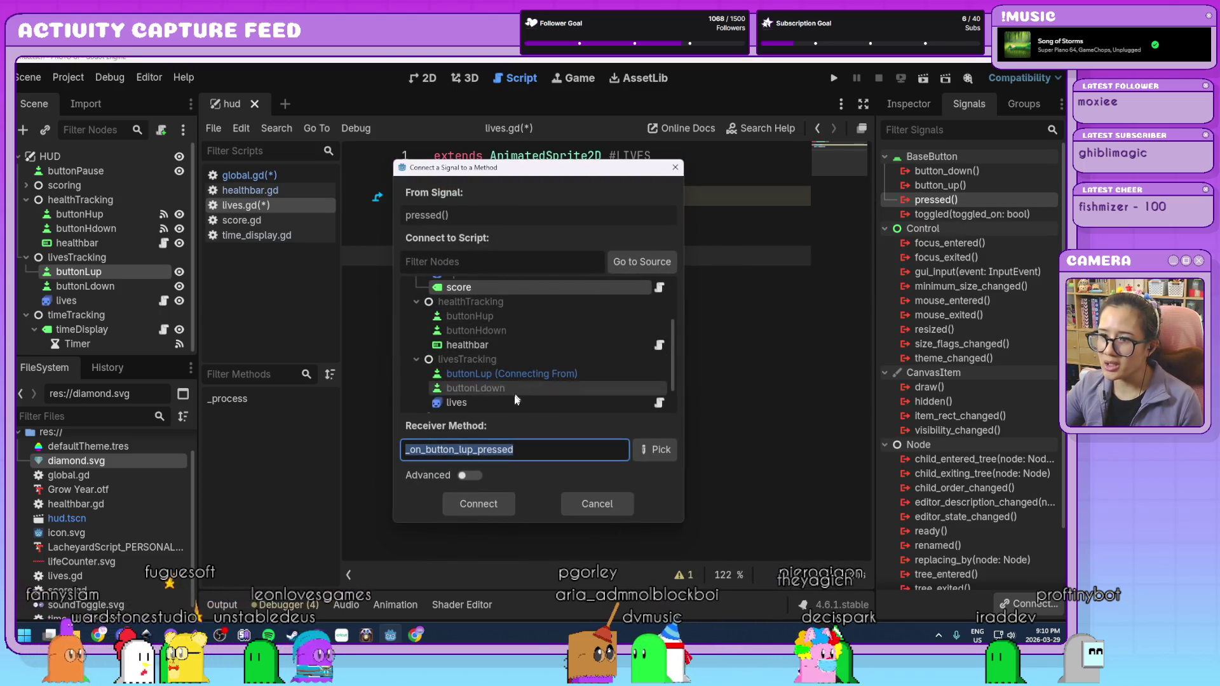
pyautogui.click(453, 400)
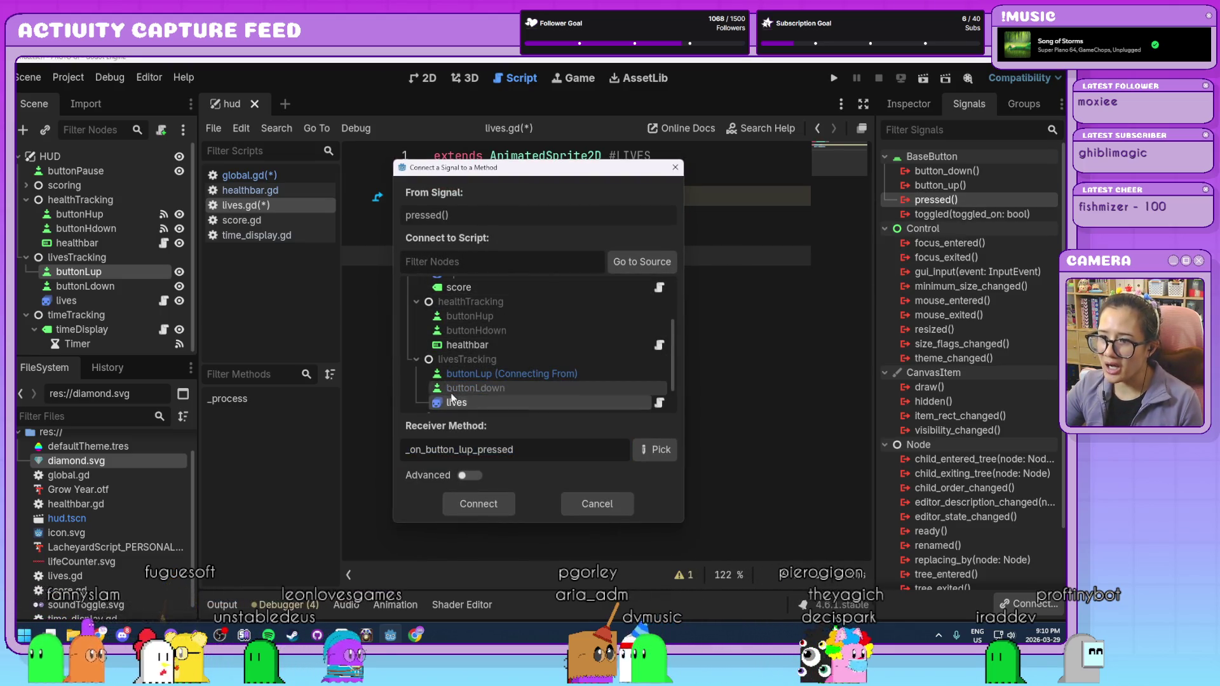
pyautogui.click(493, 497)
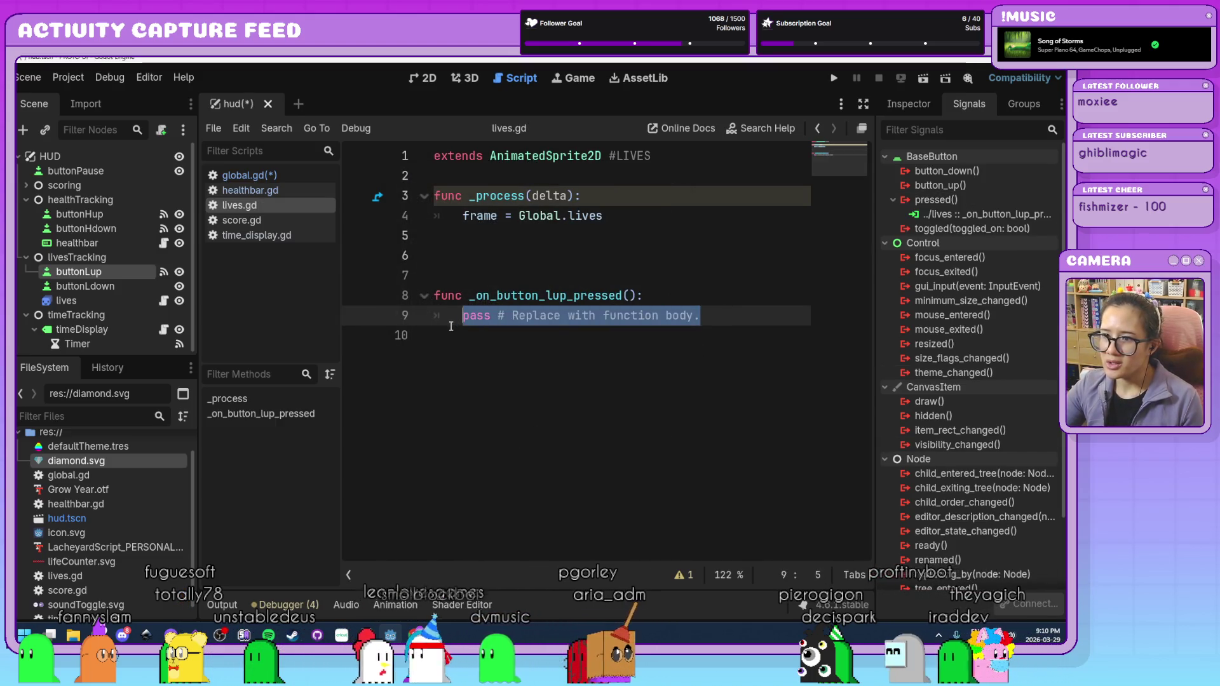
# - In _on_button_lup_pressed, add an if comparing against Global.MAXLIVES that increments Global.lives
pyautogui.write('Gl')
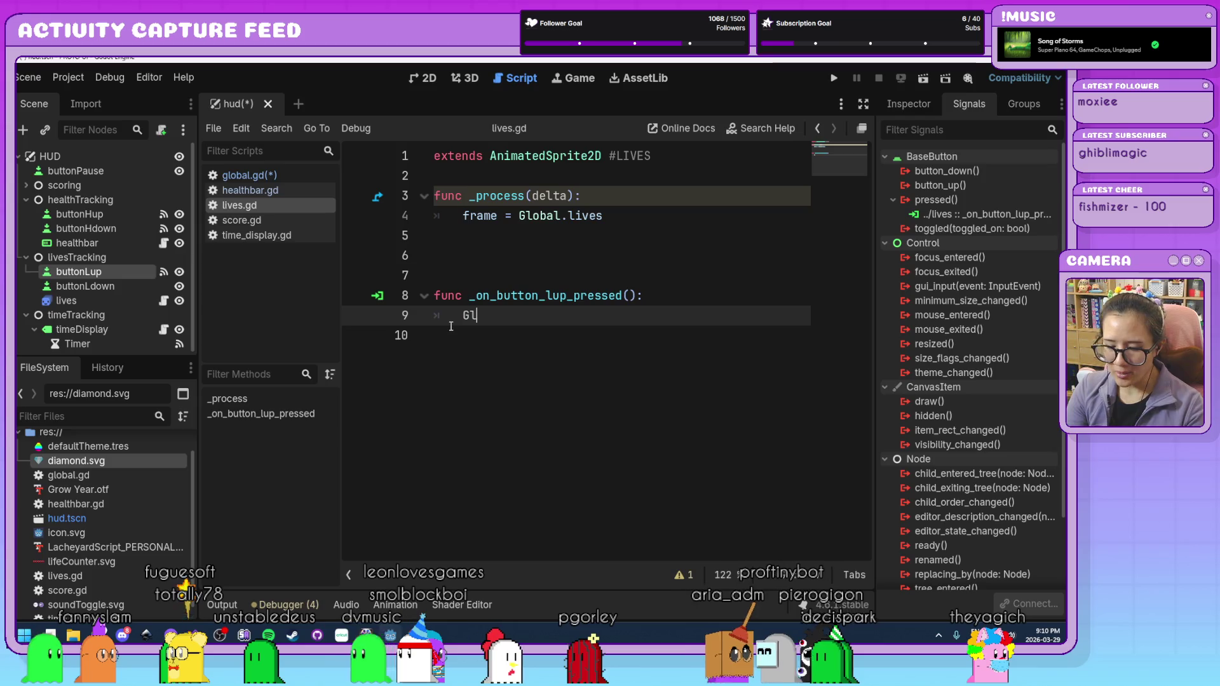
pyautogui.press('BackSpace')
pyautogui.press('BackSpace')
pyautogui.press('BackSpace')
pyautogui.press('BackSpace')
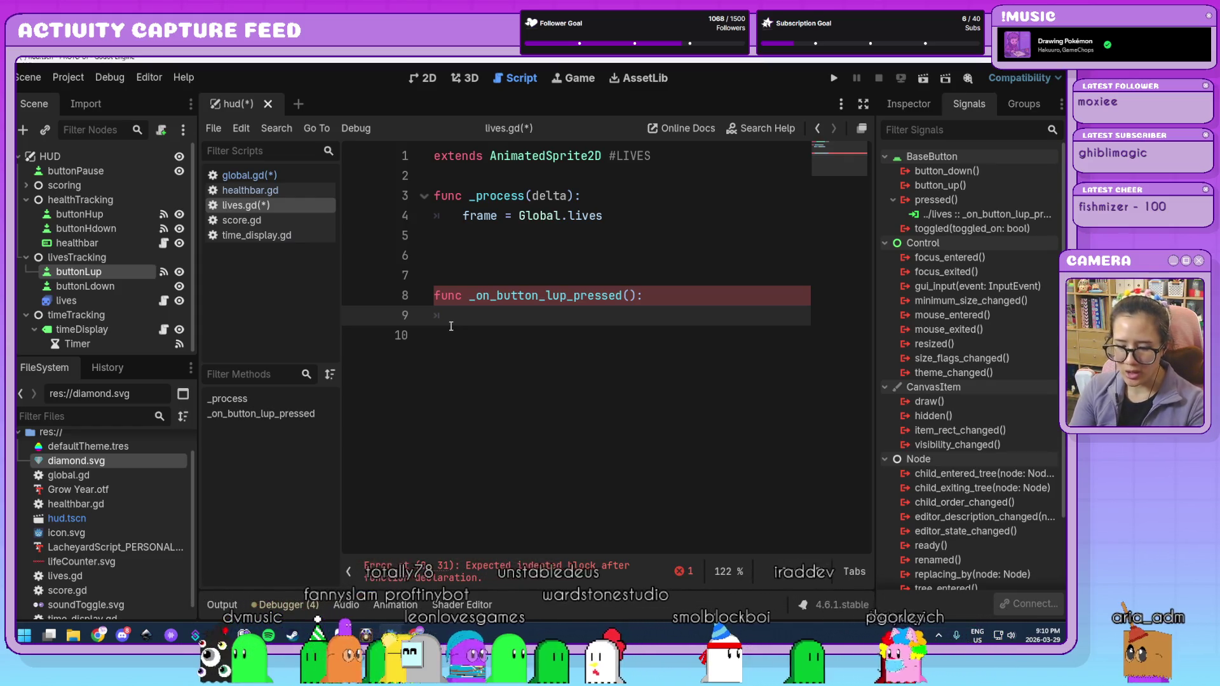
pyautogui.write('if Global.lives <')
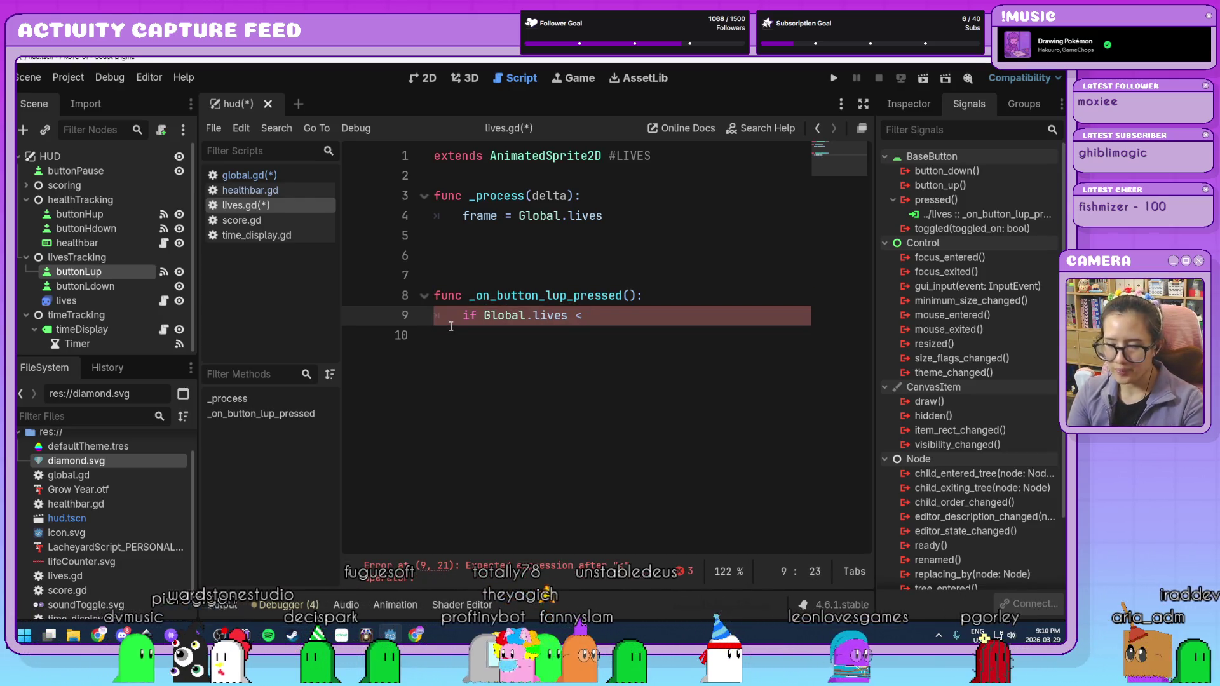
pyautogui.write(' Glob')
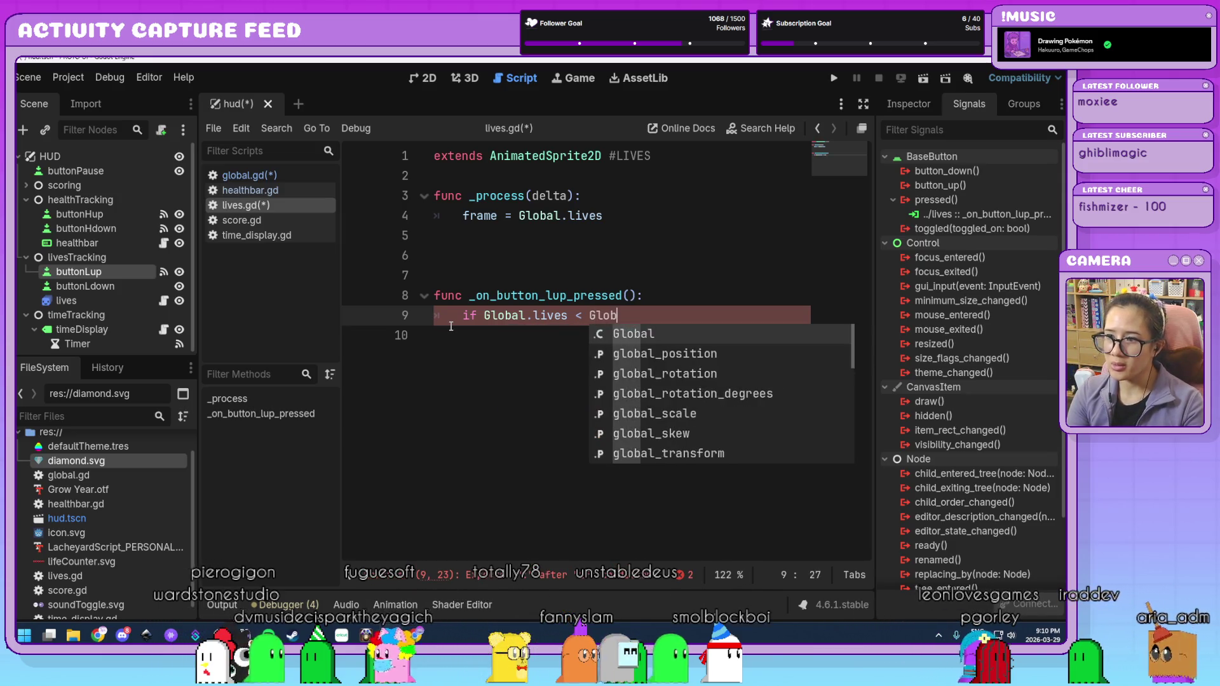
pyautogui.write('al.MAX')
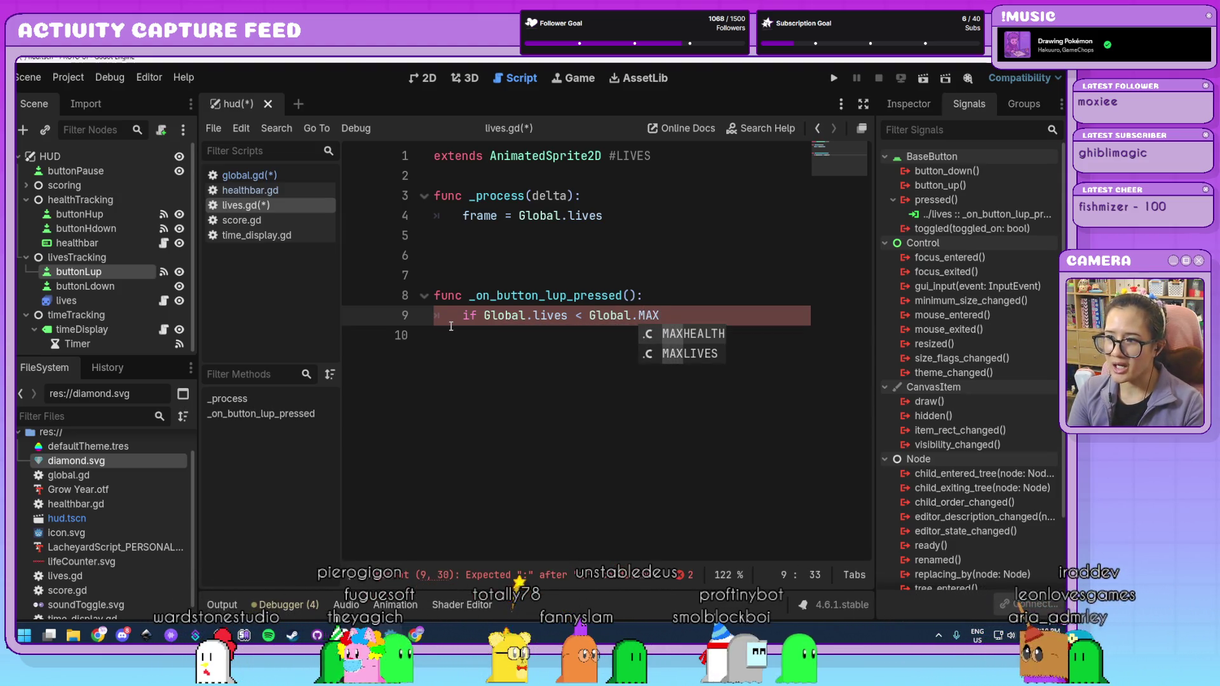
pyautogui.press('Down')
pyautogui.press('Return')
pyautogui.write(':')
pyautogui.press('Return')
pyautogui.write('Glob')
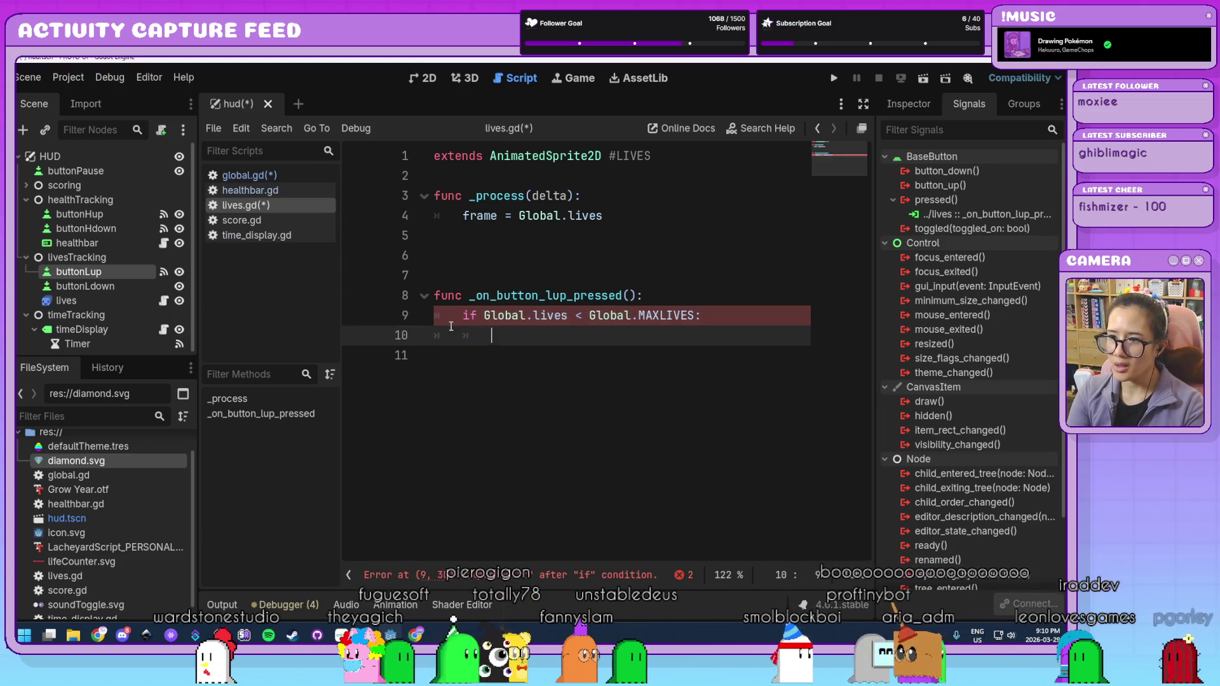
pyautogui.write('al')
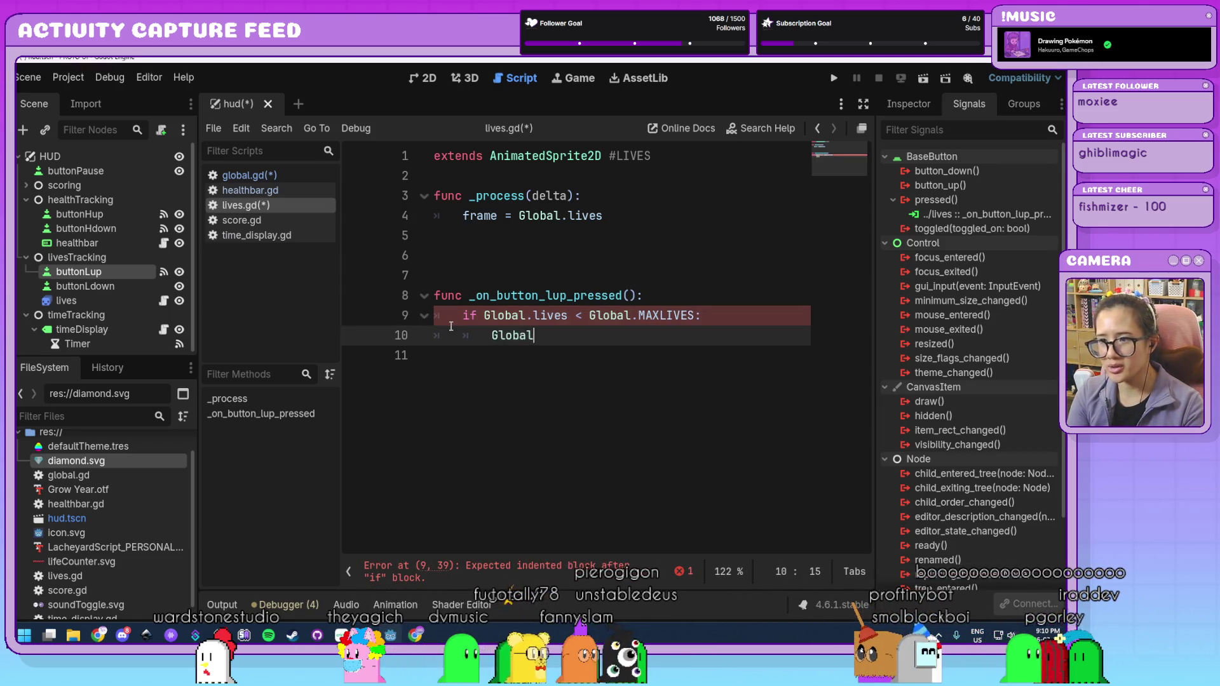
pyautogui.write('.lives += 1')
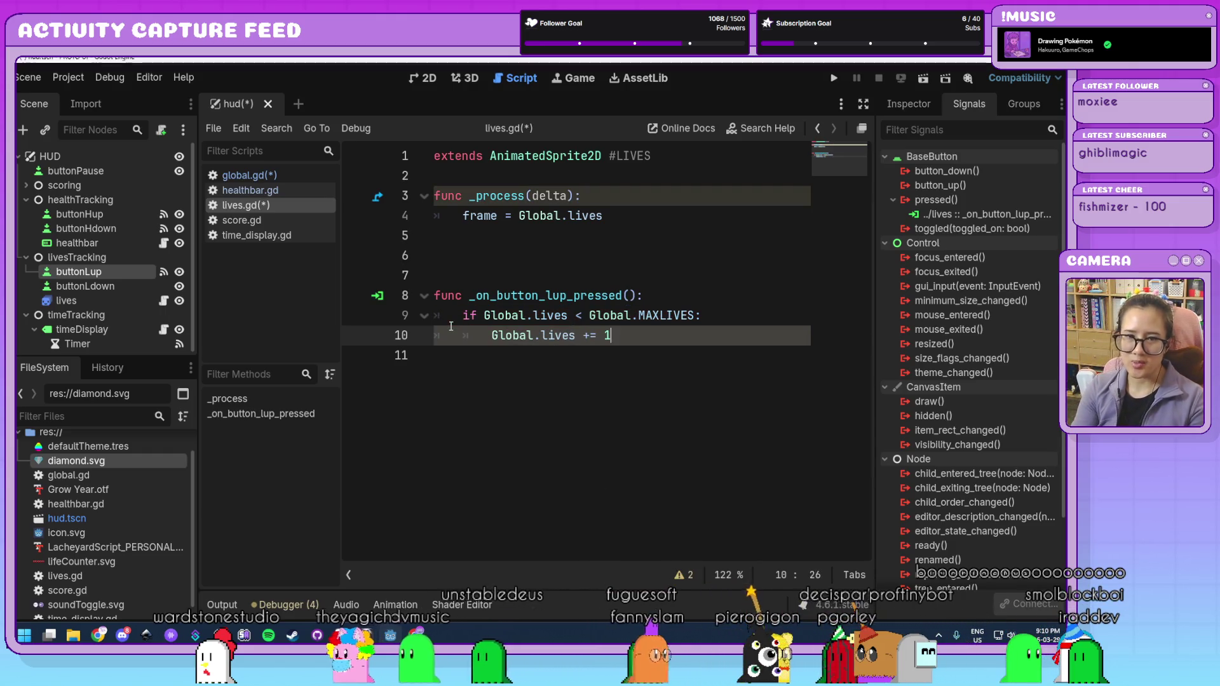
pyautogui.press('Return')
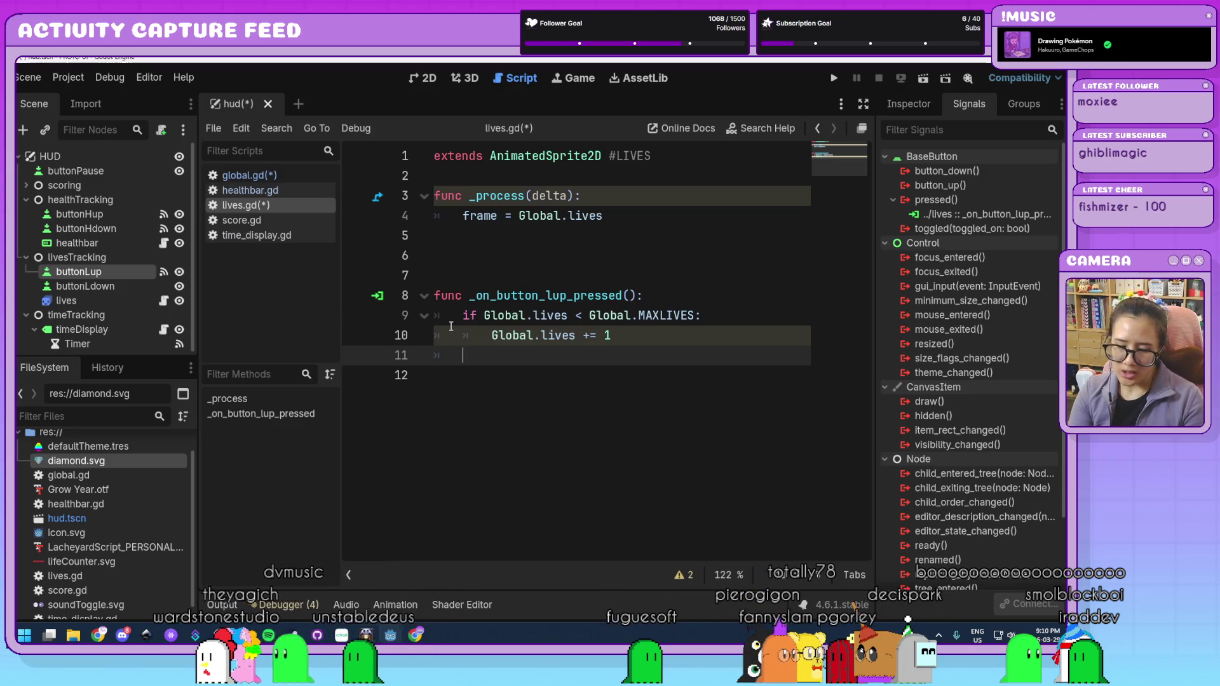
# - Add an else branch setting Global.lives = Global.MAXLIVES
pyautogui.press('BackSpace')
pyautogui.write('else:')
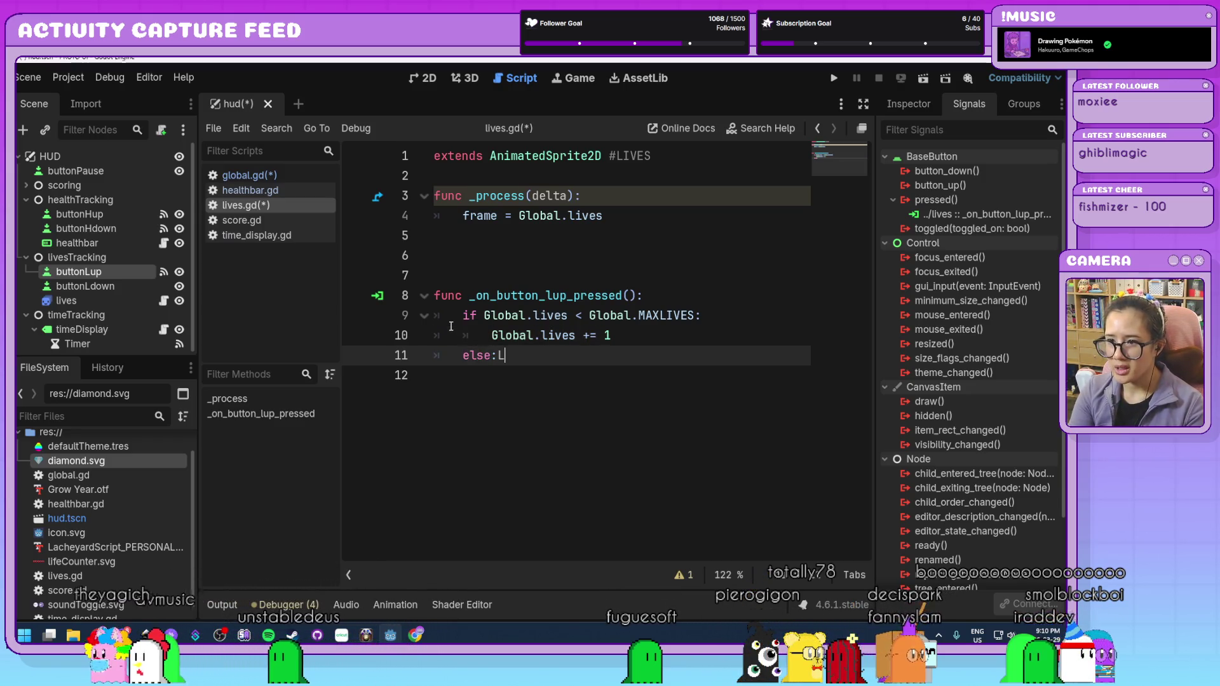
pyautogui.press('Return')
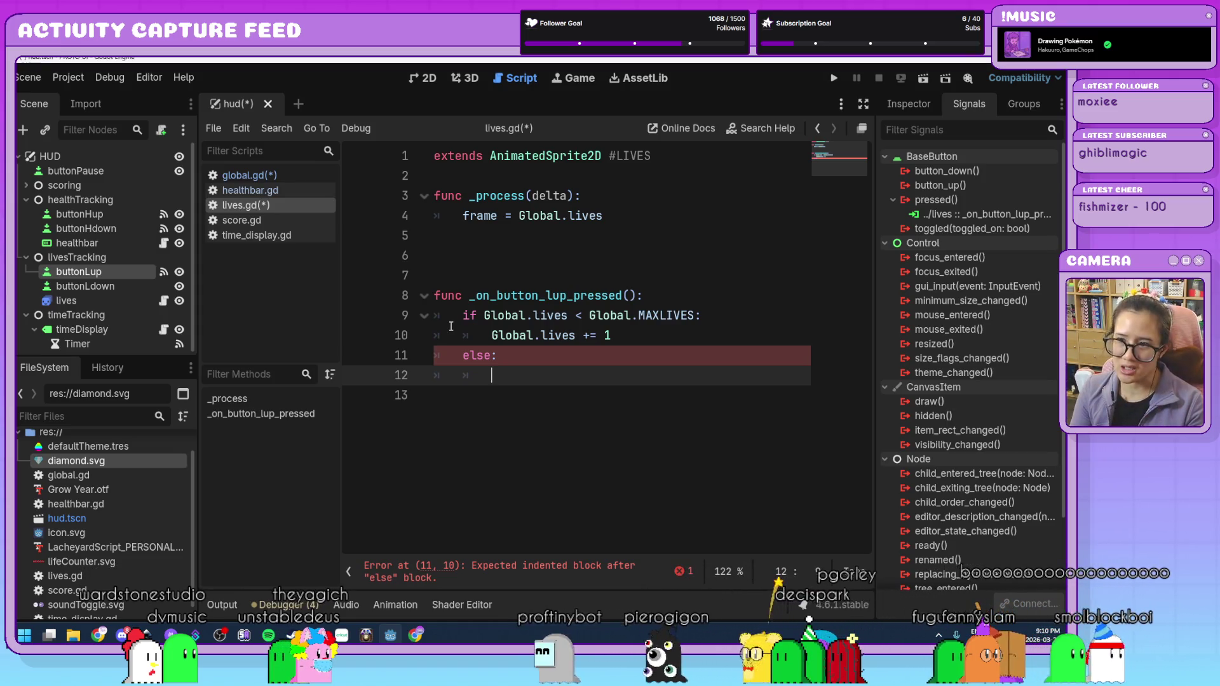
pyautogui.write('Global.lives ')
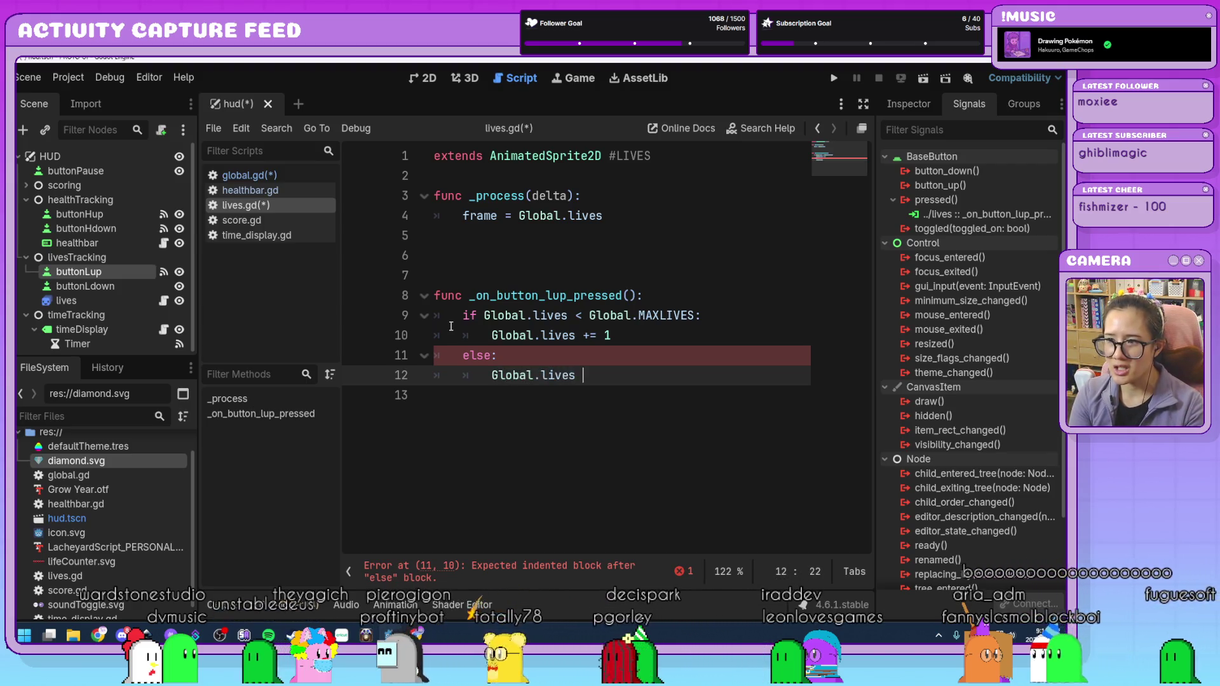
pyautogui.write('= Global')
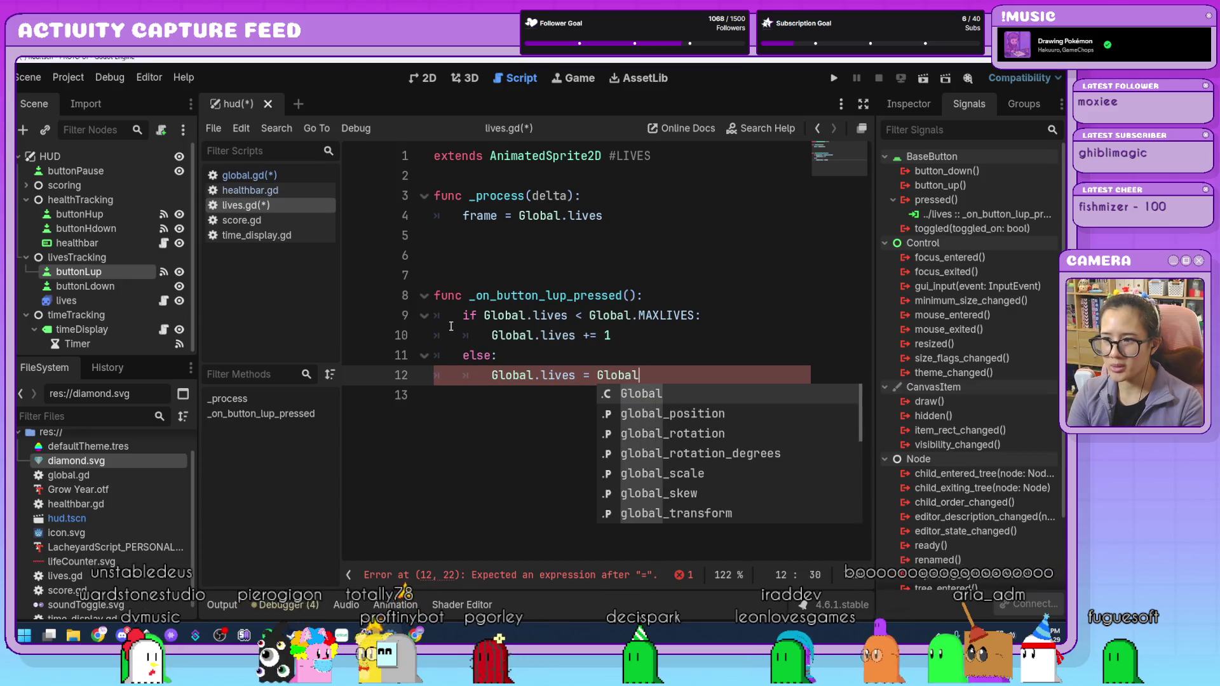
pyautogui.write('.MAX')
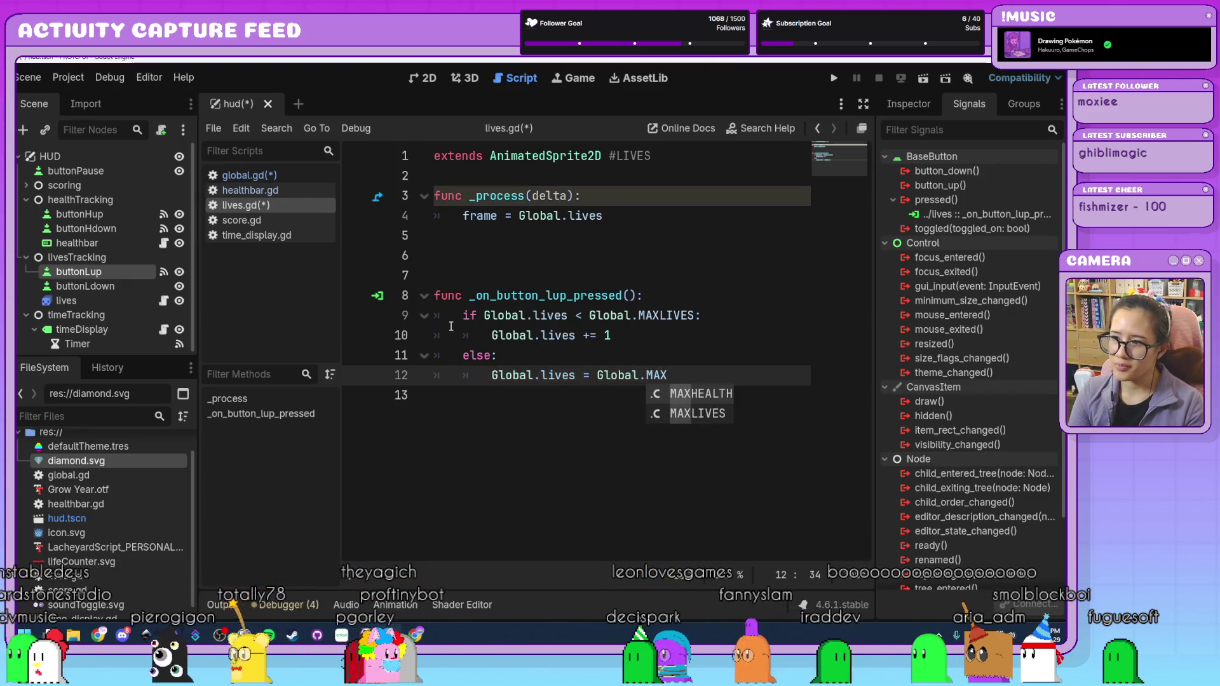
pyautogui.write('LIVES')
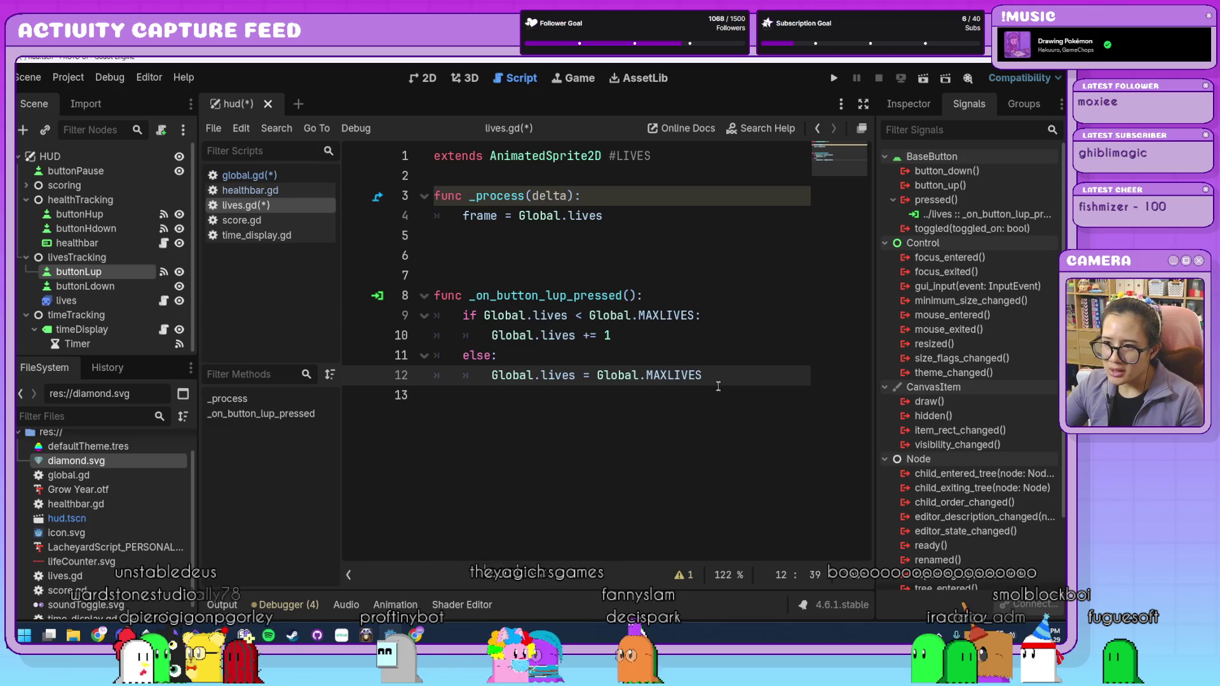
# - Review the if and else branches by selecting them, then select buttonLdown
pyautogui.moveTo(718, 386); pyautogui.dragTo(462, 360)
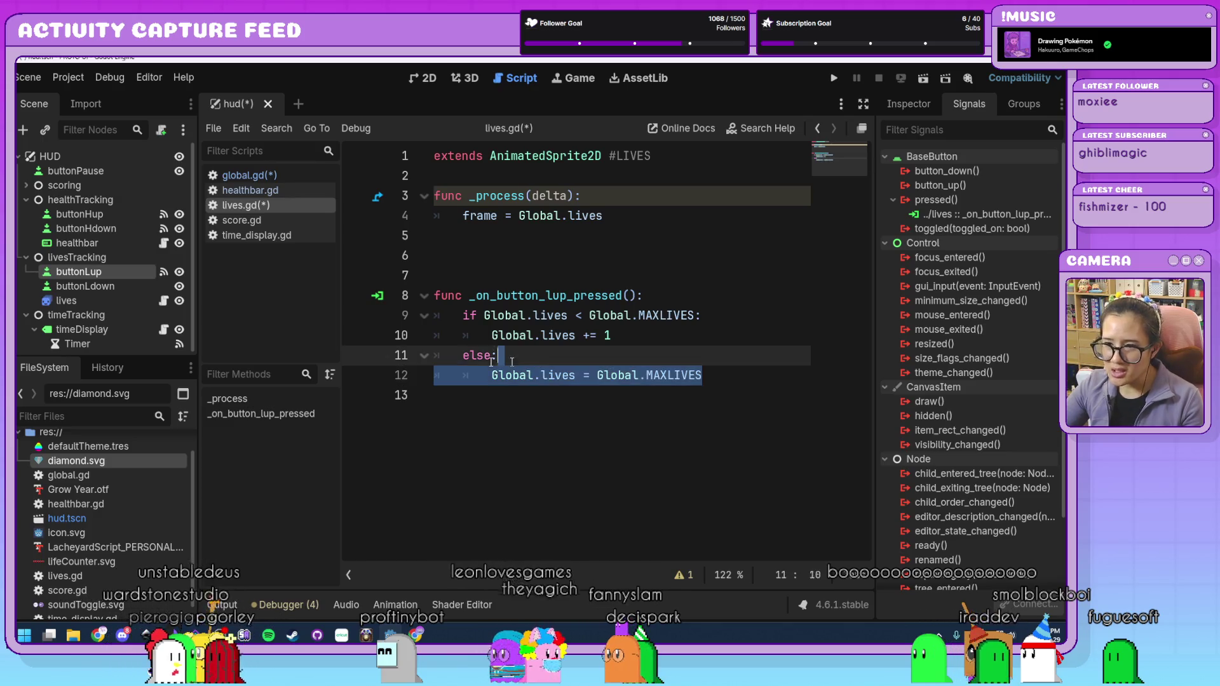
pyautogui.click(730, 379)
pyautogui.moveTo(628, 340); pyautogui.dragTo(456, 312)
pyautogui.click(729, 362)
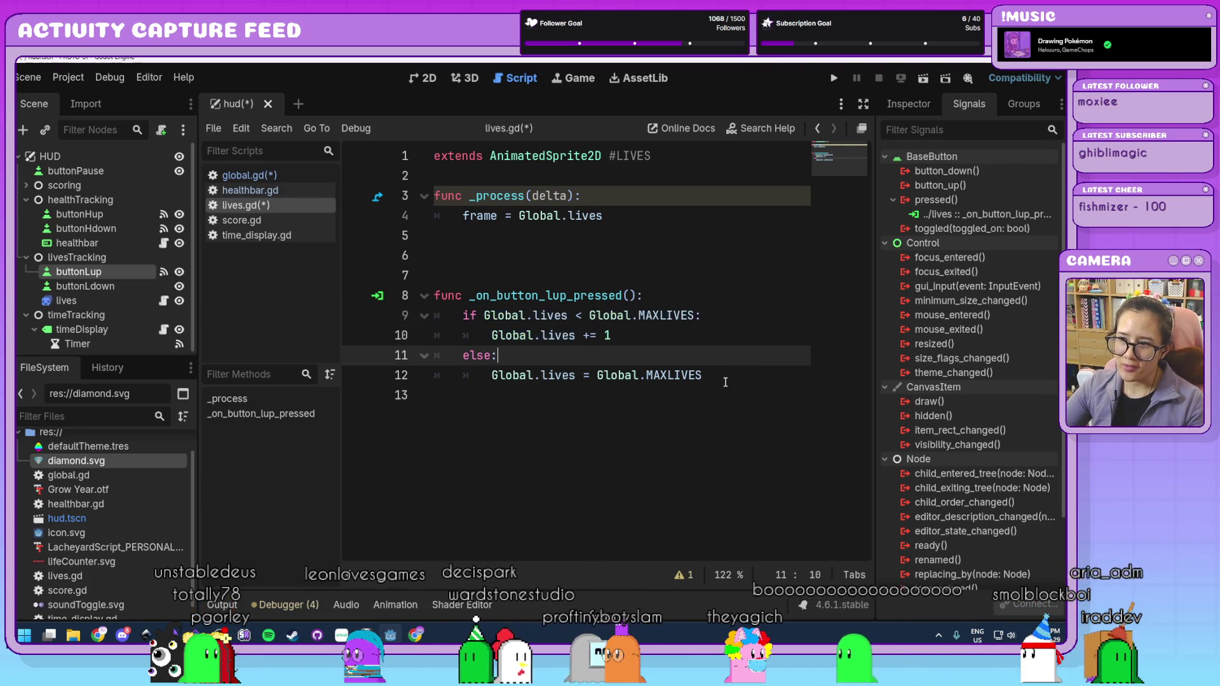
pyautogui.moveTo(726, 378); pyautogui.dragTo(454, 355)
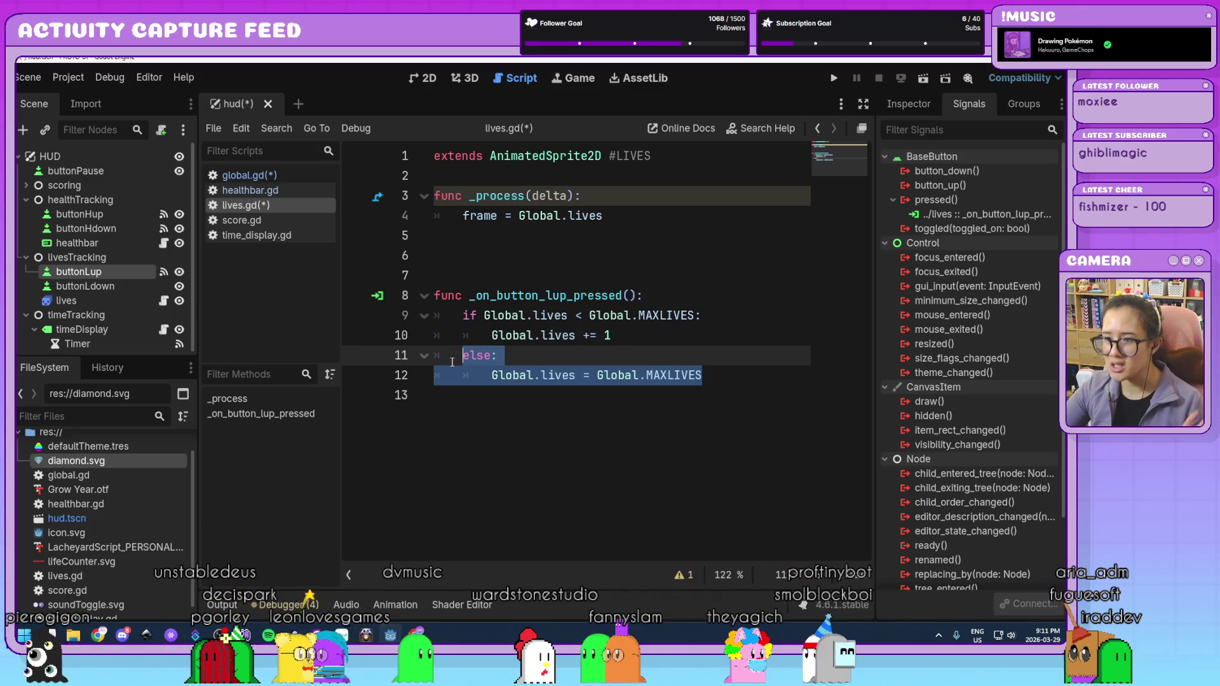
pyautogui.click(713, 379)
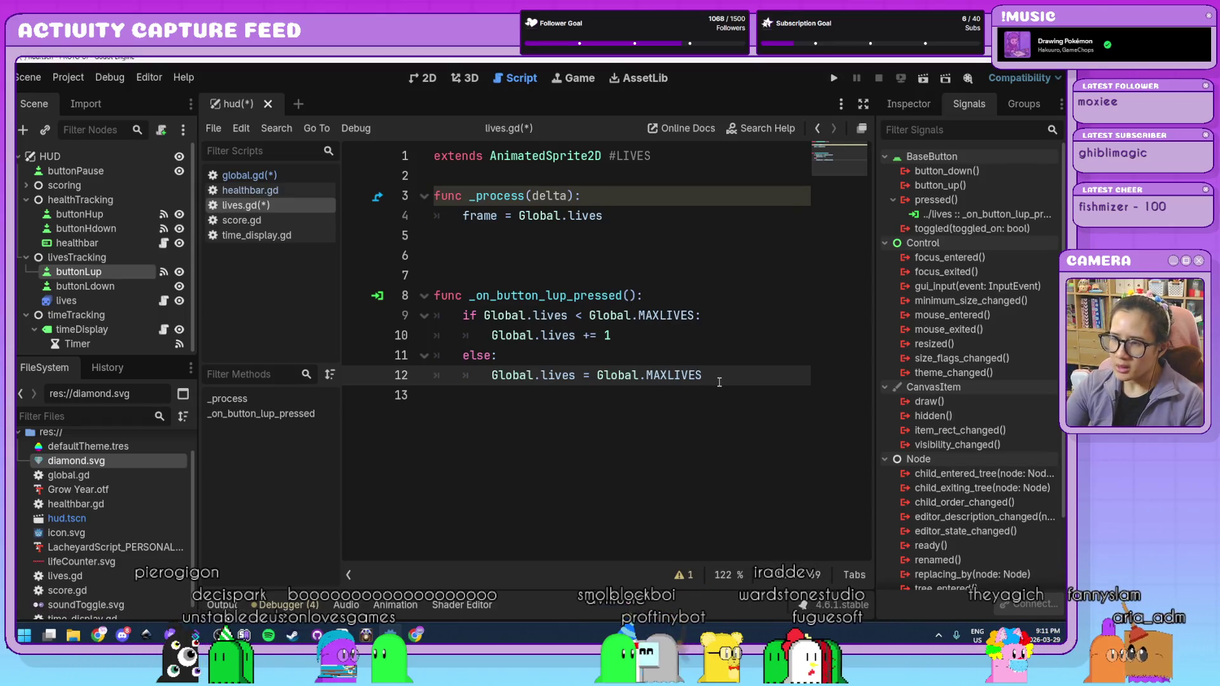
pyautogui.click(135, 293)
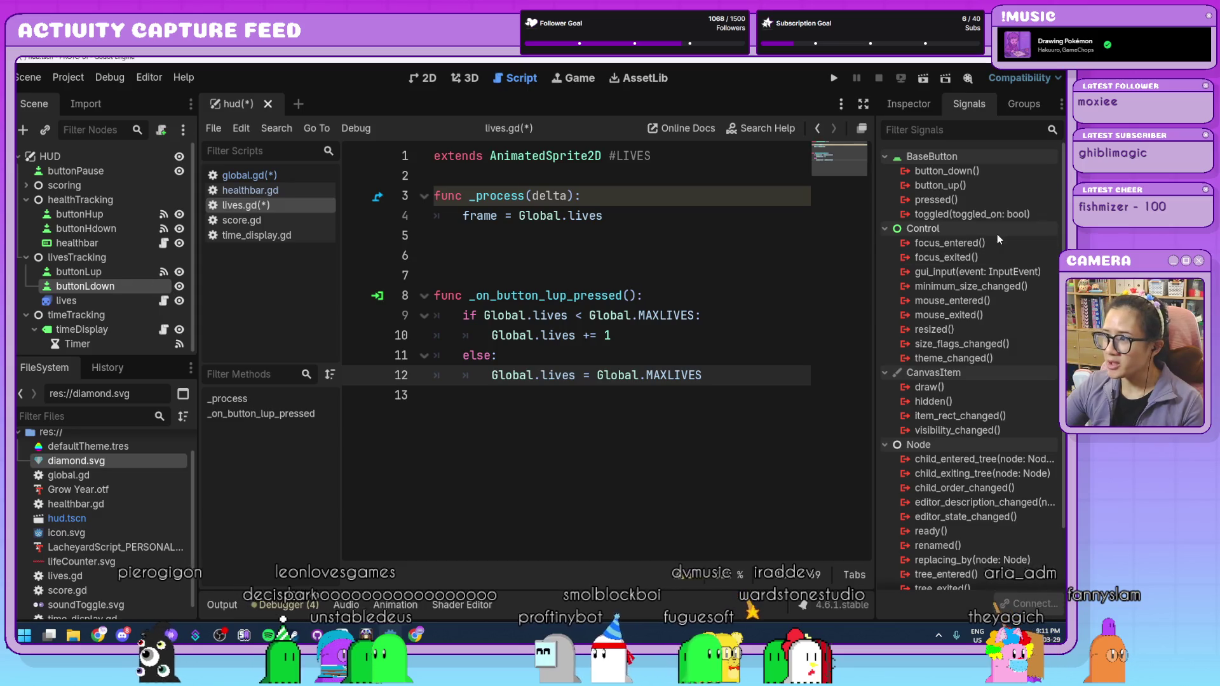
# - Connect buttonLdown's pressed() to the lives node, make the handler body Global.lives -= 1, and save
pyautogui.doubleClick(963, 199)
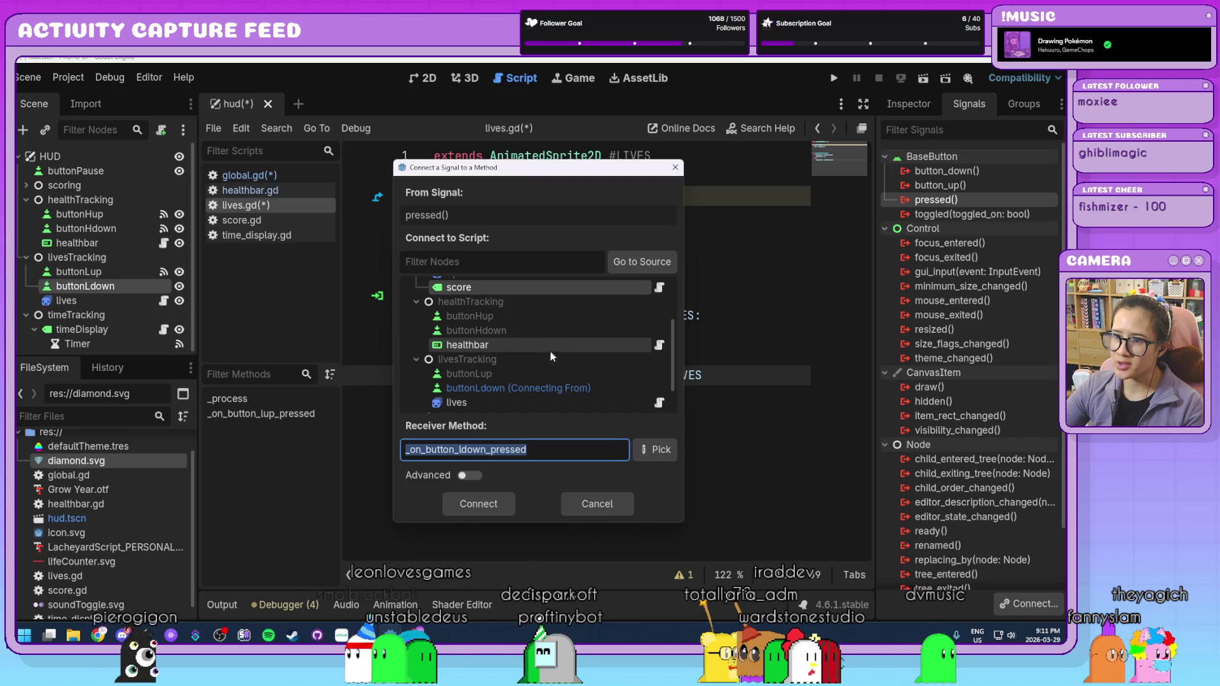
pyautogui.click(516, 402)
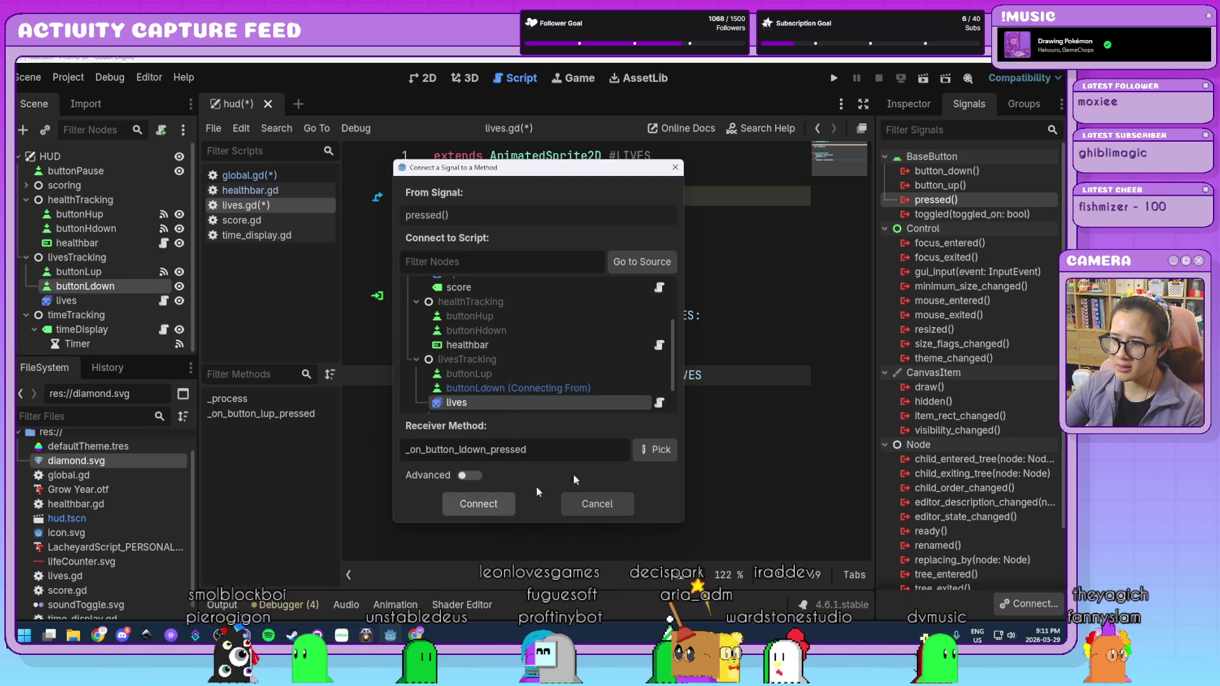
pyautogui.press('Return')
pyautogui.keyDown('shift'); pyautogui.click(735, 459); pyautogui.keyUp('shift')
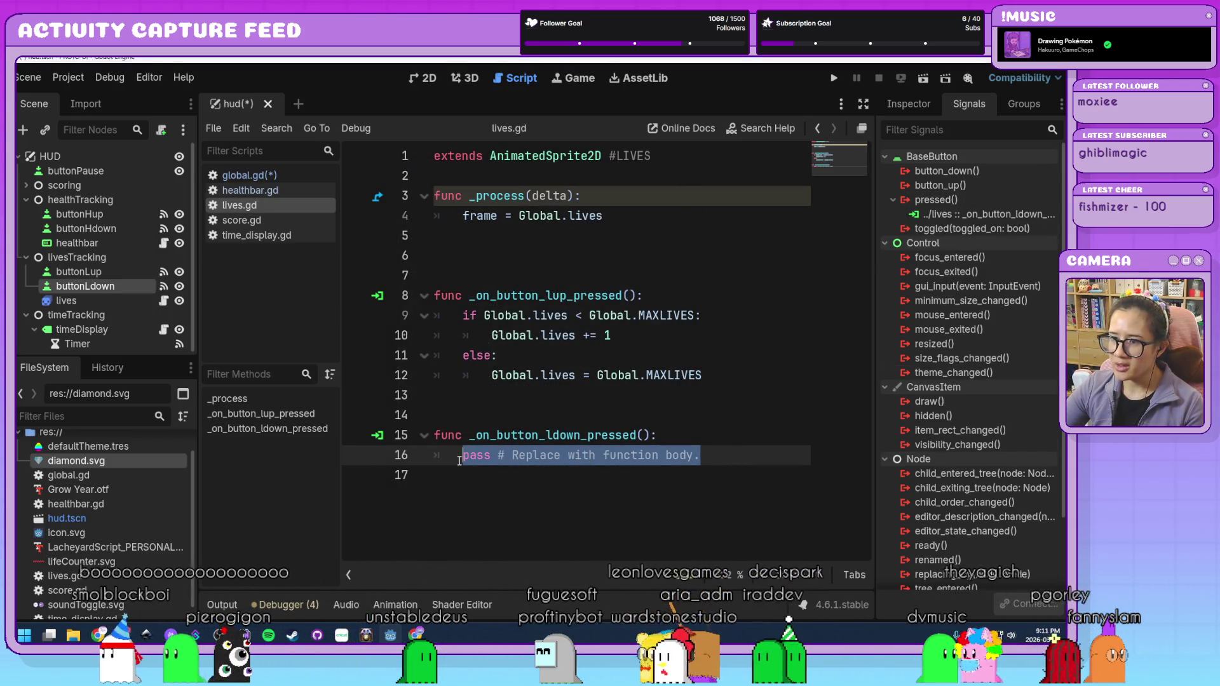
pyautogui.write('Global.')
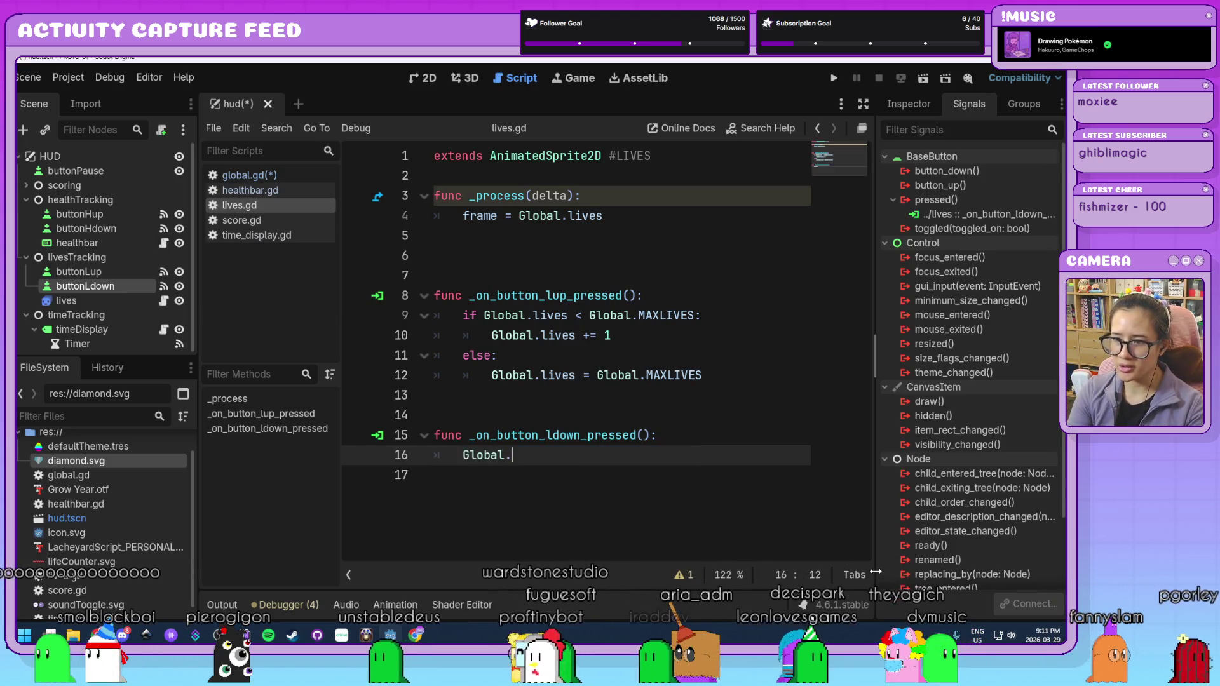
pyautogui.write('lives -= 1')
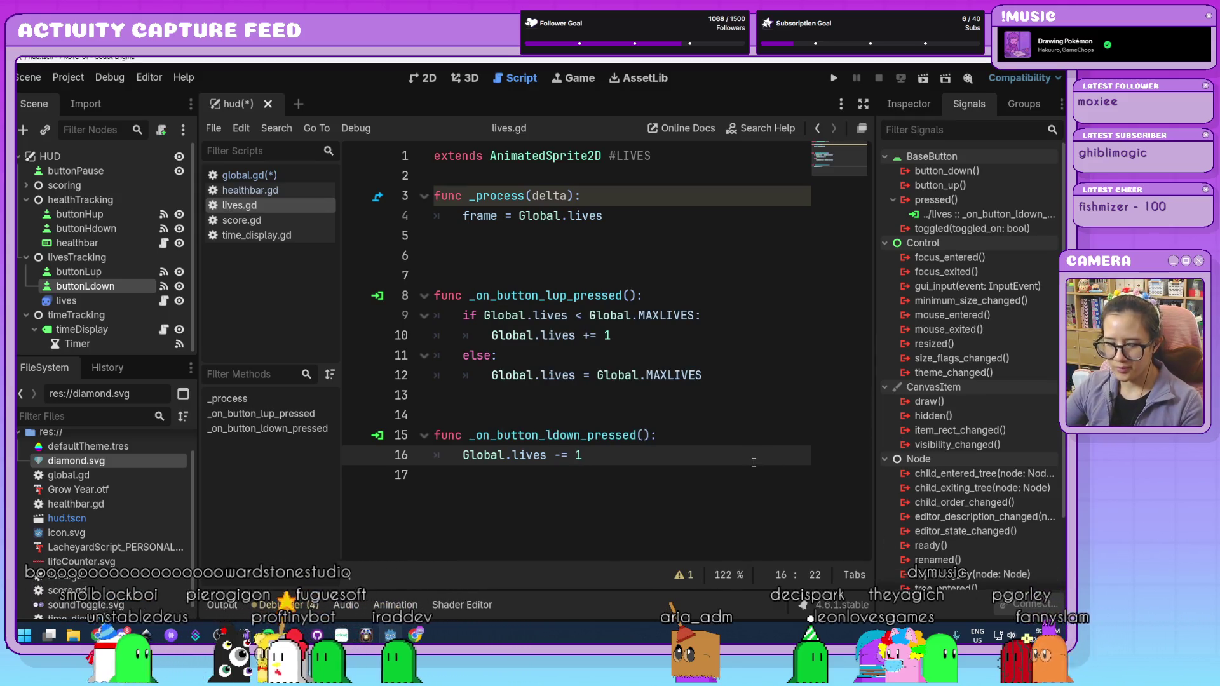
pyautogui.hotkey('ctrl', 's')
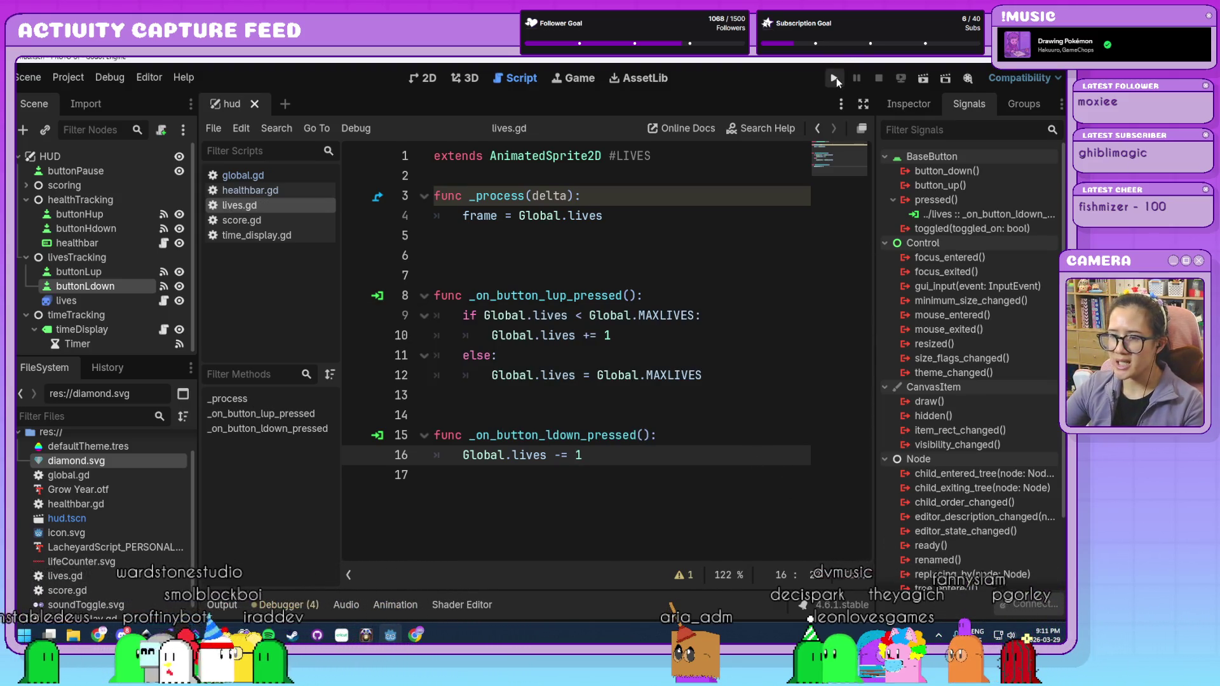
# - Run the game, press Lives Down and Lives Up several times to check the hearts, then stop it
pyautogui.click(836, 77)
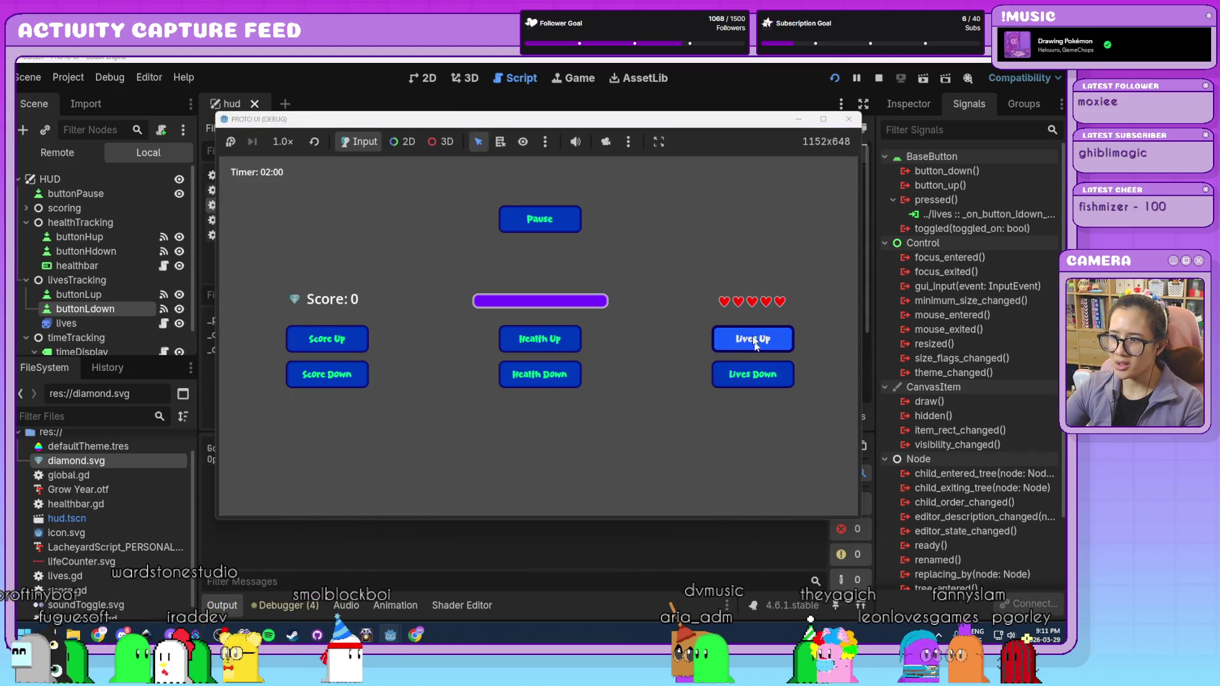
pyautogui.click(755, 368)
pyautogui.click(755, 369)
pyautogui.click(755, 369)
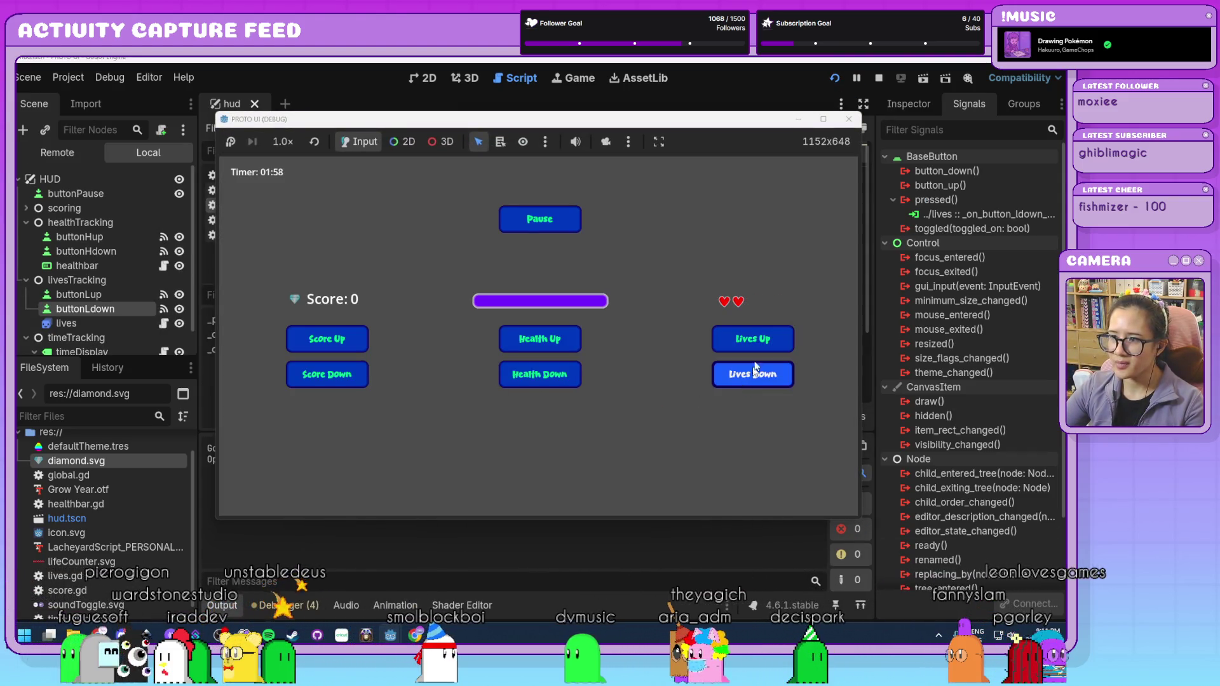
pyautogui.click(750, 343)
pyautogui.click(750, 343)
pyautogui.click(750, 343)
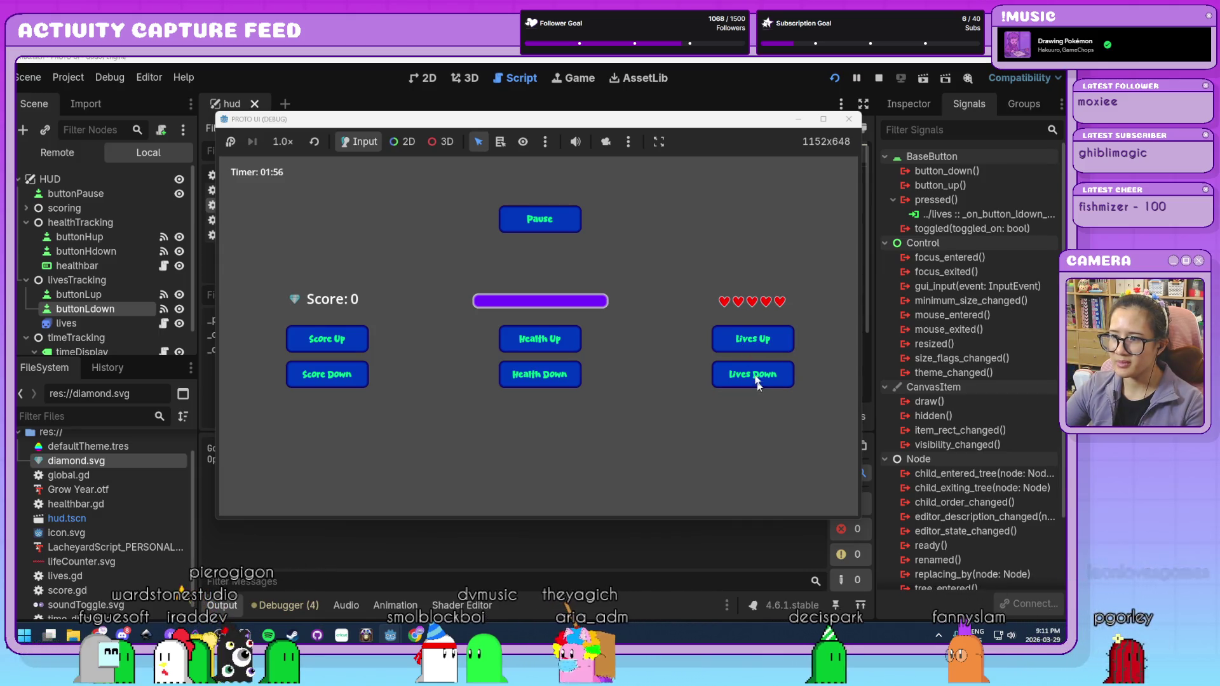
pyautogui.click(748, 377)
pyautogui.click(749, 377)
pyautogui.click(748, 378)
pyautogui.click(749, 377)
pyautogui.click(750, 349)
pyautogui.click(750, 348)
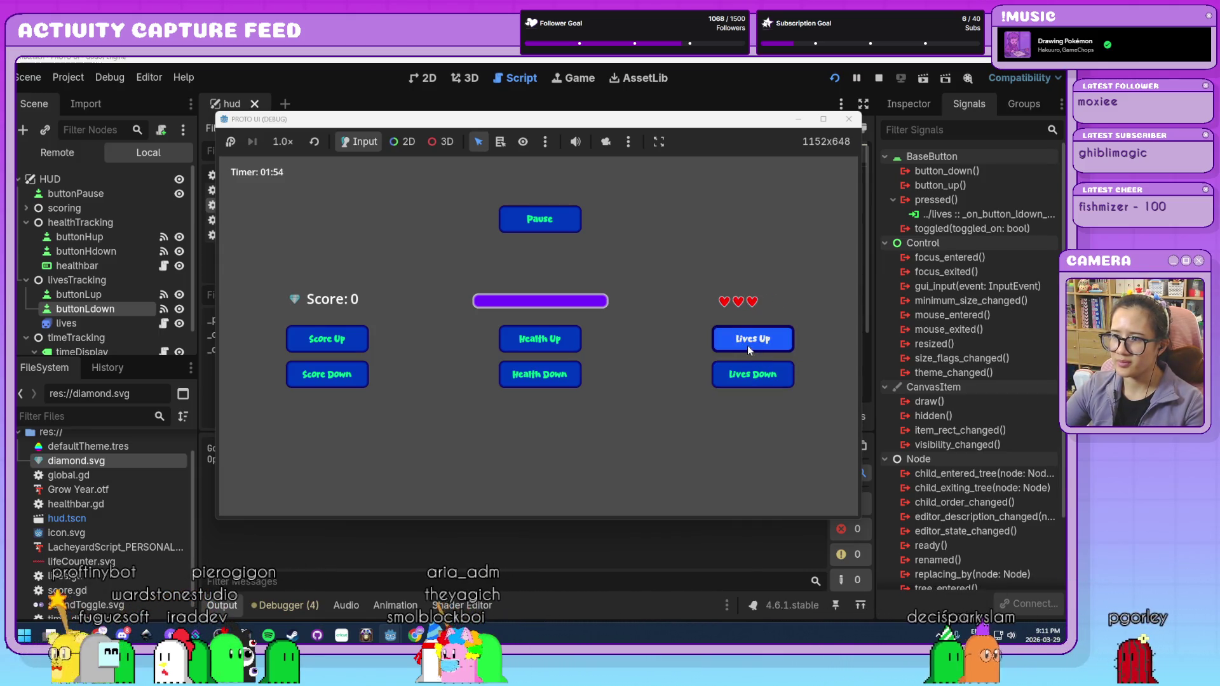
pyautogui.click(747, 345)
pyautogui.click(747, 345)
pyautogui.press('F8')
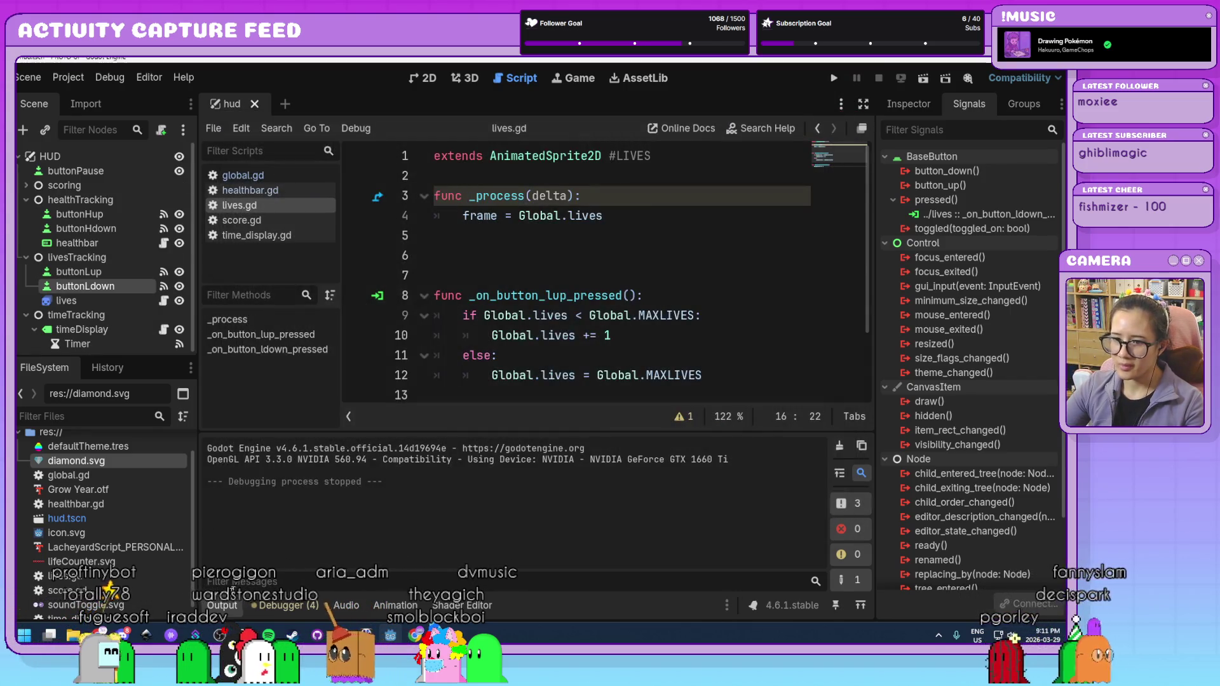
# - Collapse the Output panel and delete the extra blank lines in lives.gd
pyautogui.click(222, 603)
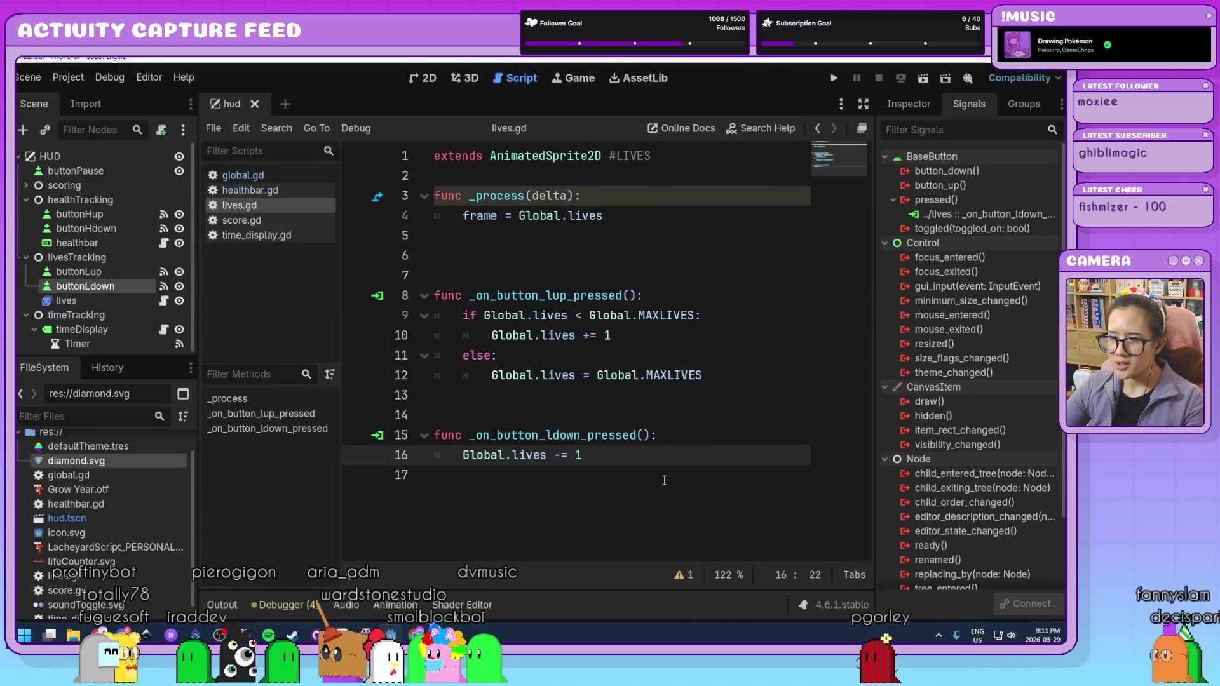
pyautogui.click(590, 264)
pyautogui.press('BackSpace')
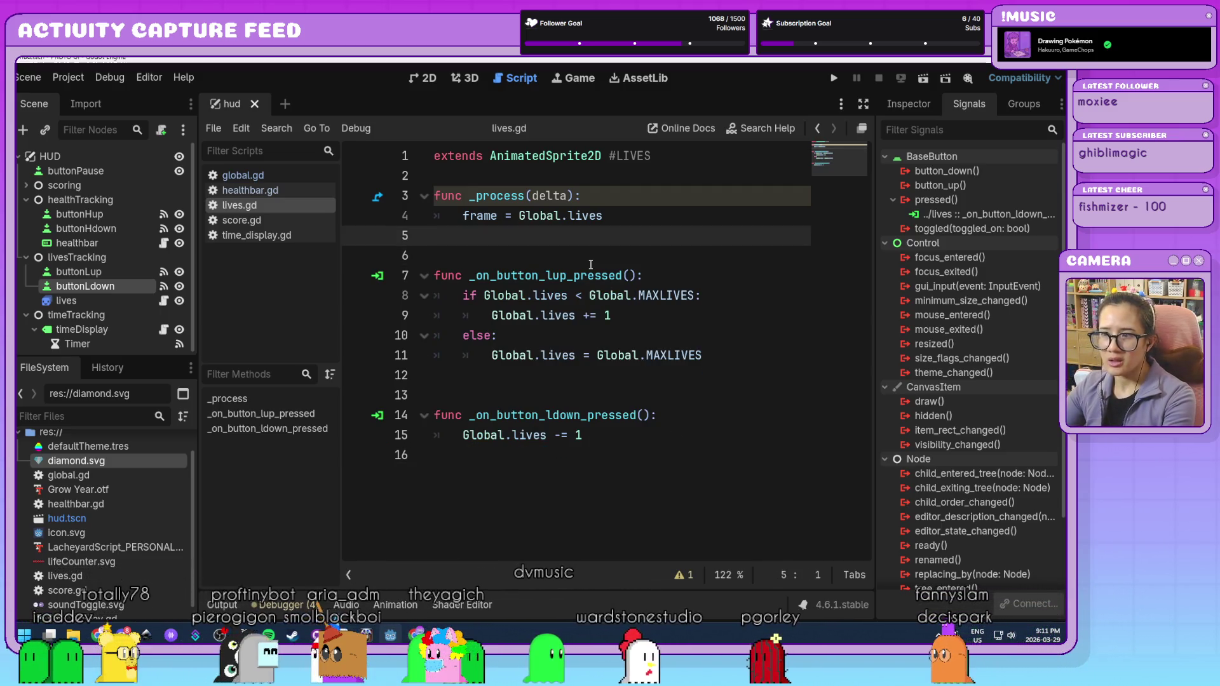
pyautogui.press('BackSpace')
pyautogui.click(632, 415)
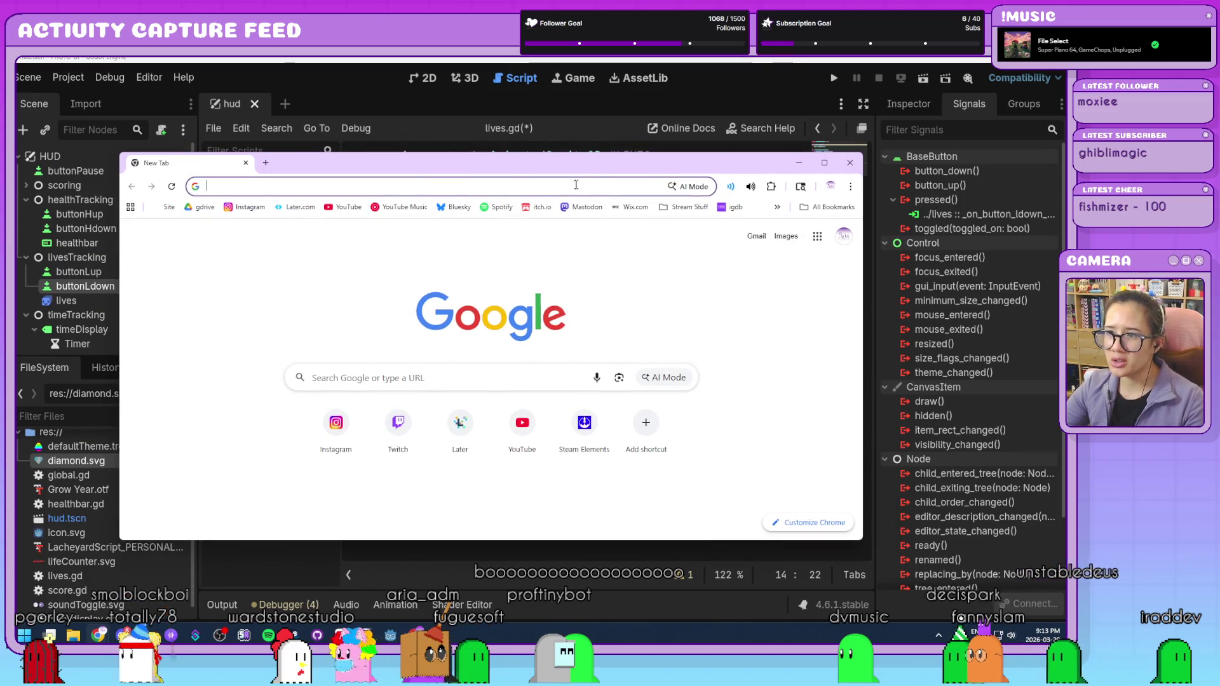
# - Load opengameart.org, glance at Sound Effects, then open the Browse > Music listings
pyautogui.click(578, 185)
pyautogui.write('opengameart.org')
pyautogui.press('Return')
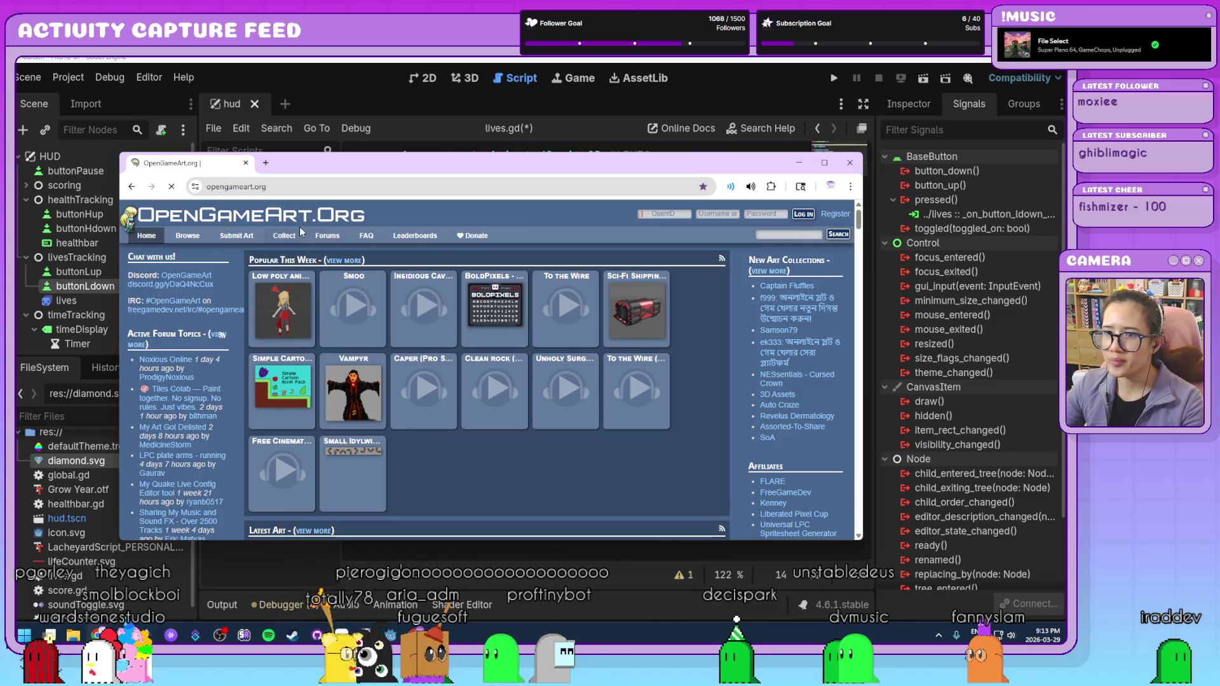
pyautogui.moveTo(187, 236)
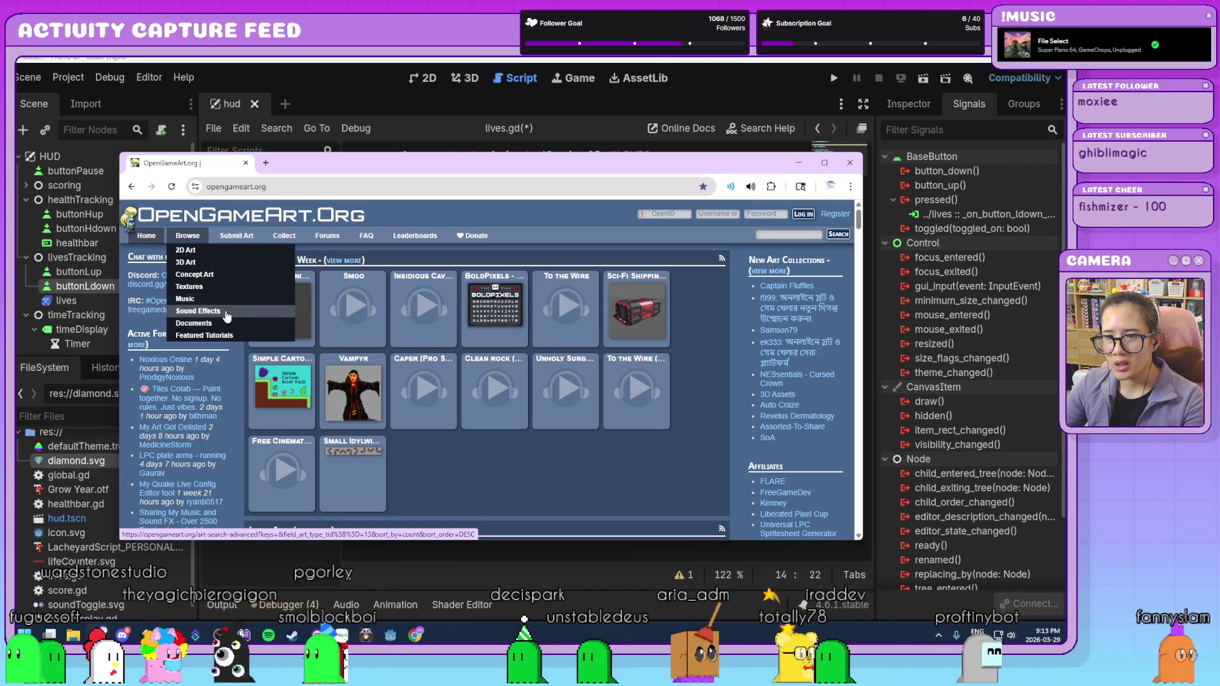
pyautogui.click(227, 314)
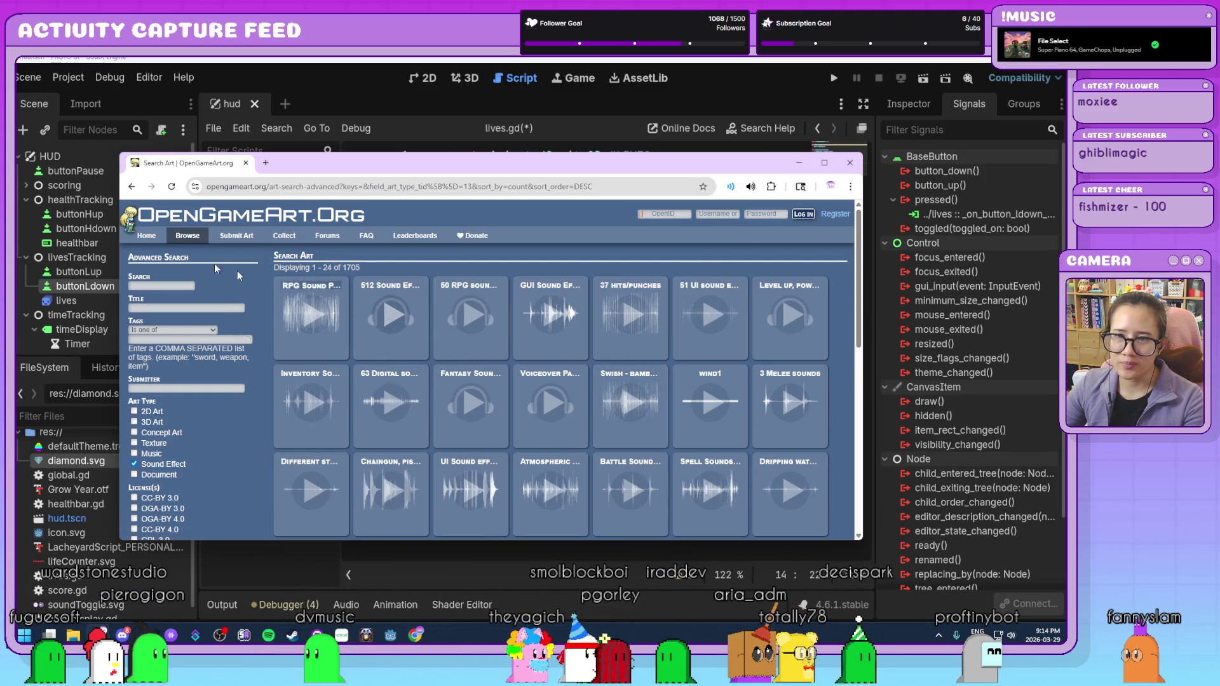
pyautogui.click(147, 235)
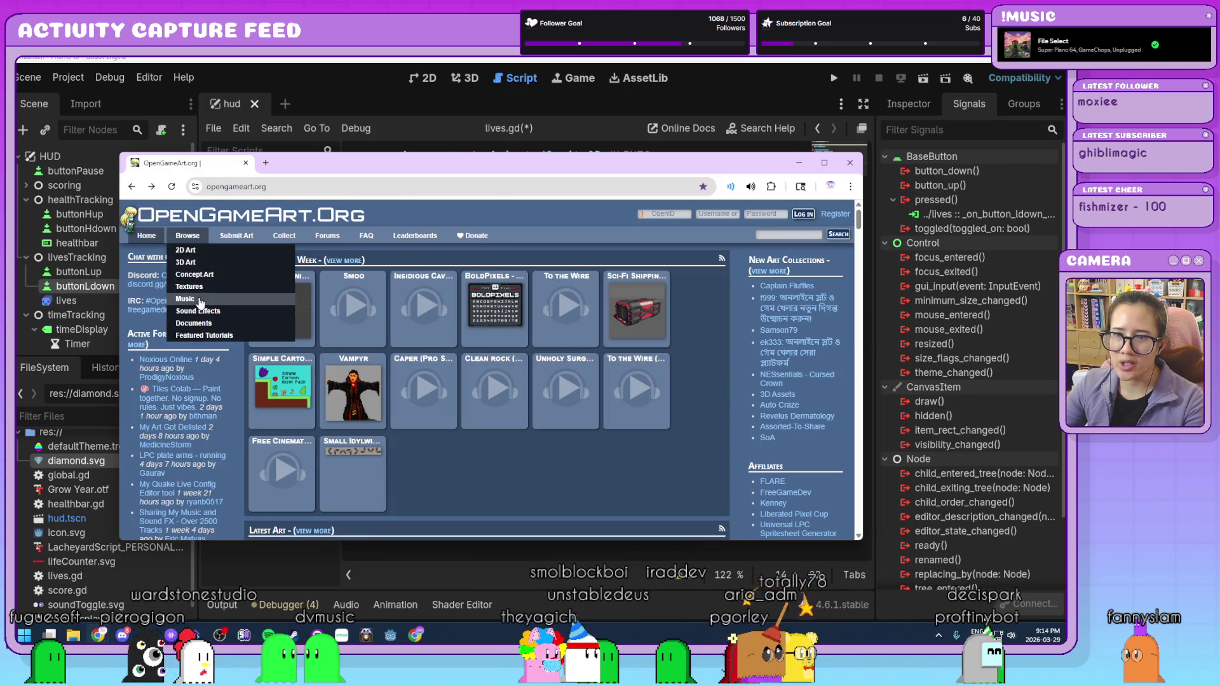
pyautogui.click(186, 299)
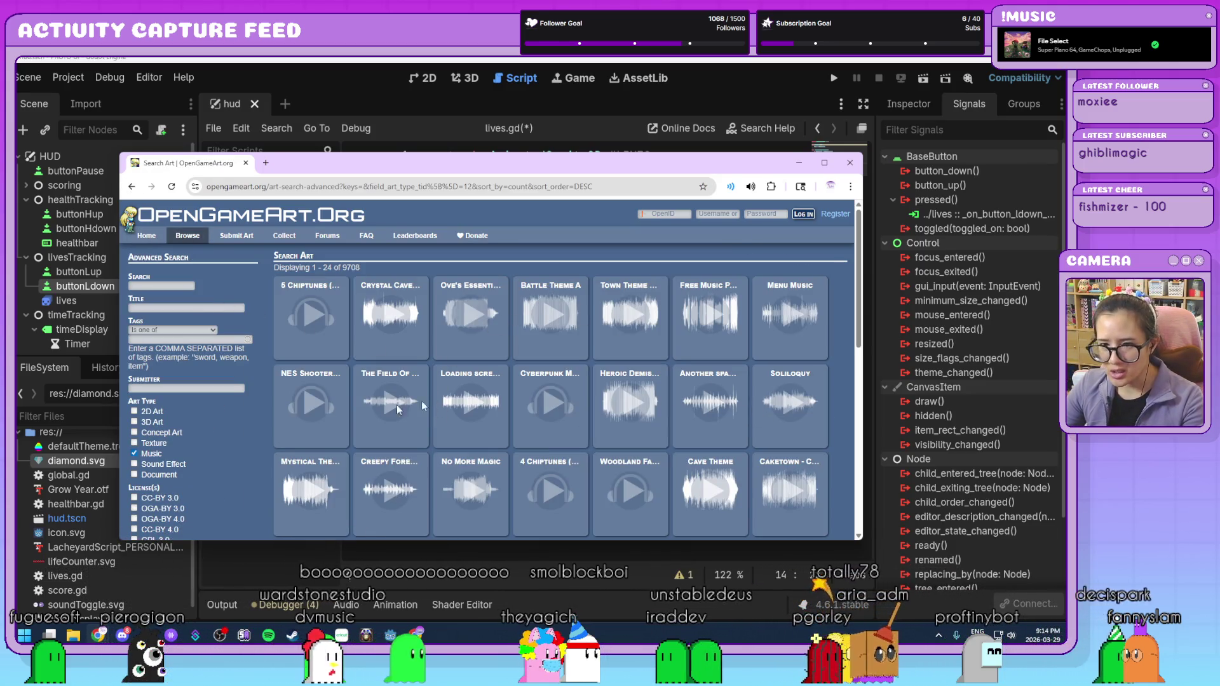
# - Filter the music results to the CC0 license and rerun the search
pyautogui.scroll(-3, 218, 450)
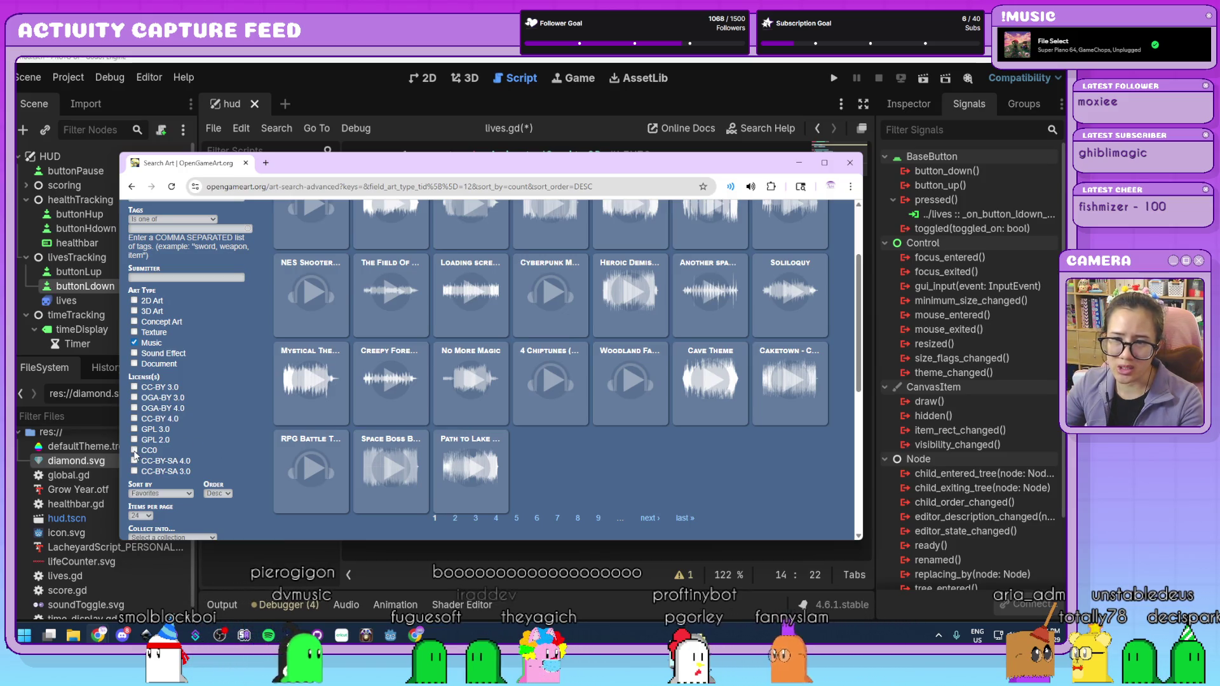
pyautogui.scroll(-1, 203, 458)
pyautogui.click(145, 503)
pyautogui.scroll(-5, 555, 478)
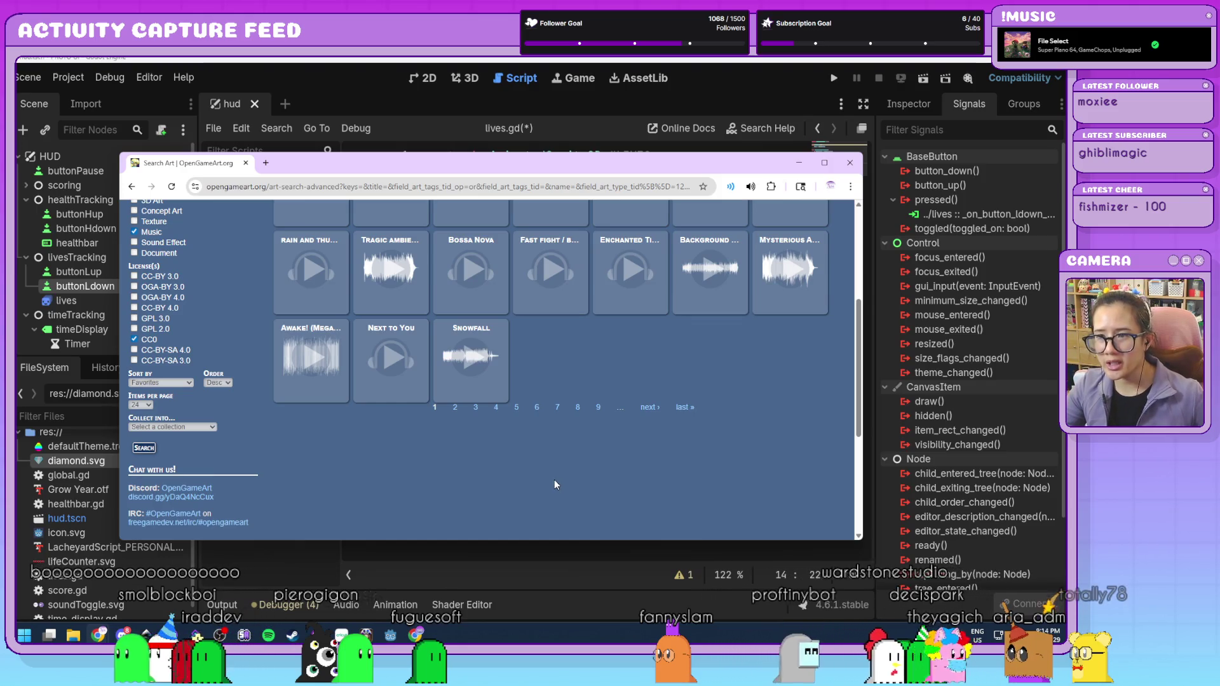
pyautogui.scroll(3, 572, 477)
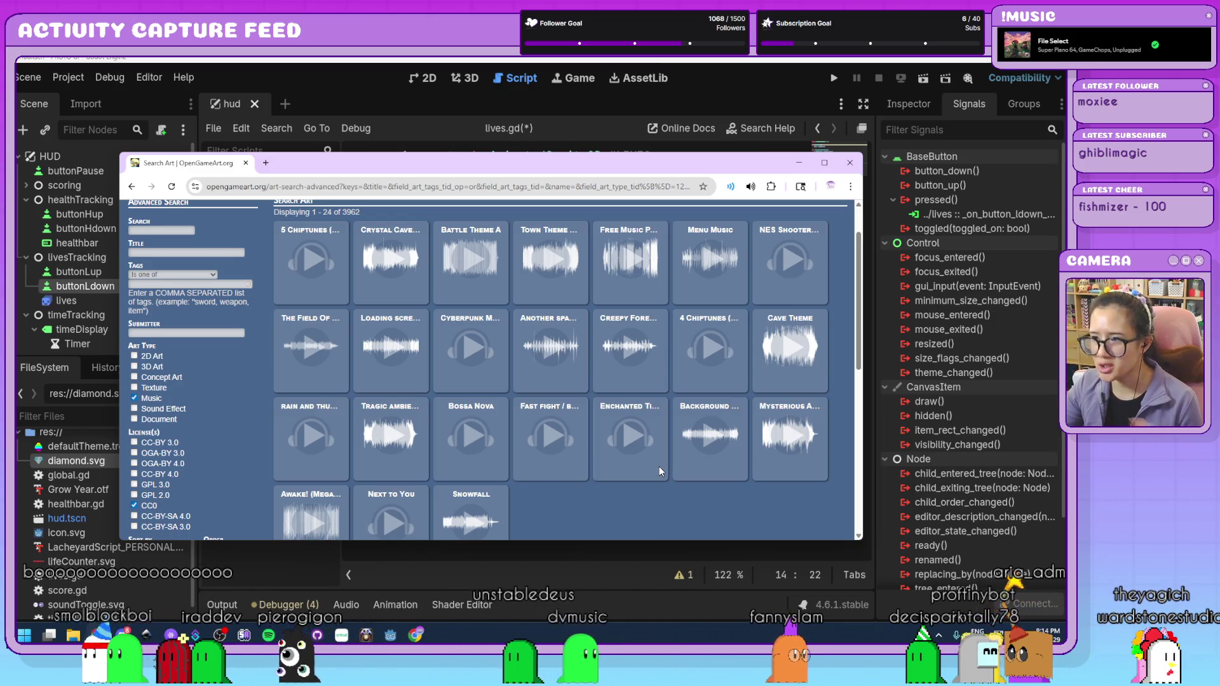
# - Look at Menu Music, preview the 5 Chiptunes and 4 Chiptunes (Adventure) tracks, and open the latter's page
pyautogui.click(731, 232)
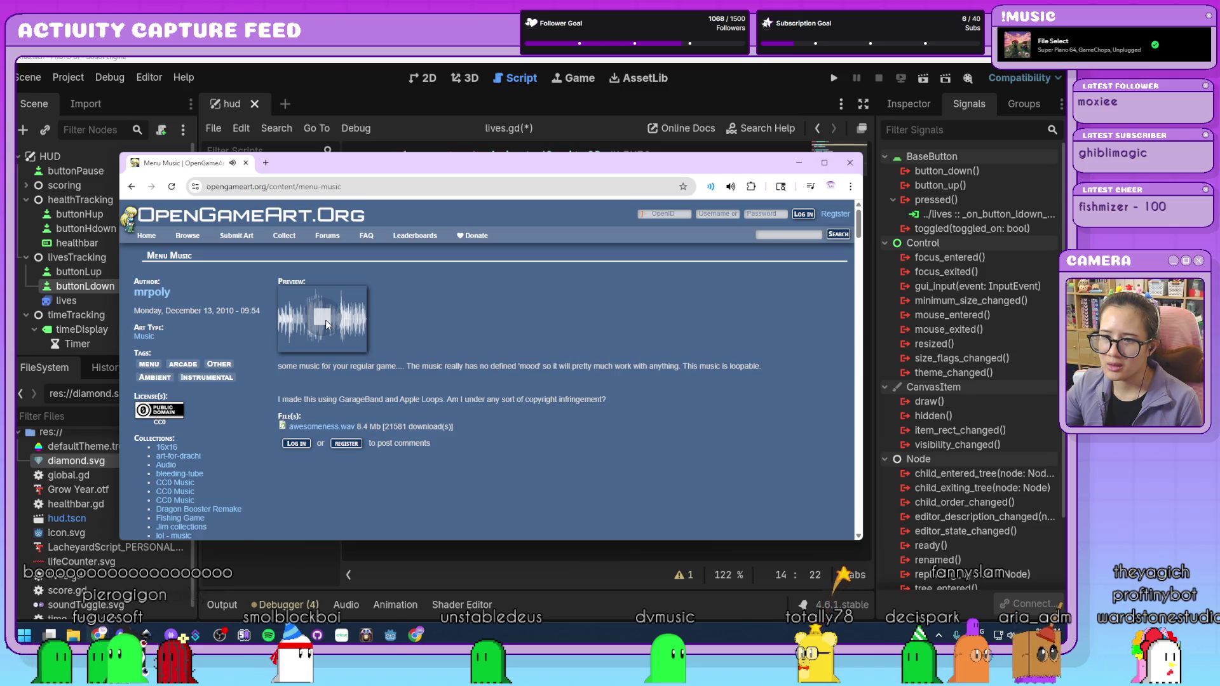
pyautogui.click(132, 186)
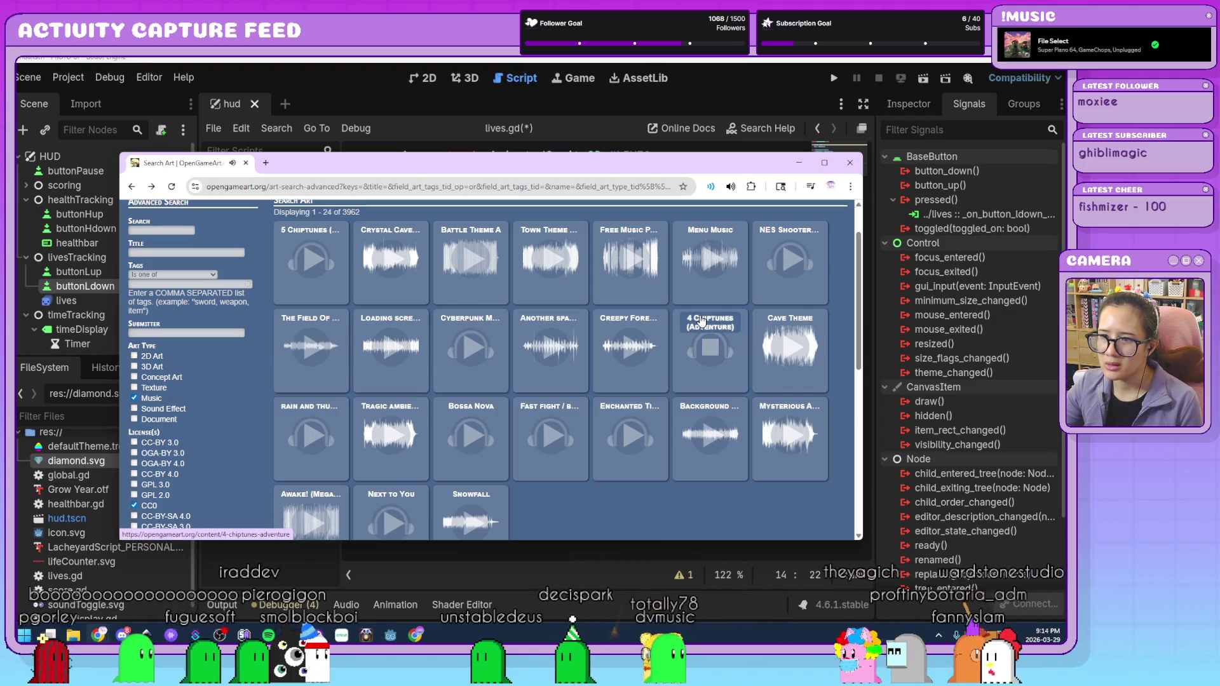
pyautogui.click(306, 261)
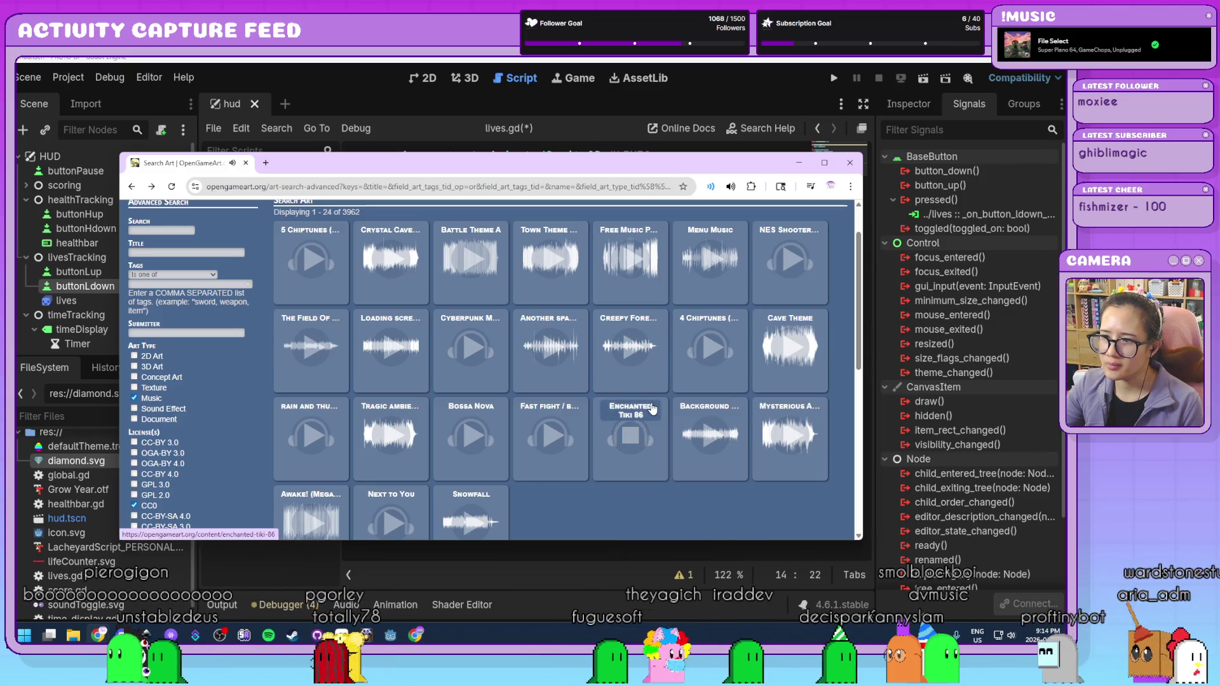
pyautogui.click(711, 337)
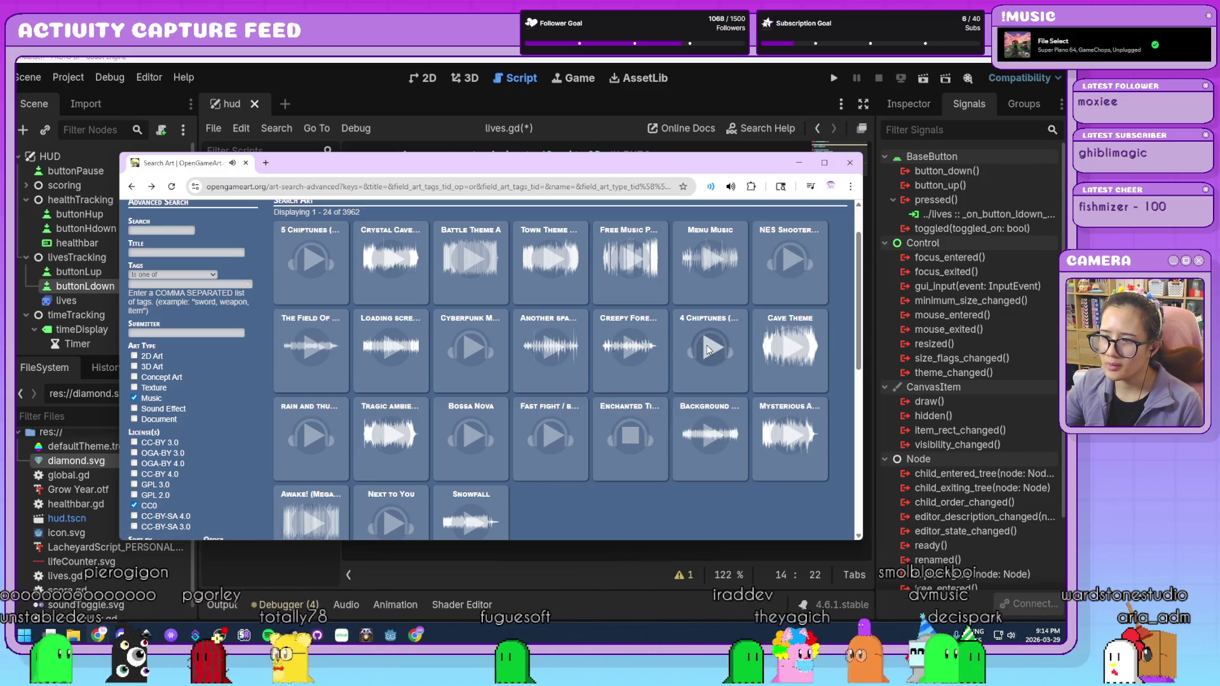
pyautogui.click(710, 322)
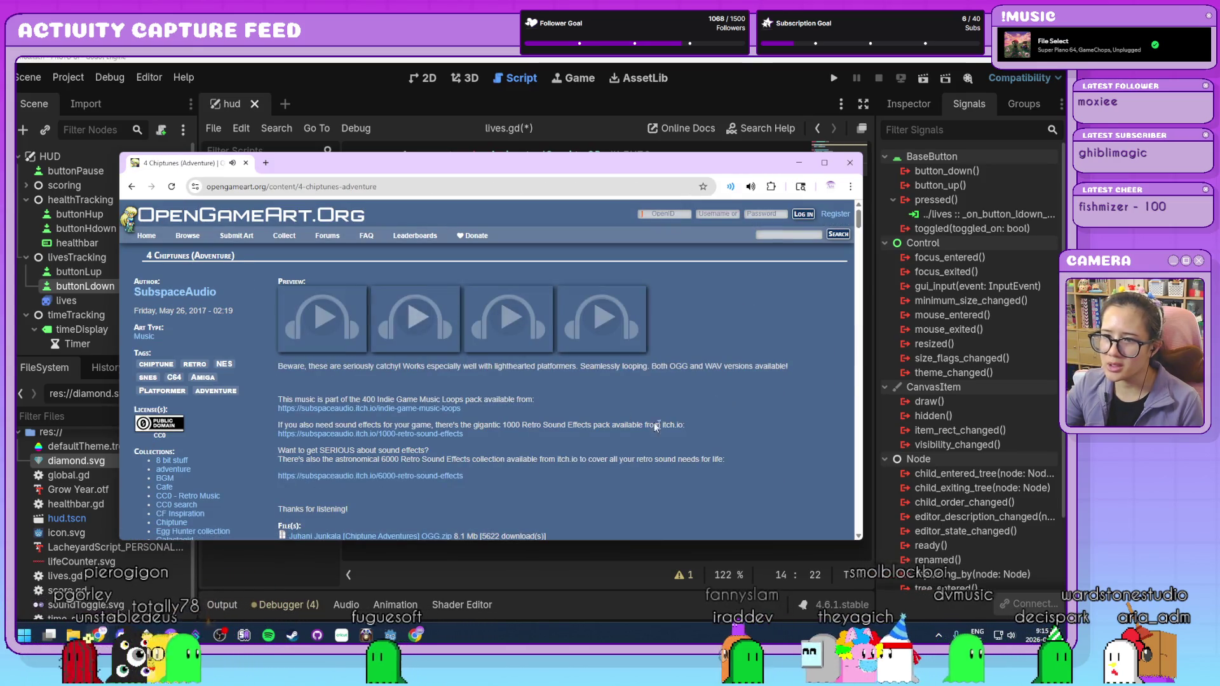
# - Download the 4 Chiptunes (Adventure) OGG.zip from the Files section and minimize Chrome
pyautogui.scroll(-5, 664, 423)
pyautogui.scroll(4, 552, 398)
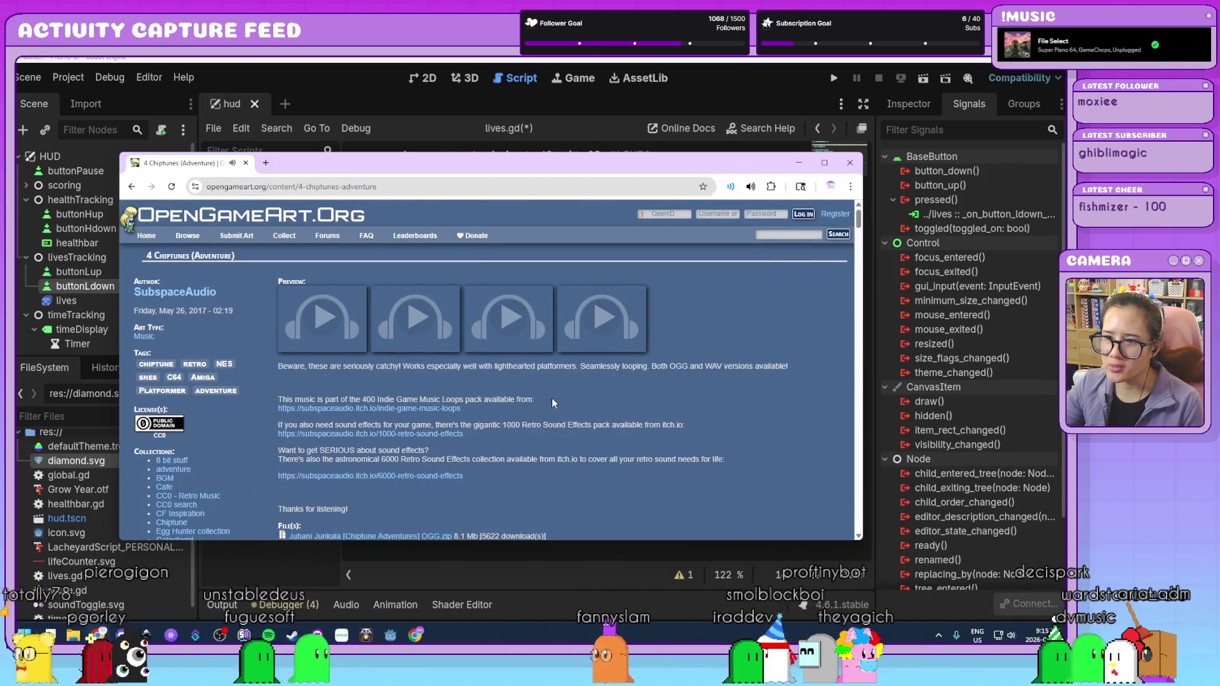
pyautogui.scroll(-3, 551, 398)
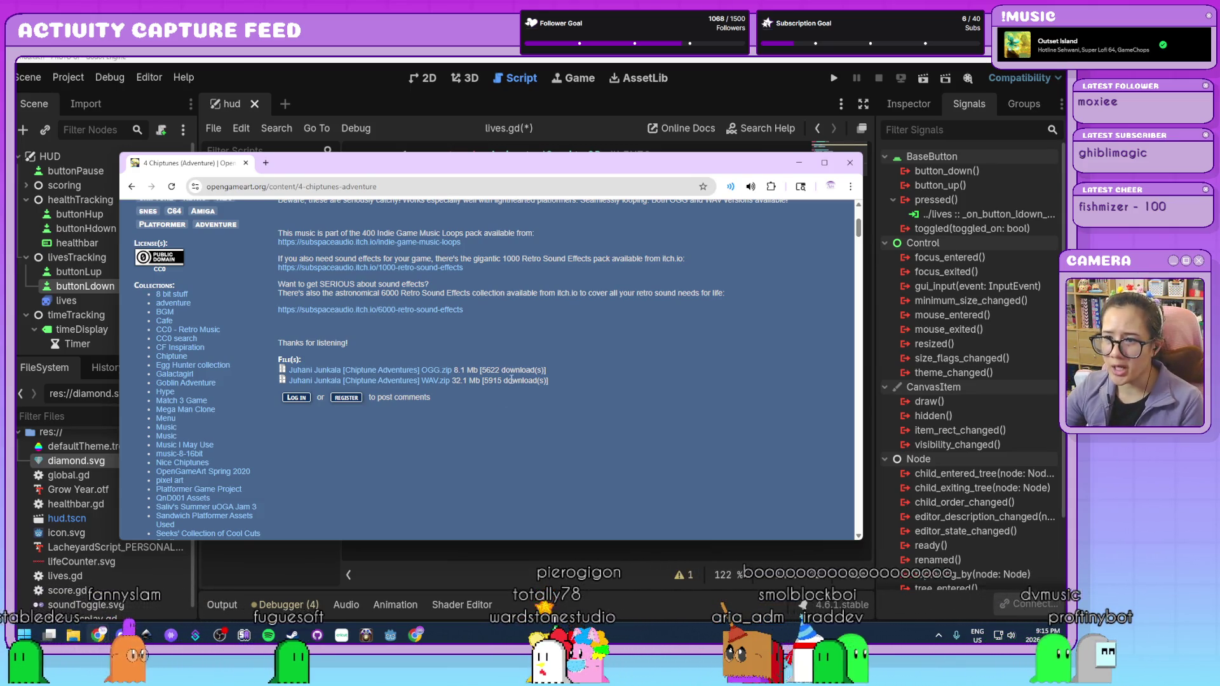
pyautogui.click(438, 370)
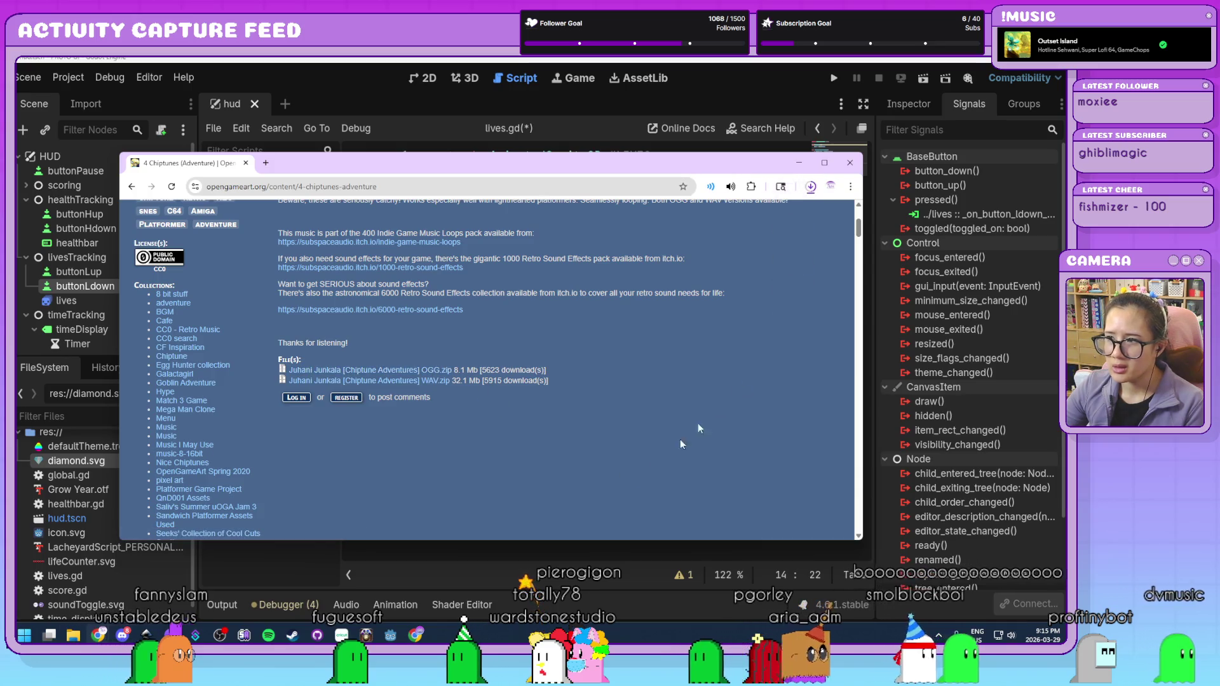
pyautogui.click(798, 163)
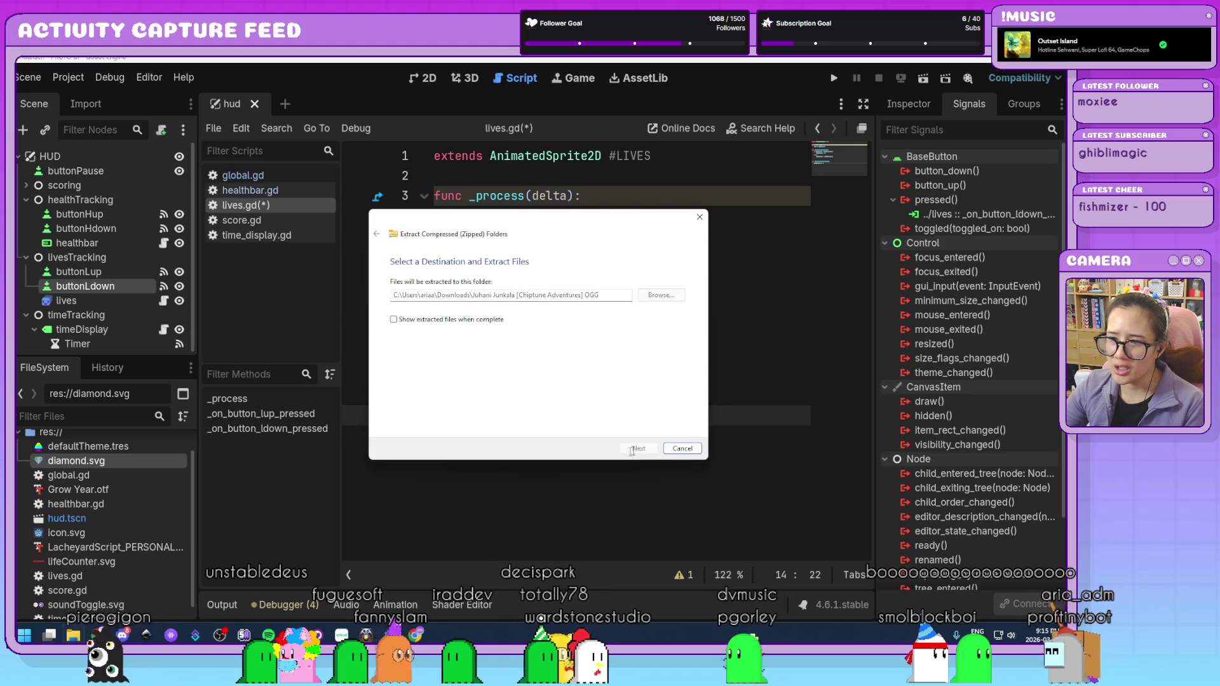
# - Extract the Chiptune Adventures OGG zip into a matching folder in Downloads
pyautogui.click(632, 450)
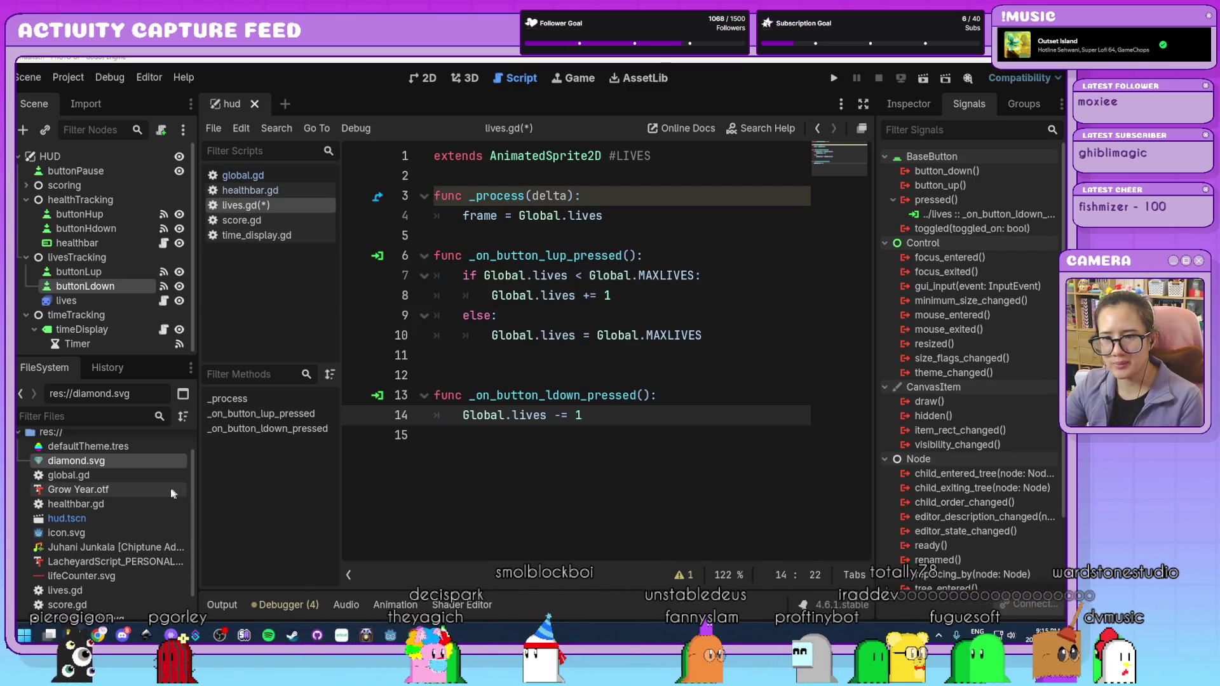
pyautogui.scroll(-1, 136, 592)
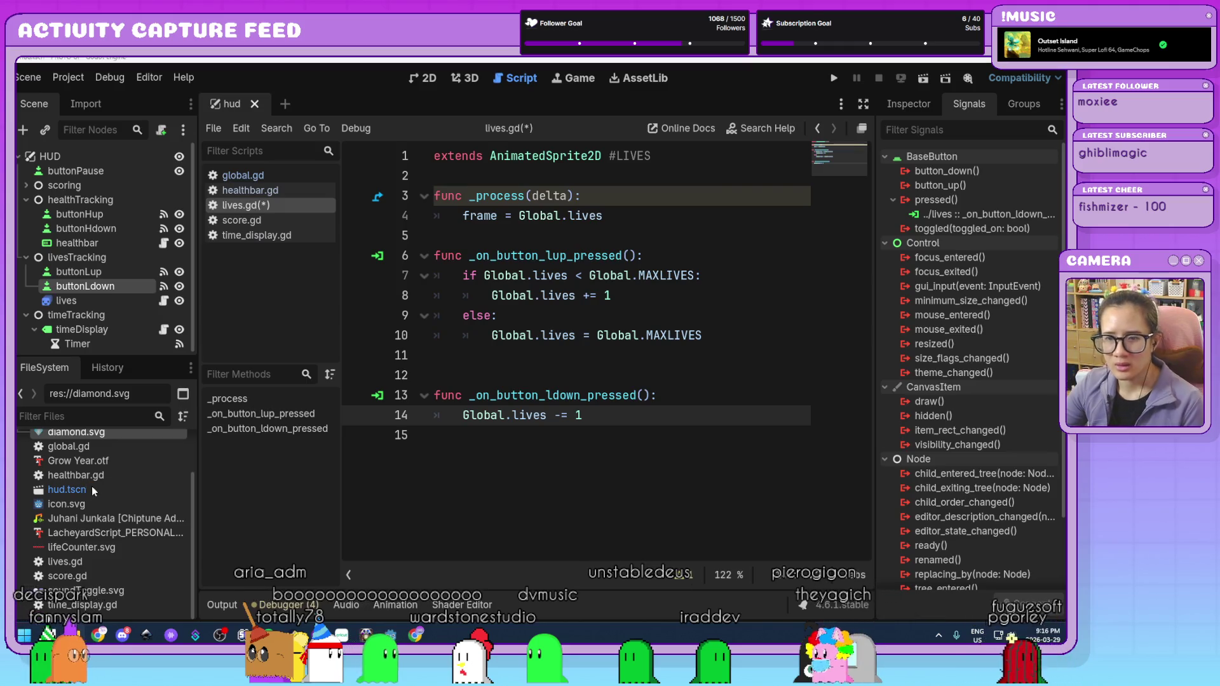
pyautogui.scroll(2, 132, 512)
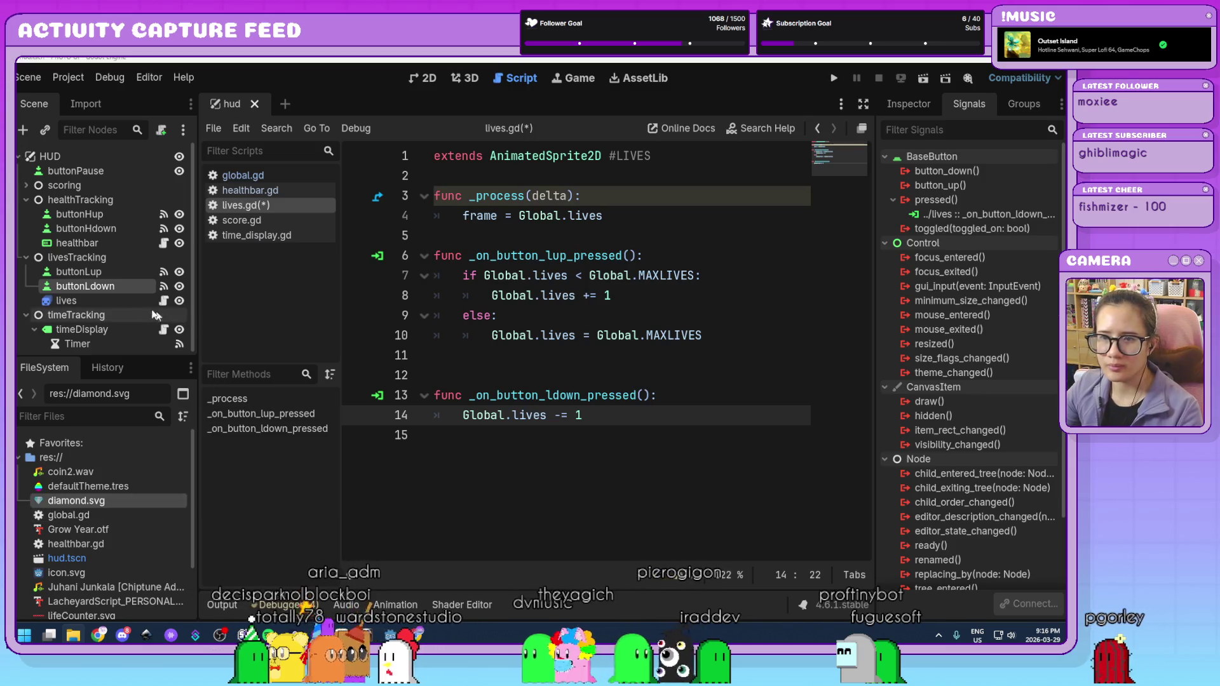
pyautogui.scroll(-1, 115, 298)
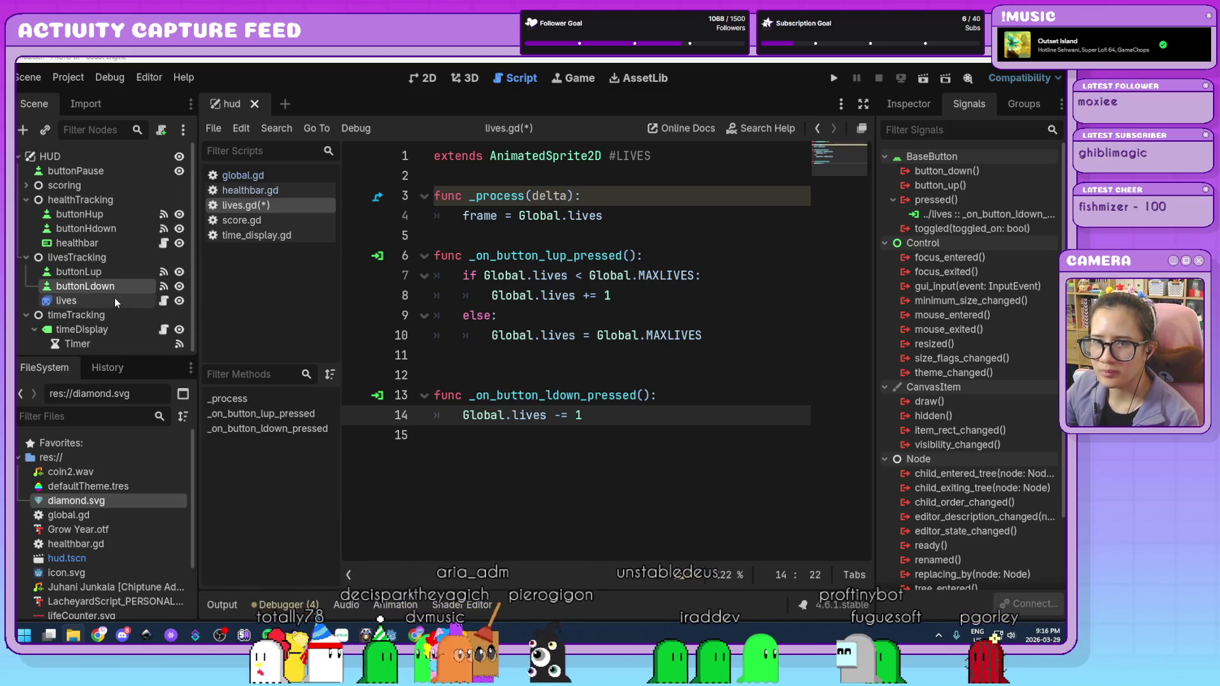
pyautogui.scroll(1, 106, 284)
pyautogui.click(26, 200)
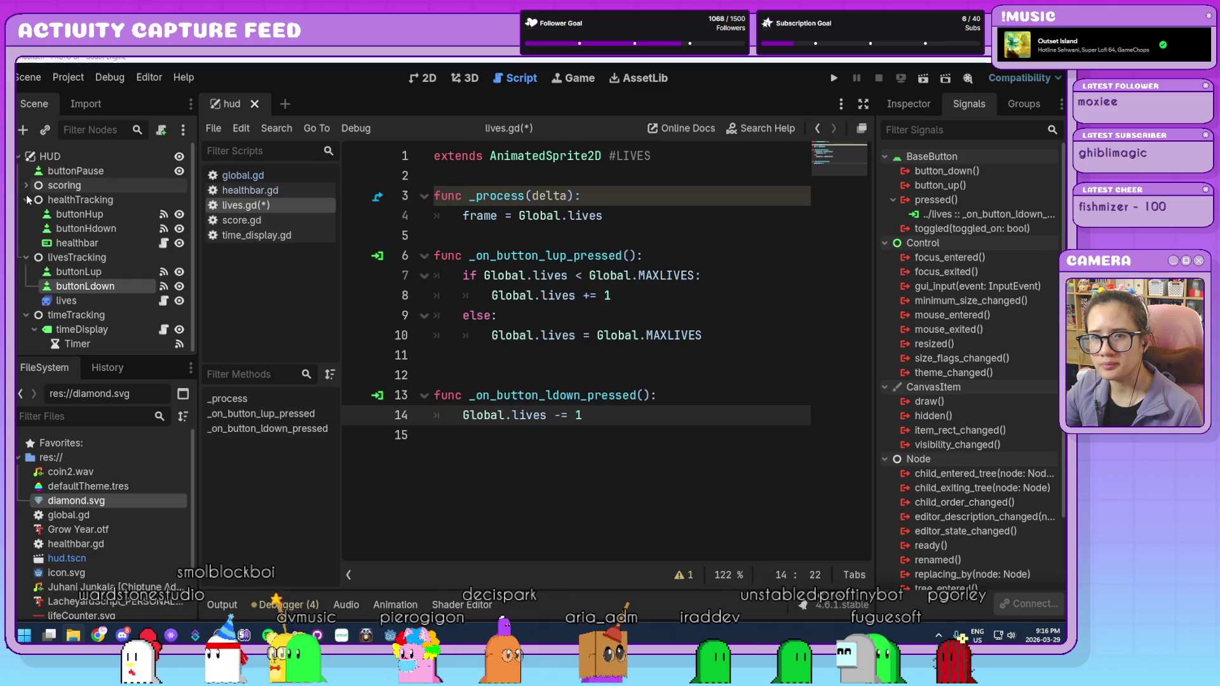
# - Fold the livesTracking and timeTracking groups in the HUD scene tree
pyautogui.click(25, 215)
pyautogui.click(27, 228)
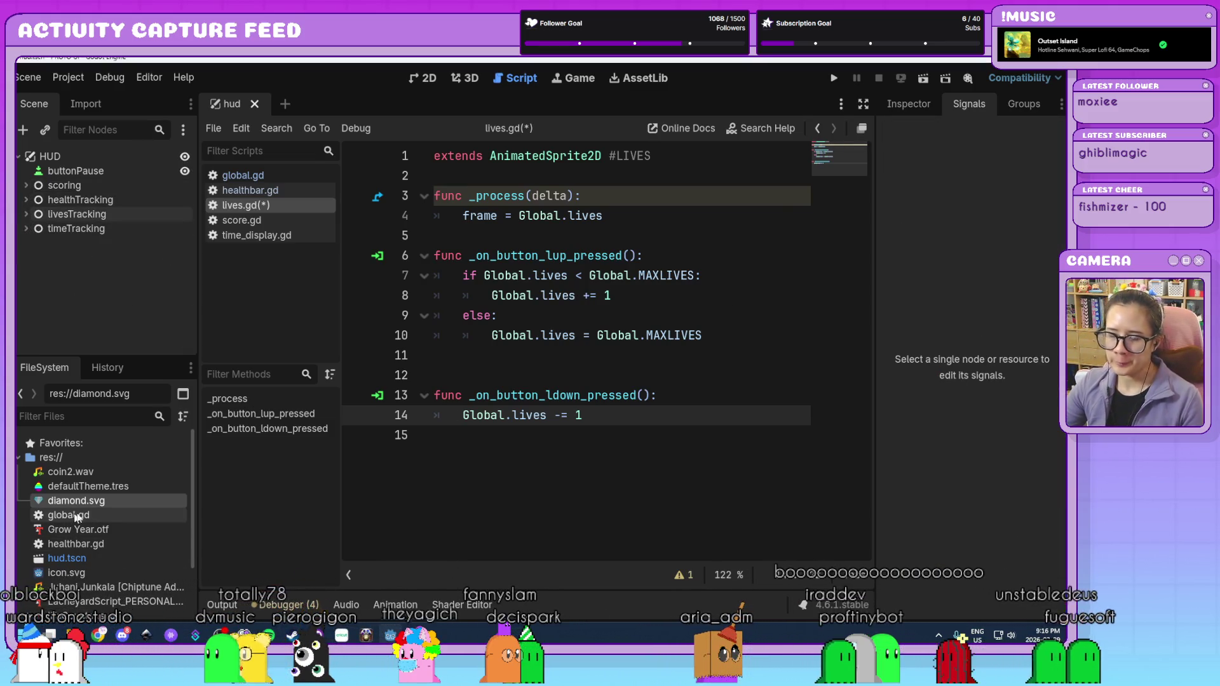
pyautogui.scroll(-3, 141, 505)
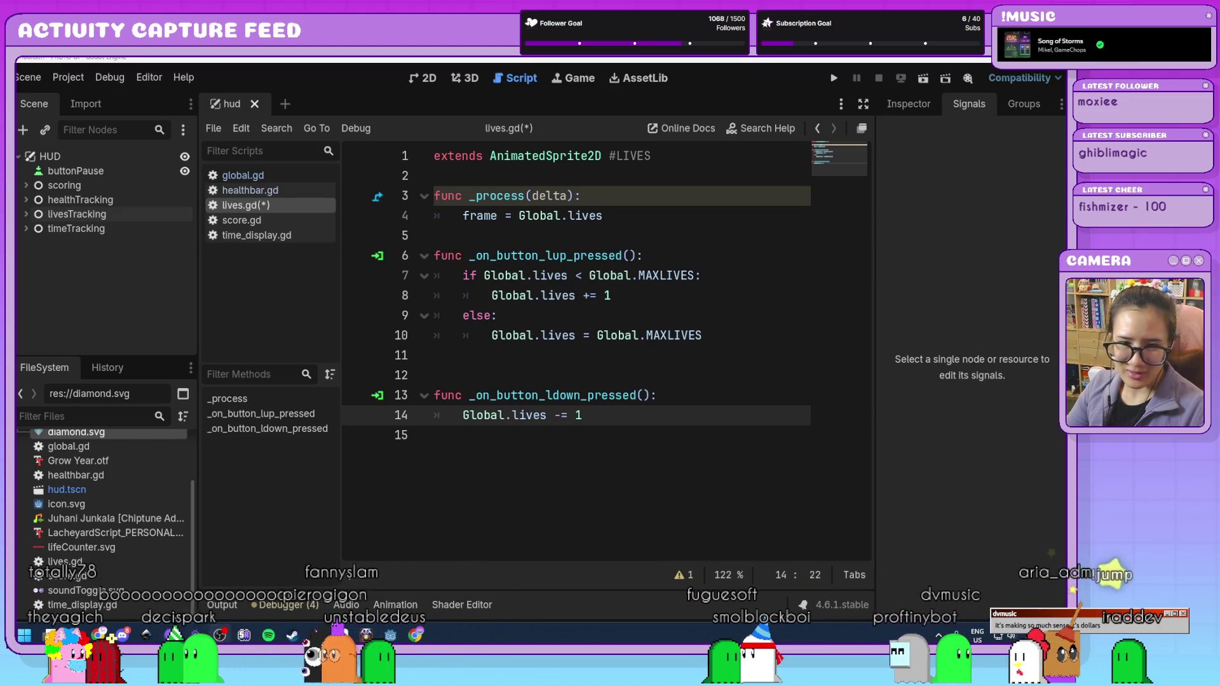
pyautogui.press('super+shift+s')
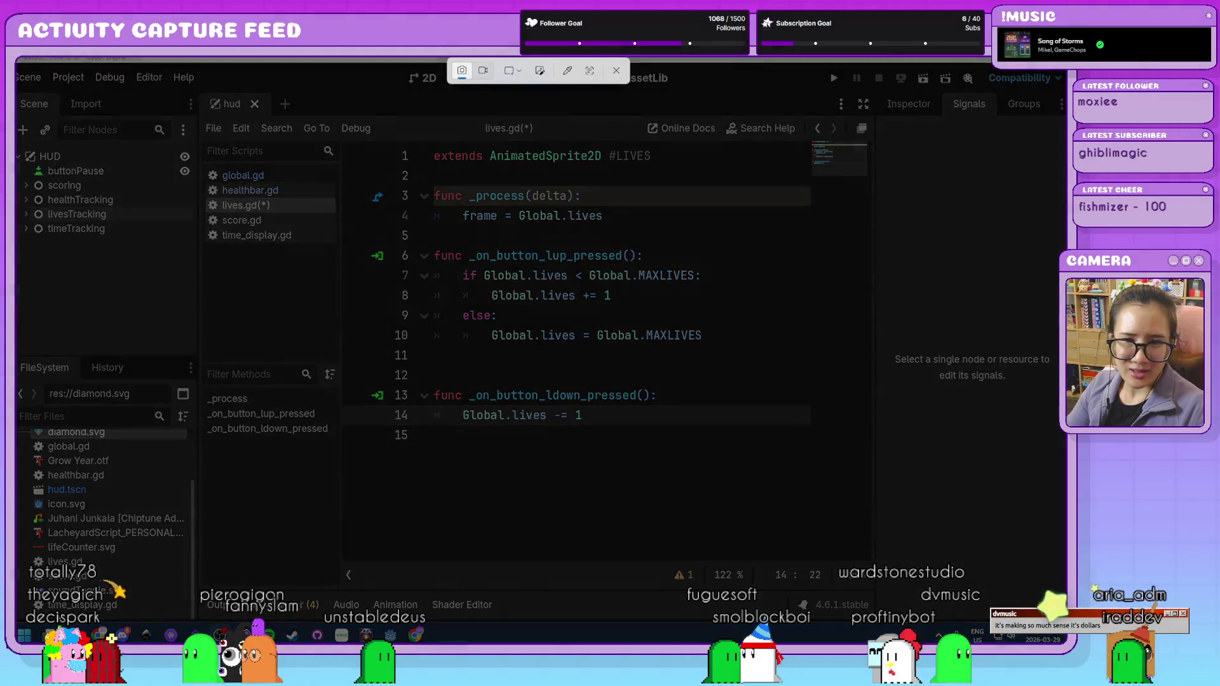
pyautogui.press('Escape')
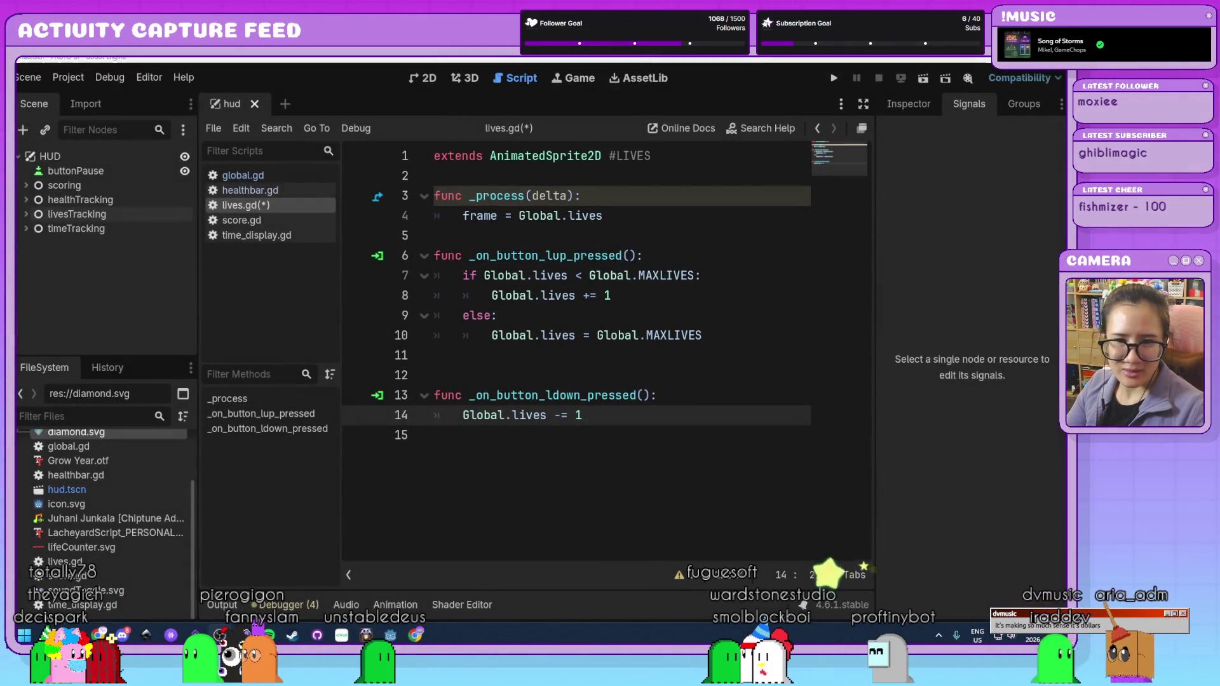
pyautogui.press('super+shift+s')
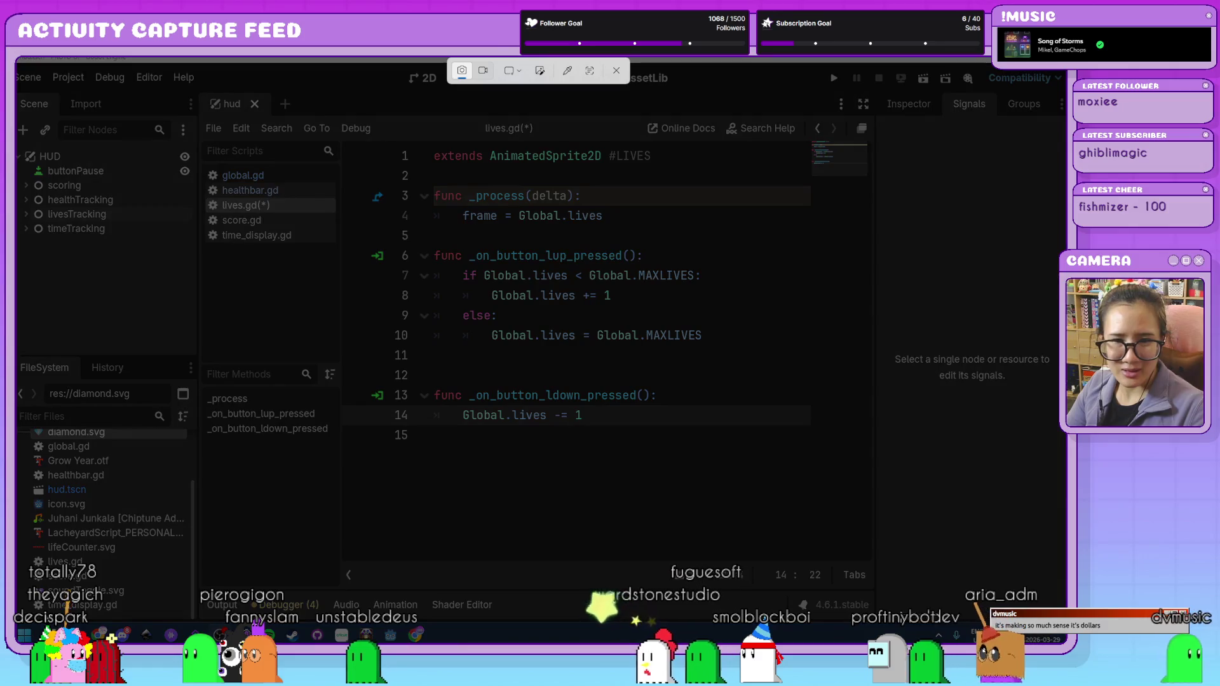
pyautogui.press('Escape')
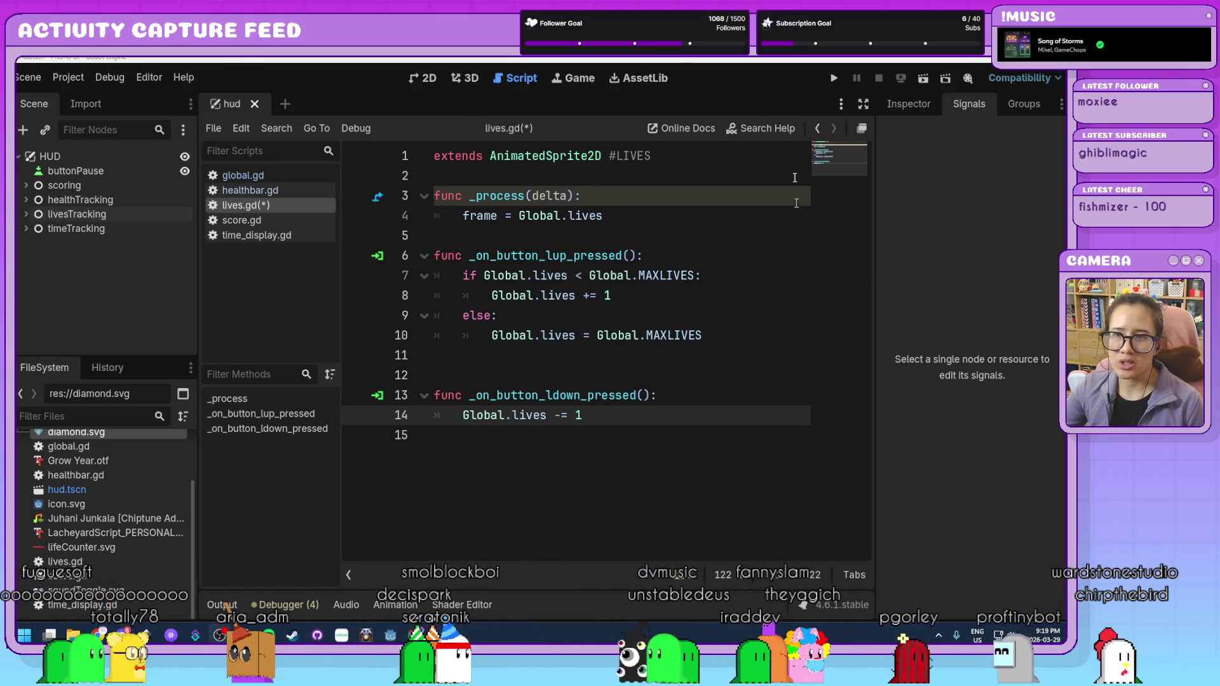
pyautogui.click(285, 104)
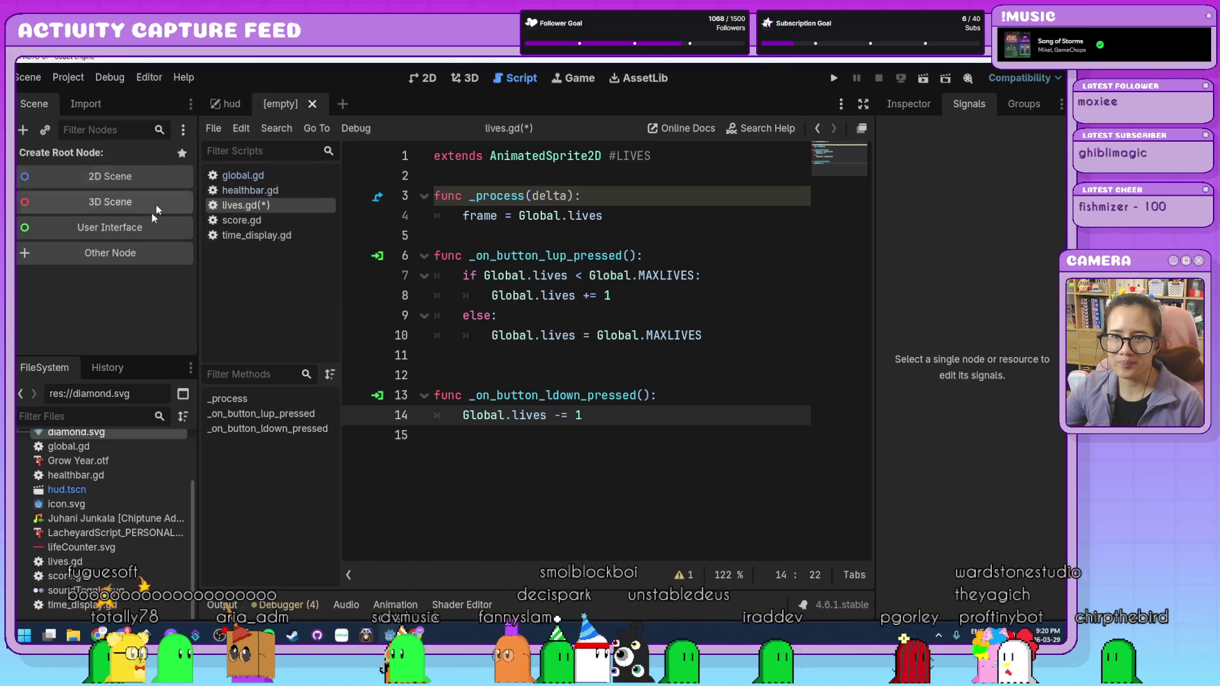
# - Create a new scene with a plain Node root and rename the root to audio
pyautogui.click(135, 250)
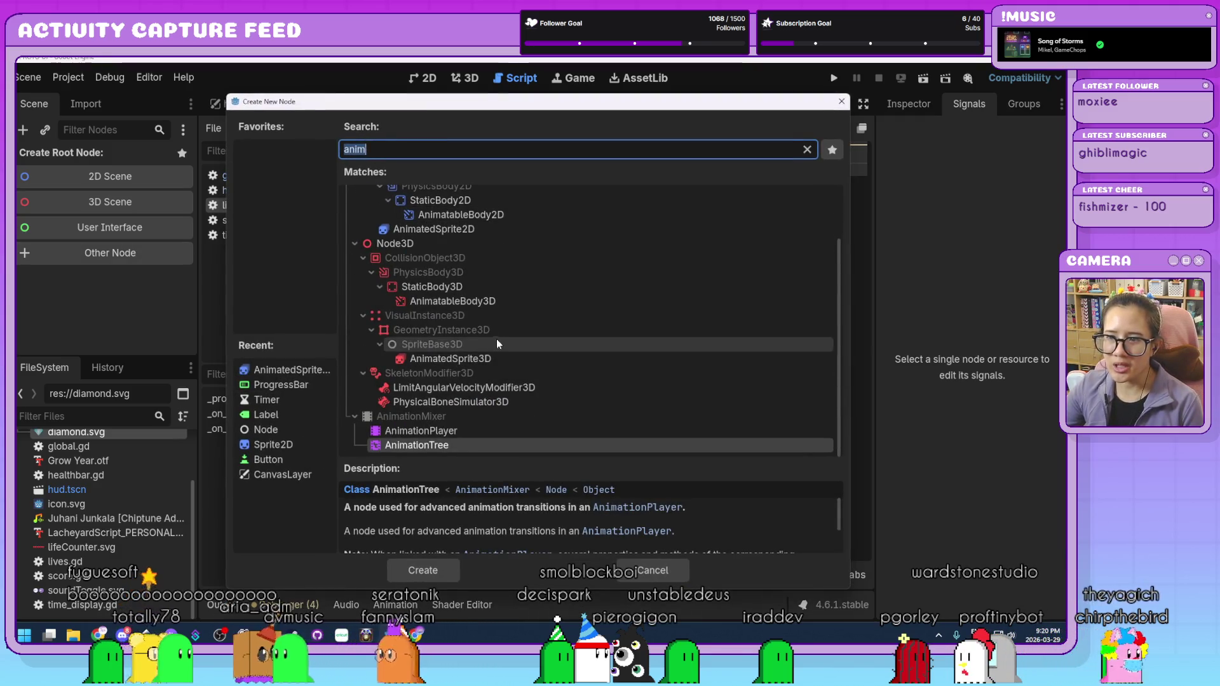
pyautogui.click(247, 432)
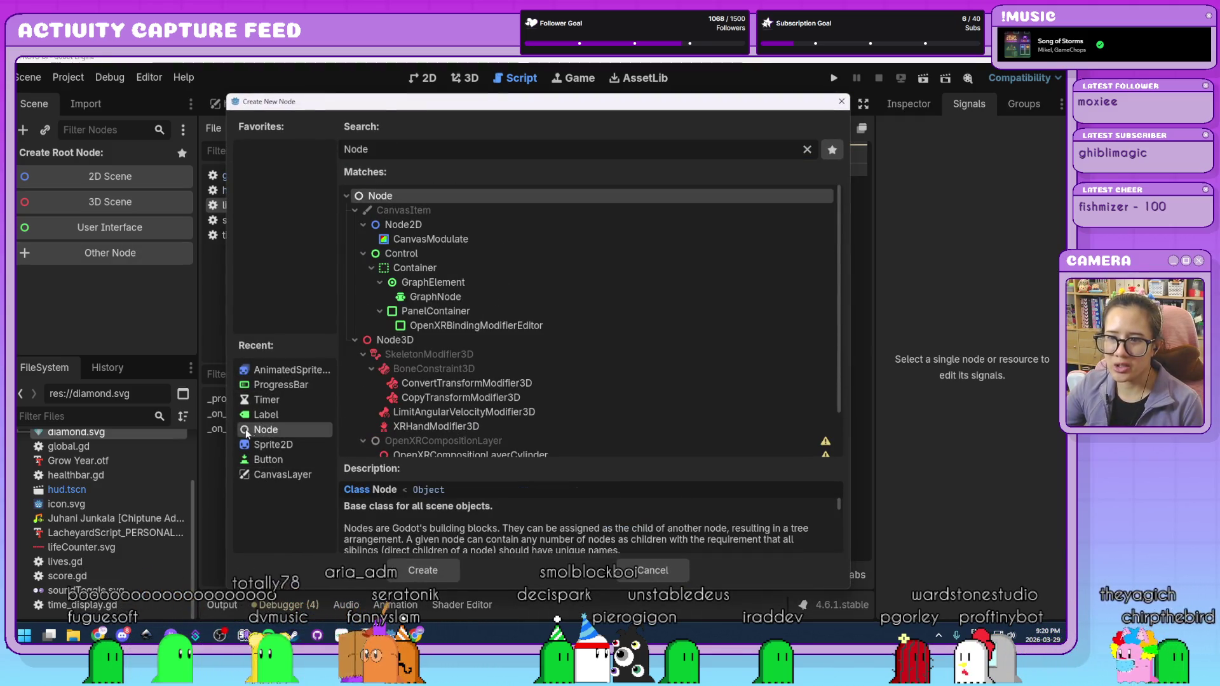
pyautogui.doubleClick(269, 430)
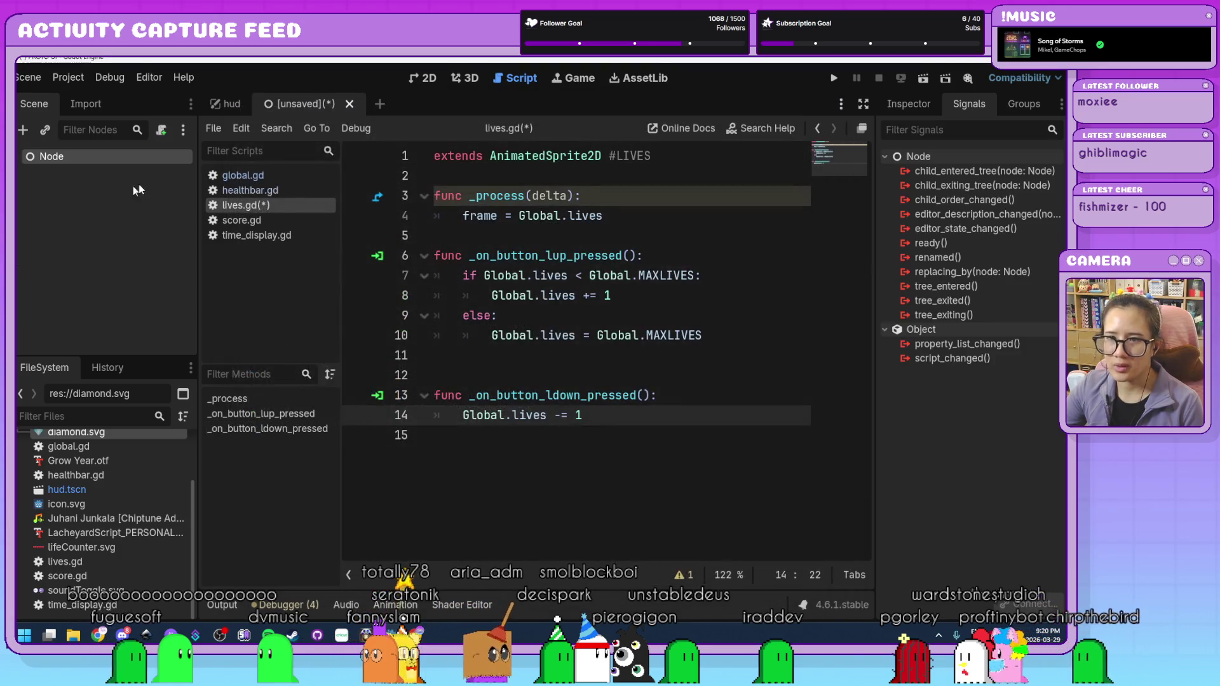
pyautogui.click(431, 78)
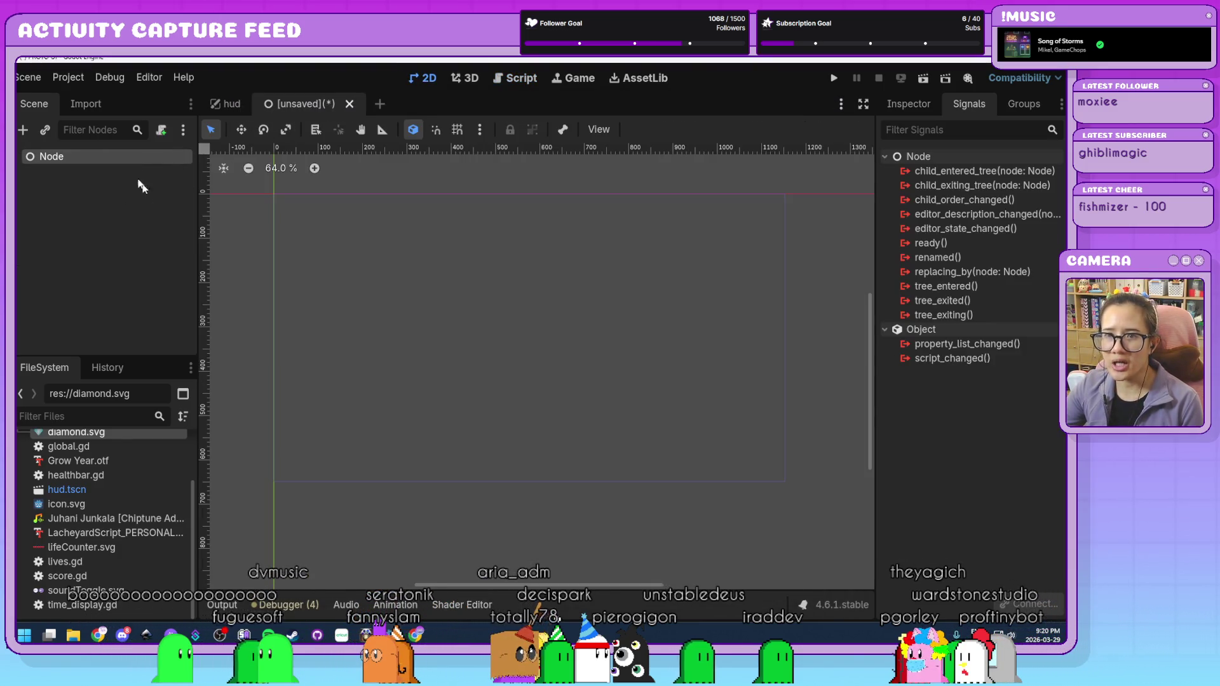
pyautogui.doubleClick(102, 154)
pyautogui.write('audio')
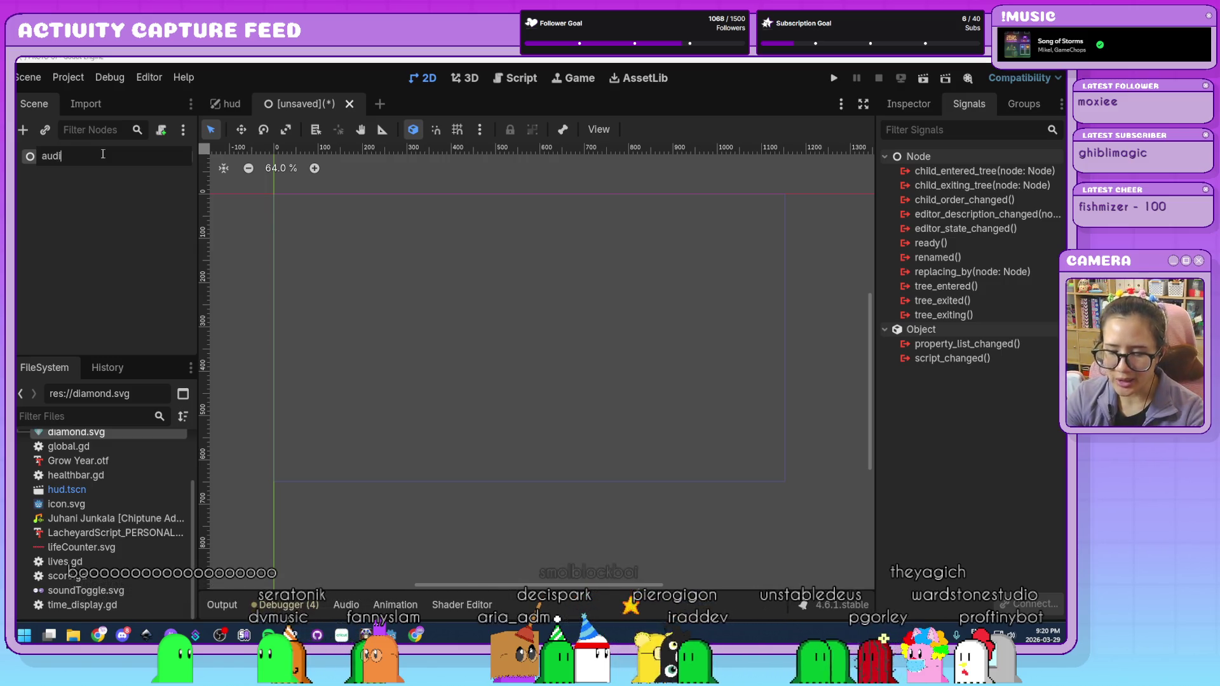
pyautogui.press('Return')
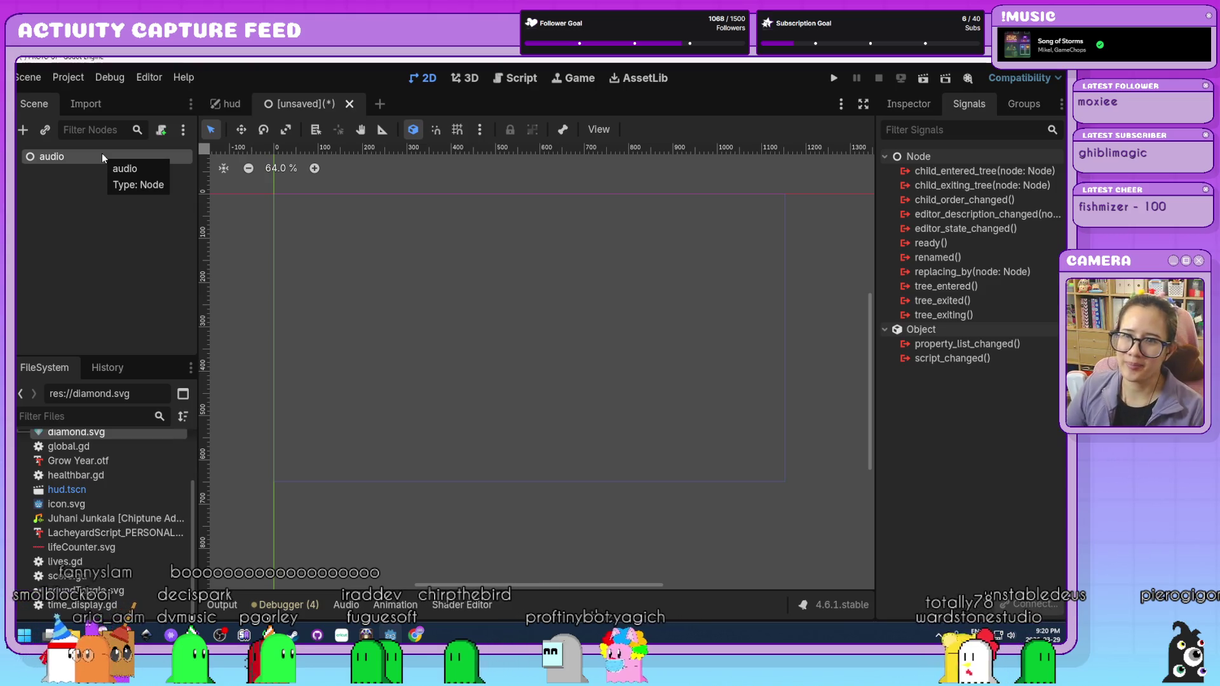
# - Save the new scene as audio.tscn
pyautogui.click(182, 259)
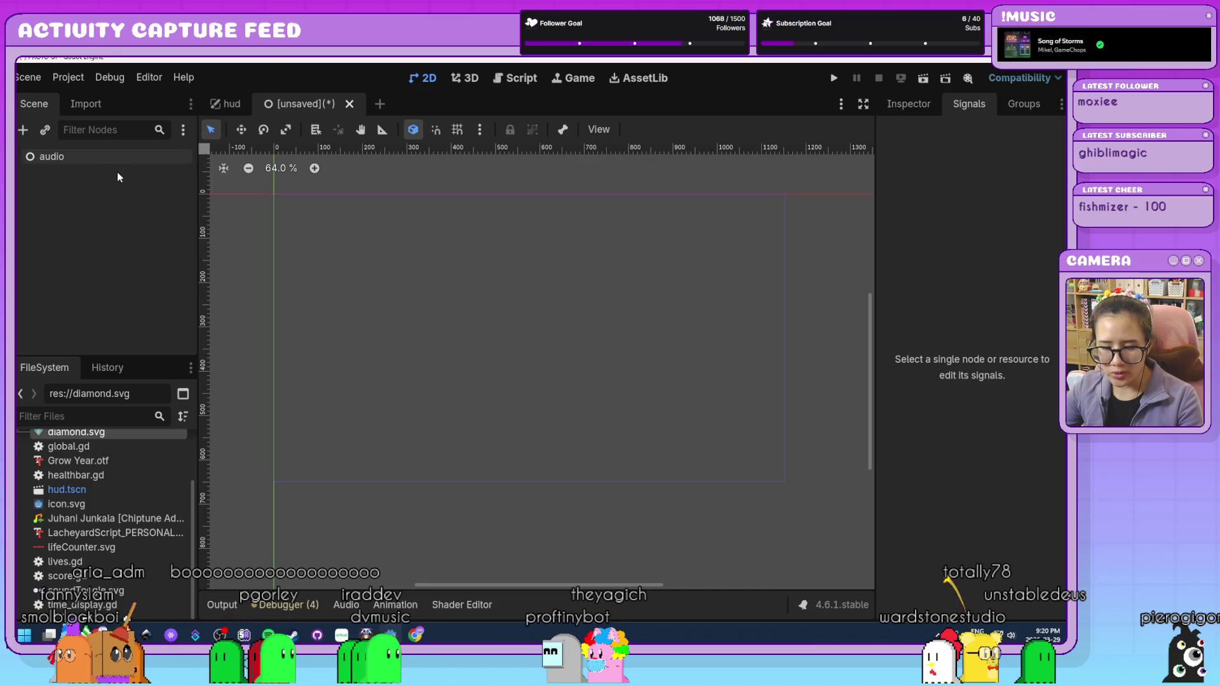
pyautogui.hotkey('ctrl', 's')
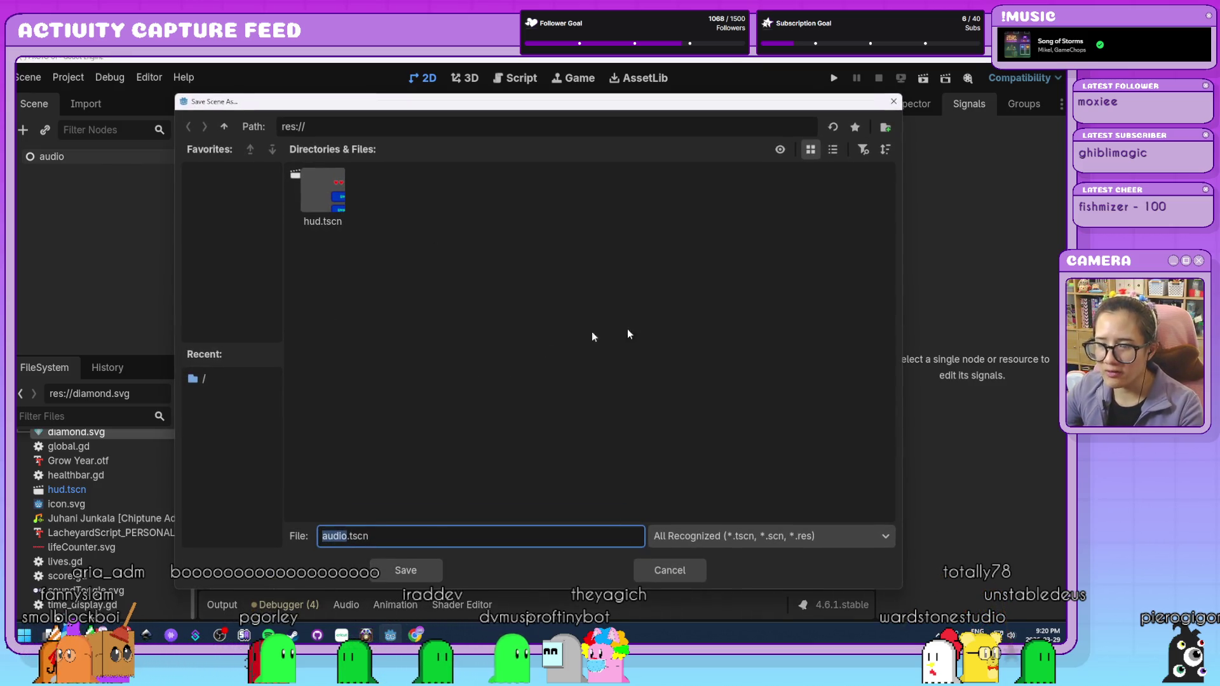
pyautogui.click(427, 573)
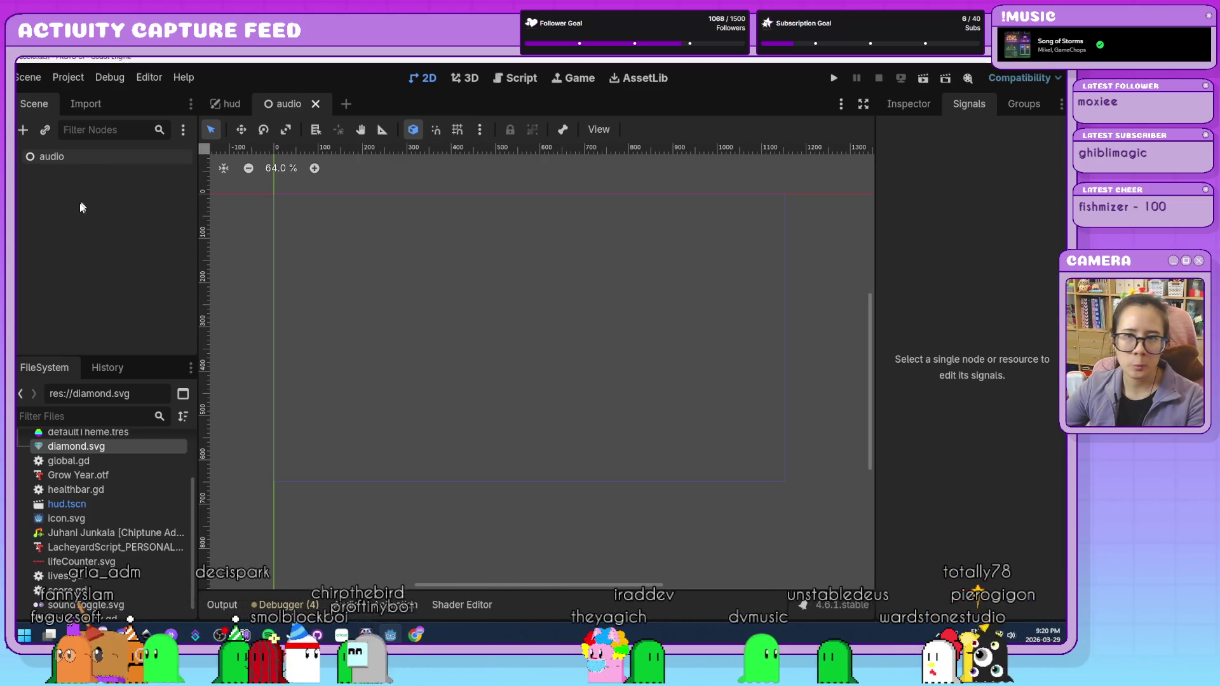
pyautogui.click(91, 163)
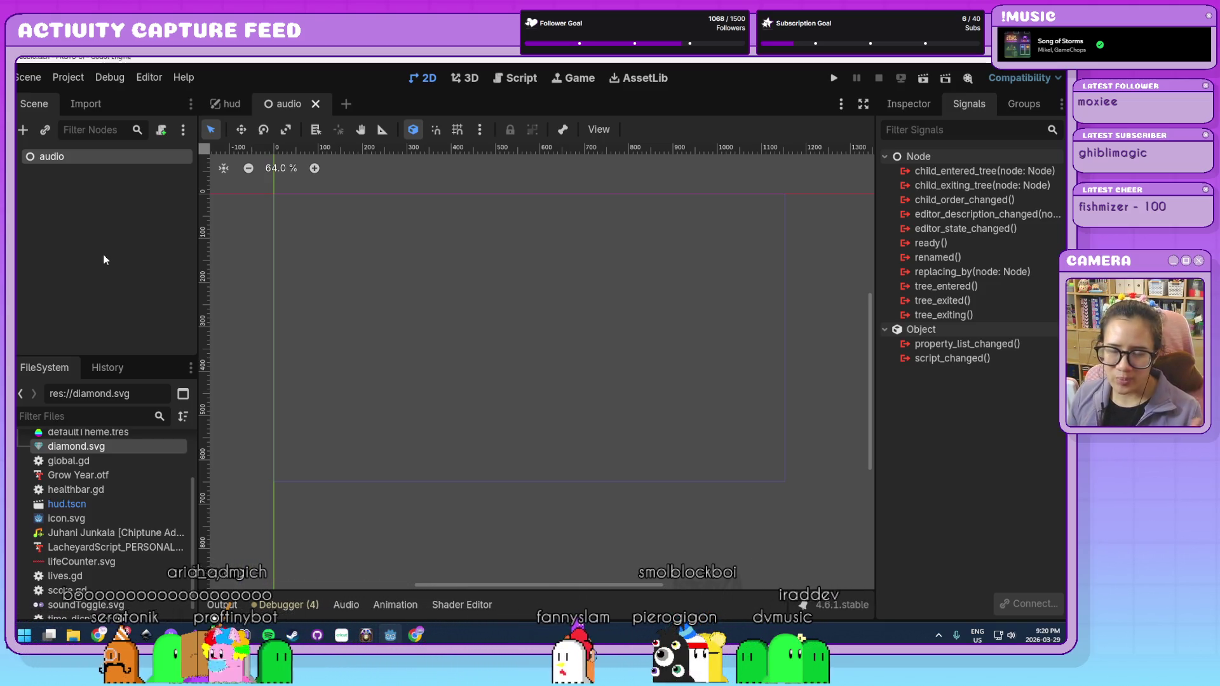
# - Add an AudioStreamPlayer child node under the audio root
pyautogui.hotkey('ctrl', 'a')
pyautogui.write('audi')
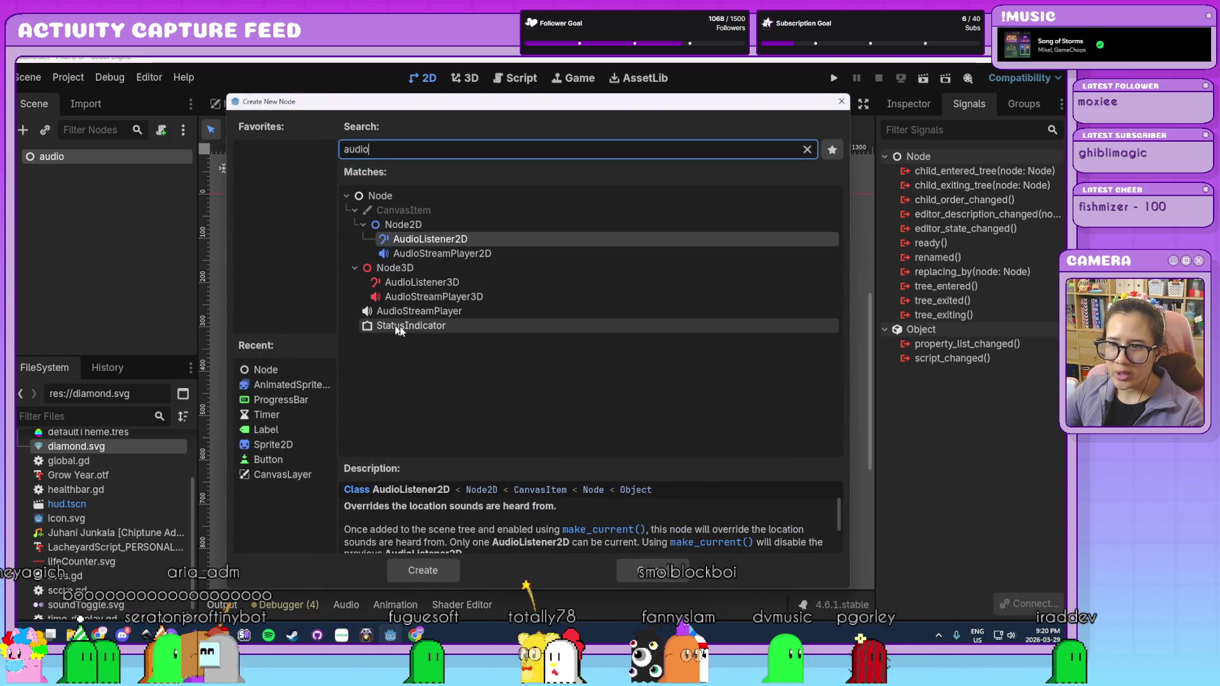
pyautogui.click(432, 312)
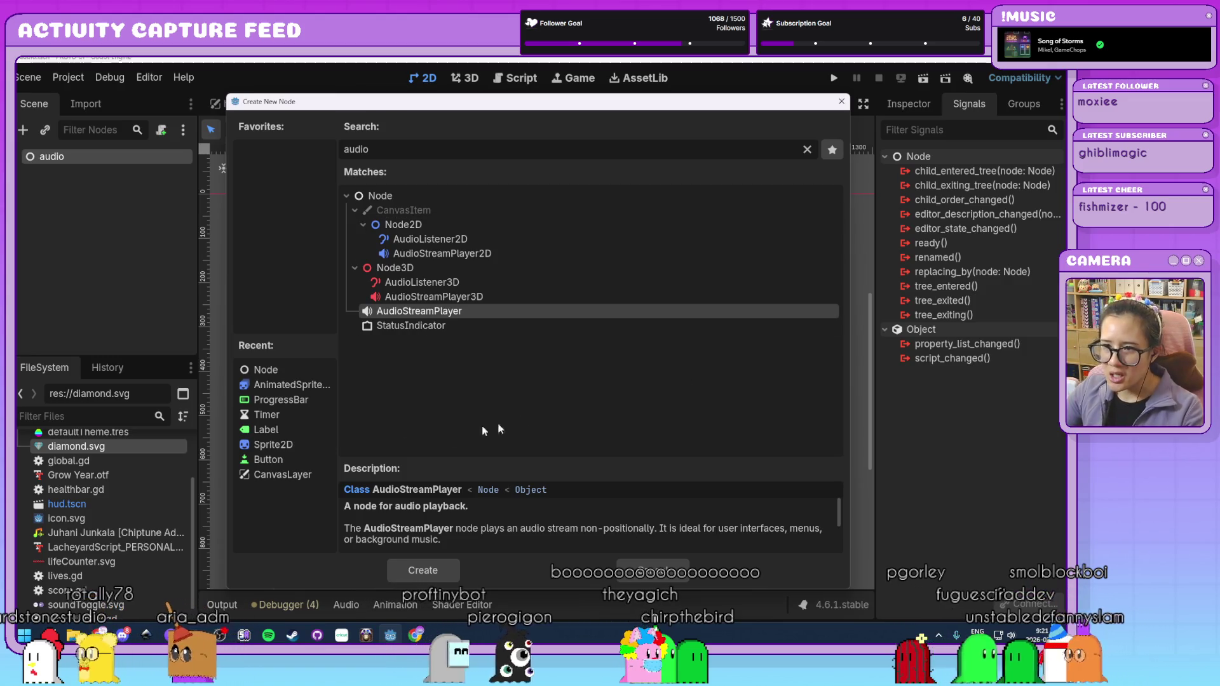
pyautogui.click(426, 575)
# - Rename the AudioStreamPlayer node to bgm1
pyautogui.click(123, 173)
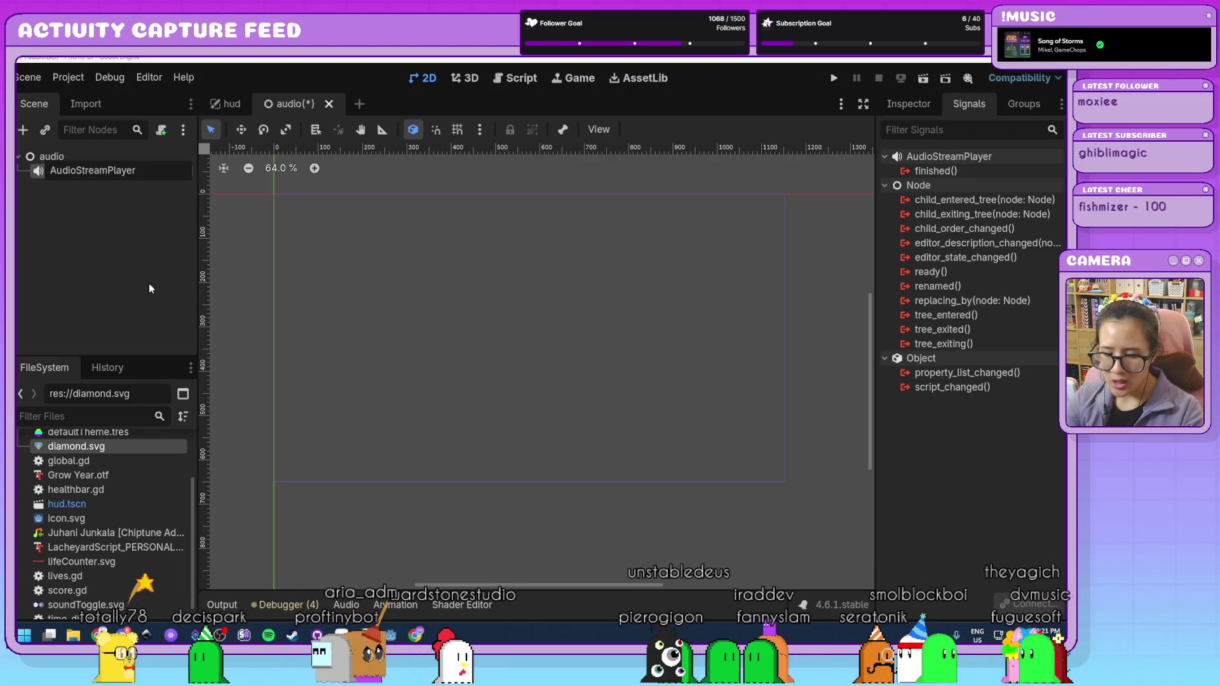
pyautogui.write('bgm1')
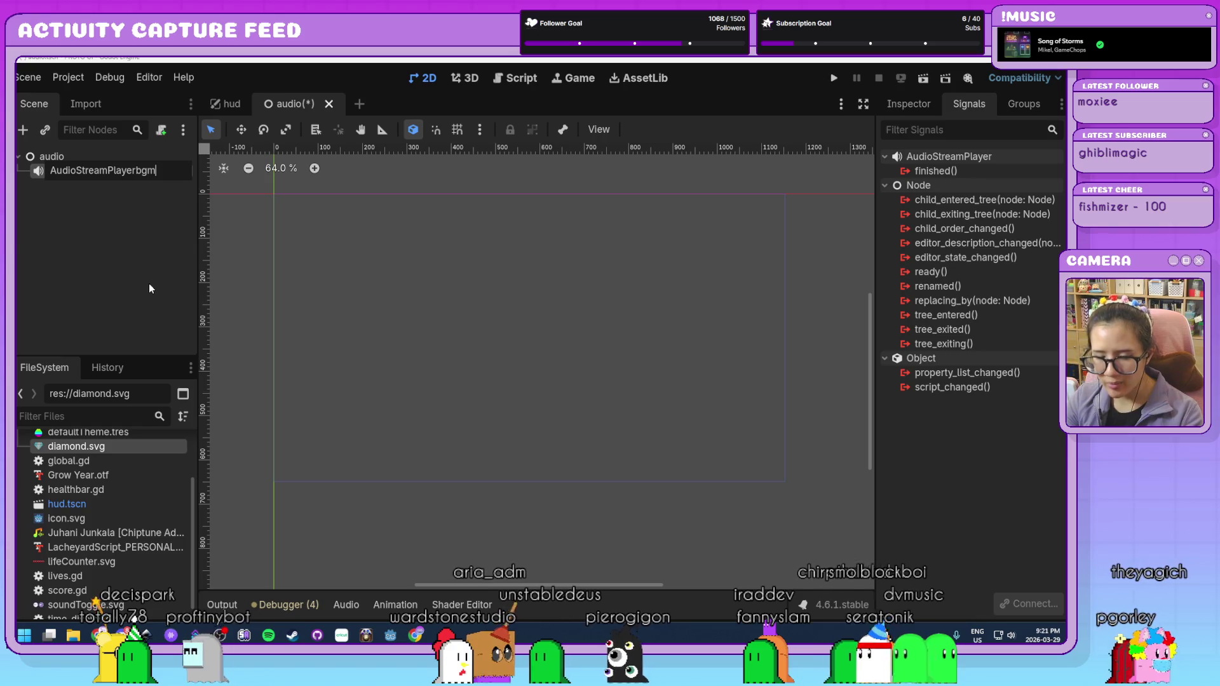
pyautogui.hotkey('ctrl', 'a')
pyautogui.write('bgm1')
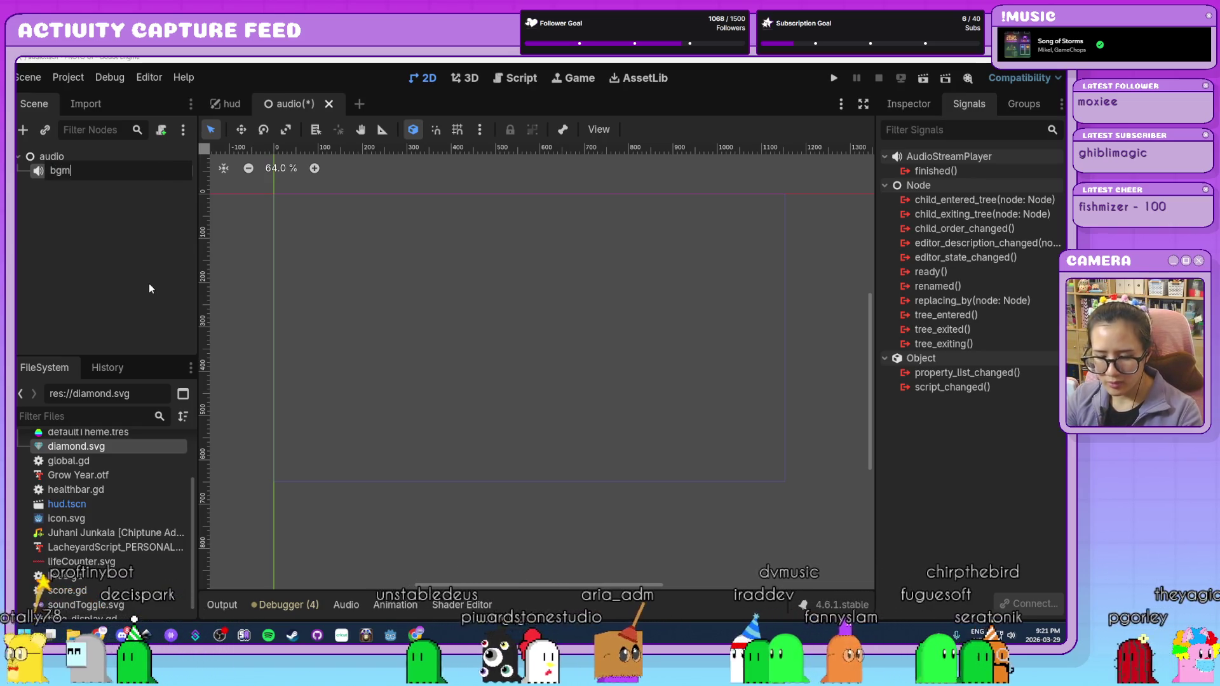
pyautogui.press('Return')
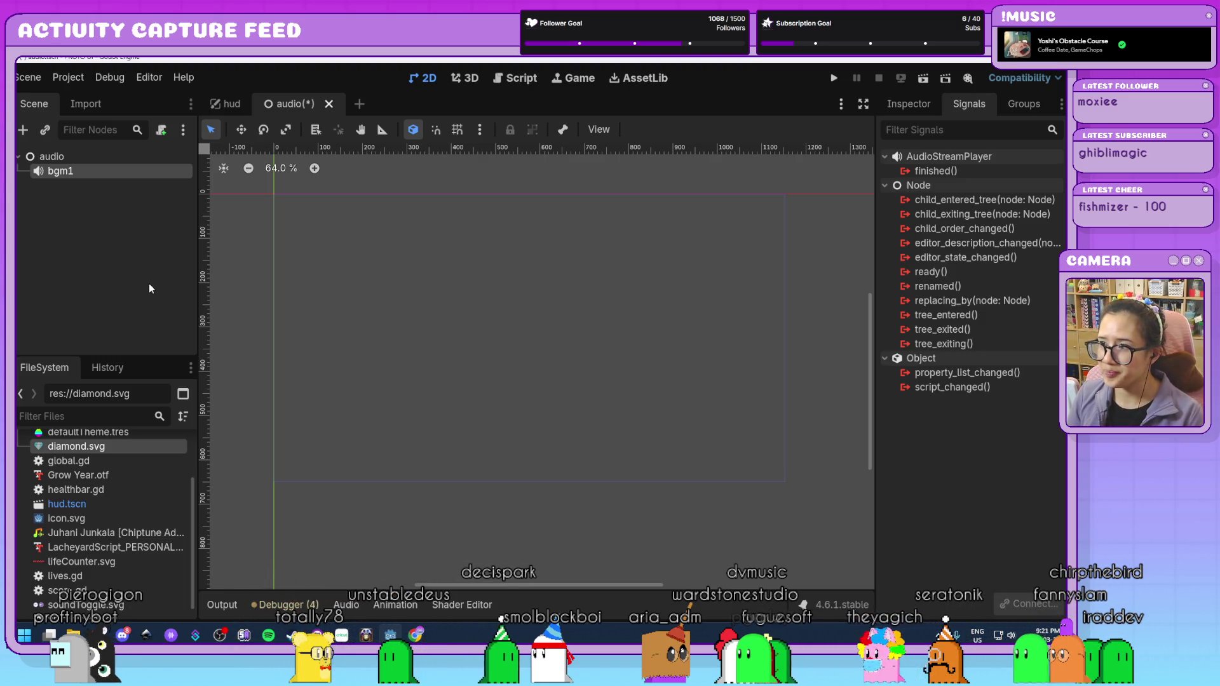
pyautogui.click(902, 112)
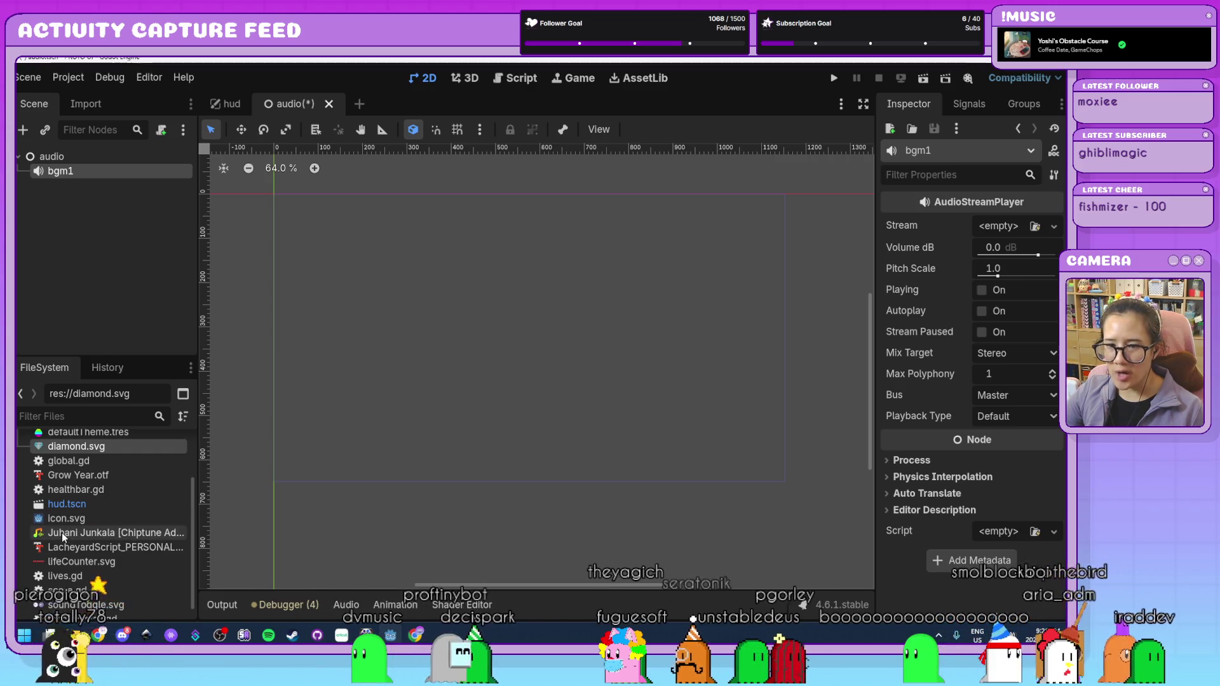
# - Assign the Juhani Junkala chiptune as bgm1's stream and preview it
pyautogui.moveTo(62, 532)
pyautogui.mouseDown()
pyautogui.moveTo(866, 469)
pyautogui.moveTo(999, 230)
pyautogui.mouseUp()
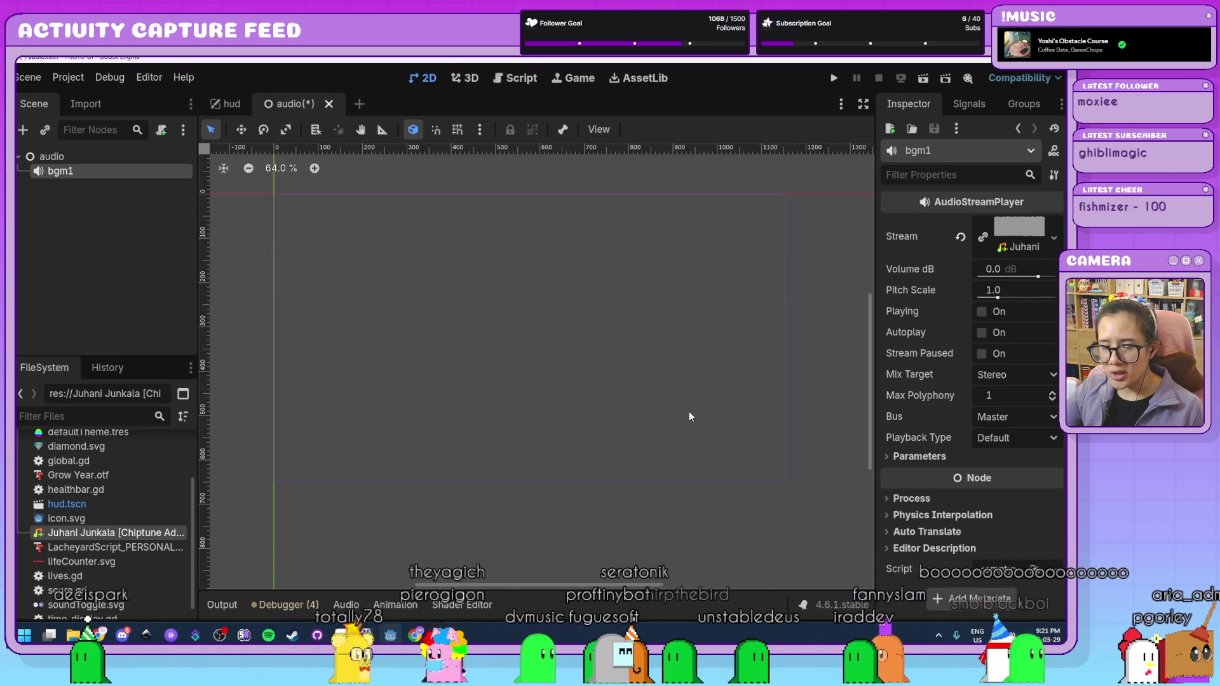
pyautogui.click(980, 313)
pyautogui.click(980, 313)
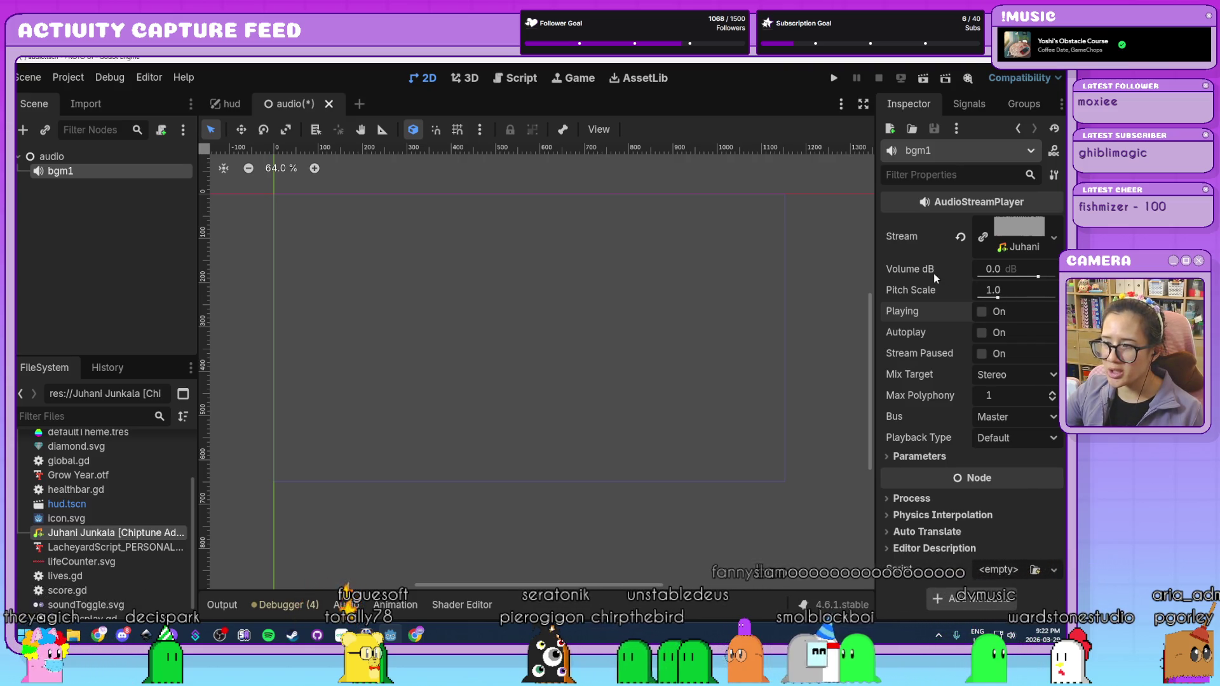
# - Lower bgm1's volume to -20 dB and preview the track
pyautogui.moveTo(1039, 278); pyautogui.dragTo(1022, 277)
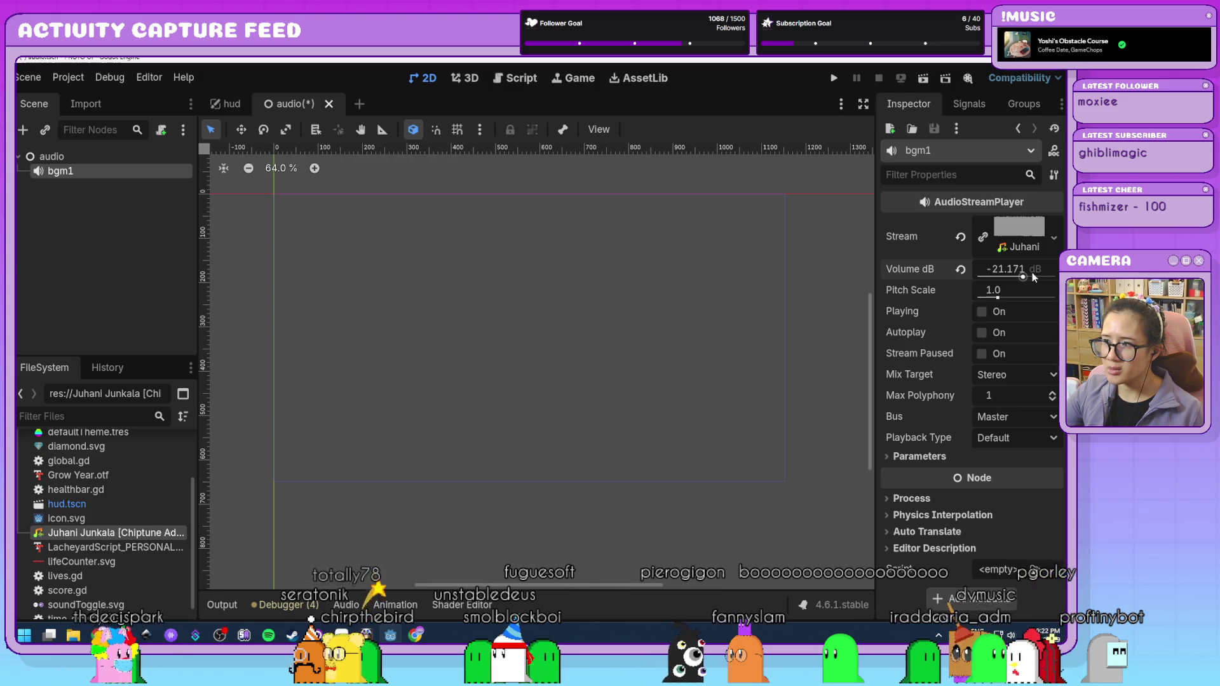
pyautogui.click(1032, 273)
pyautogui.write('-20')
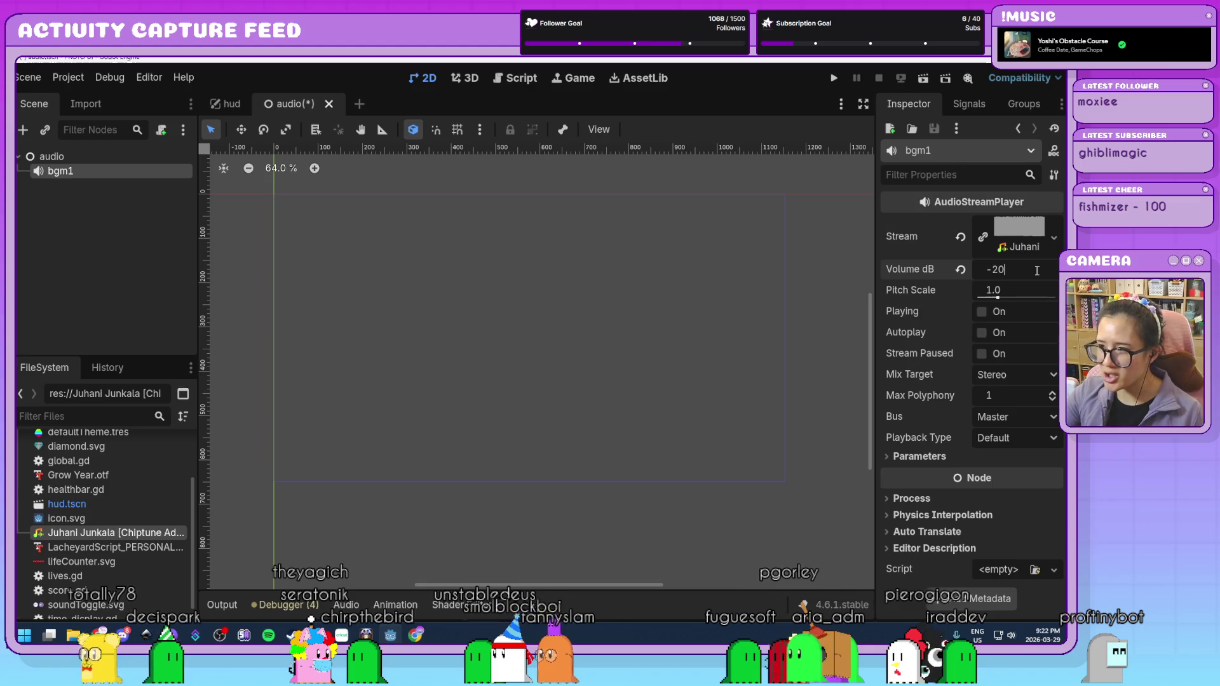
pyautogui.press('Return')
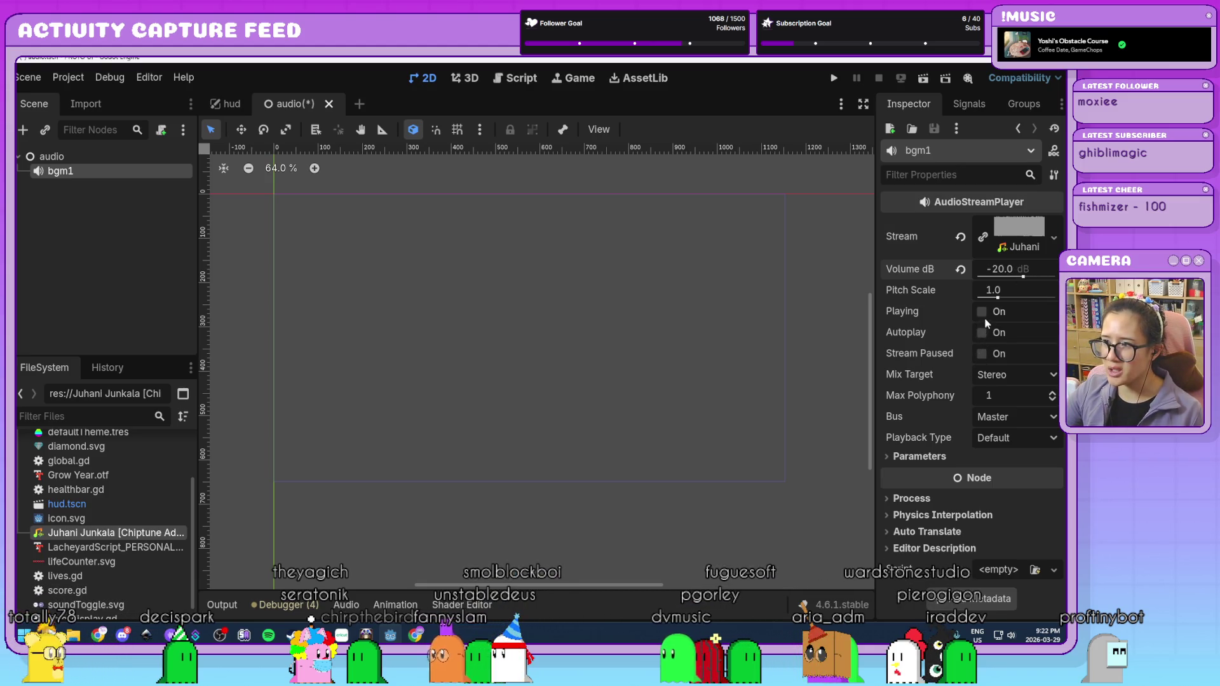
pyautogui.click(982, 312)
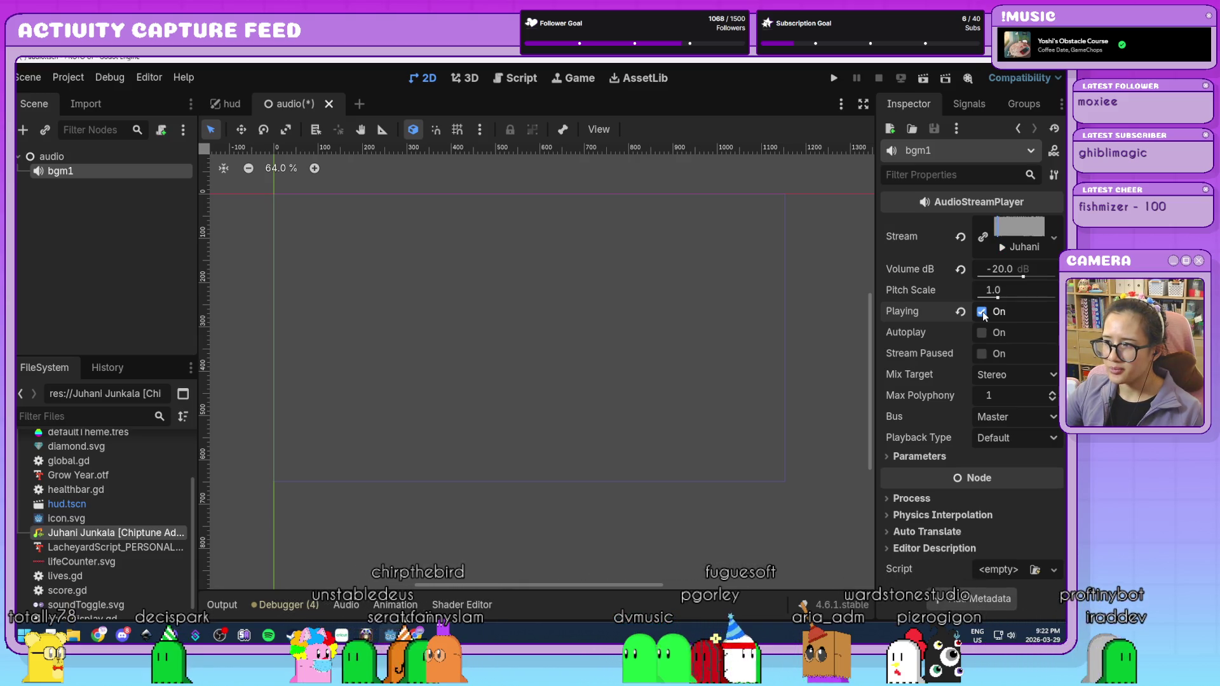
pyautogui.click(982, 311)
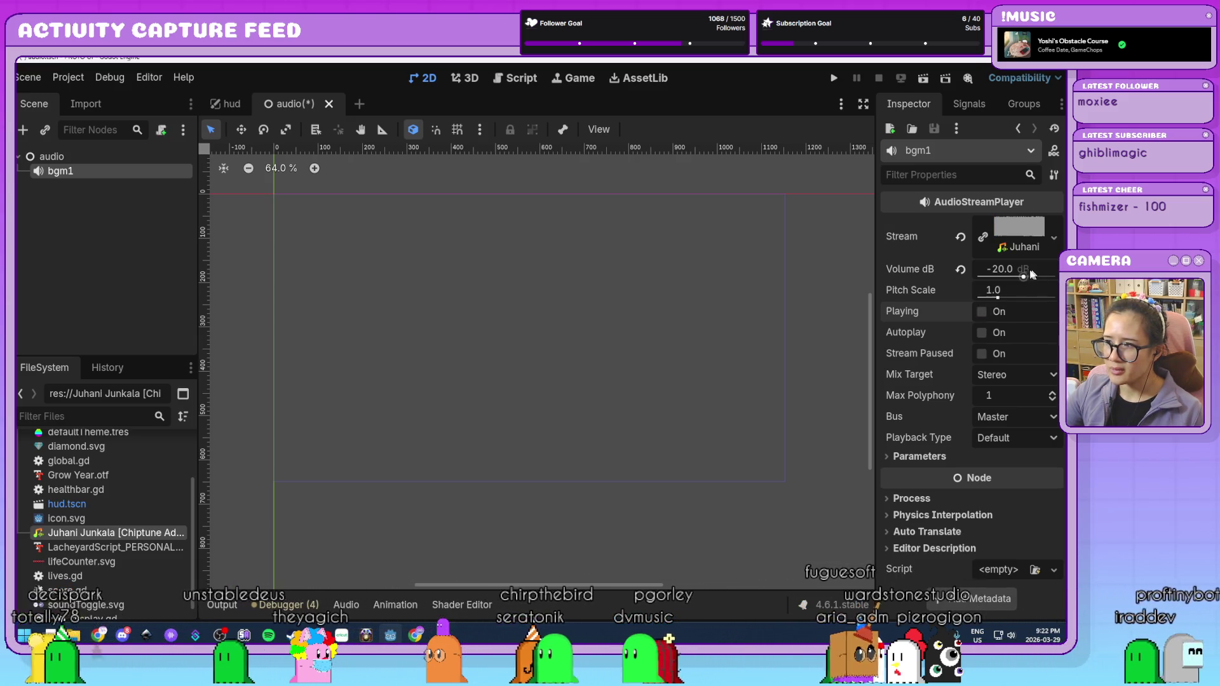
# - Lower the volume further to -30 dB and preview it again
pyautogui.click(1017, 269)
pyautogui.write('-30')
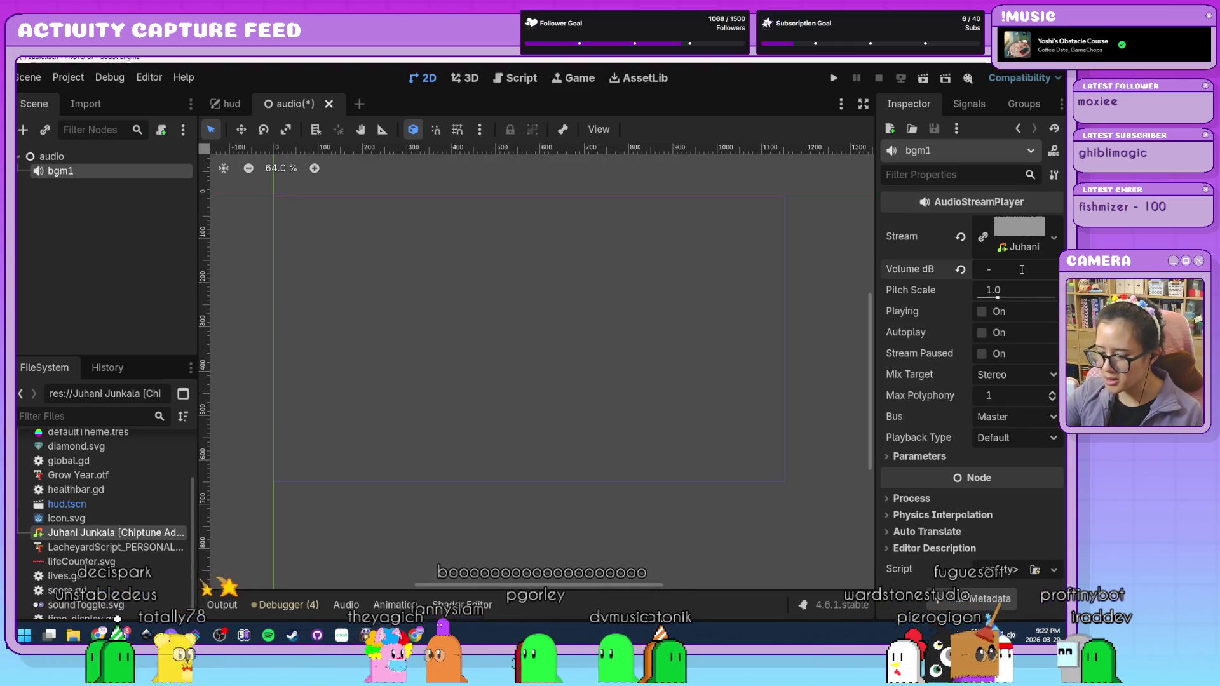
pyautogui.press('Return')
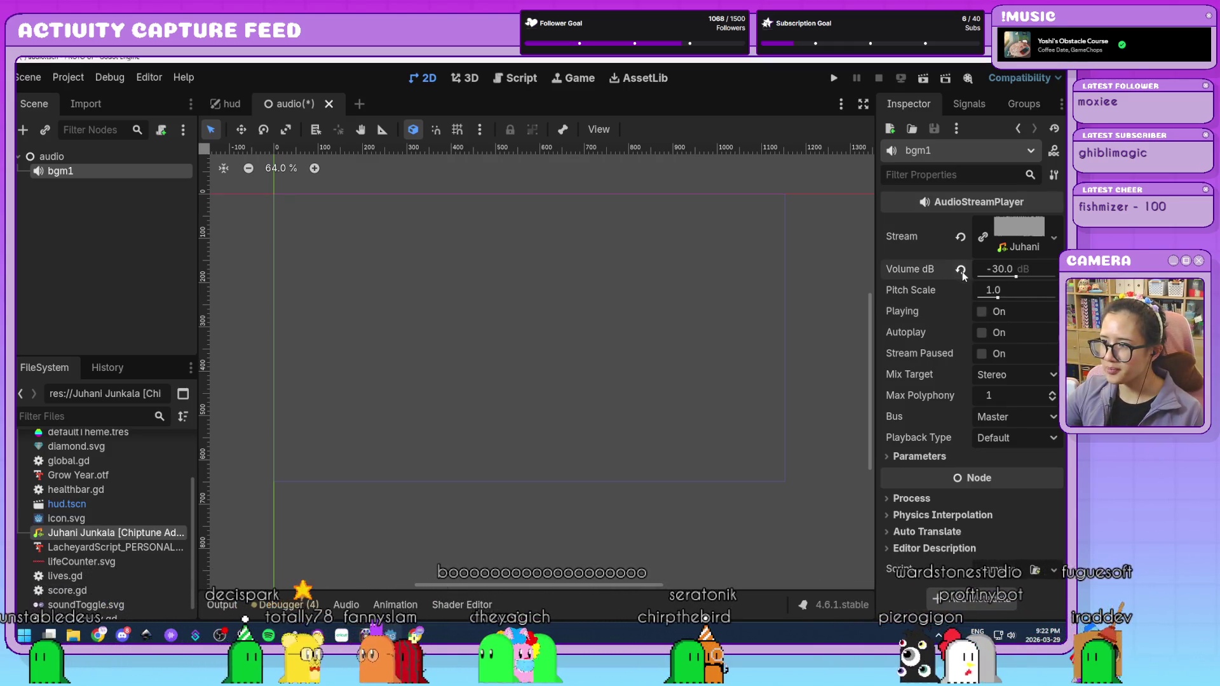
pyautogui.moveTo(936, 275)
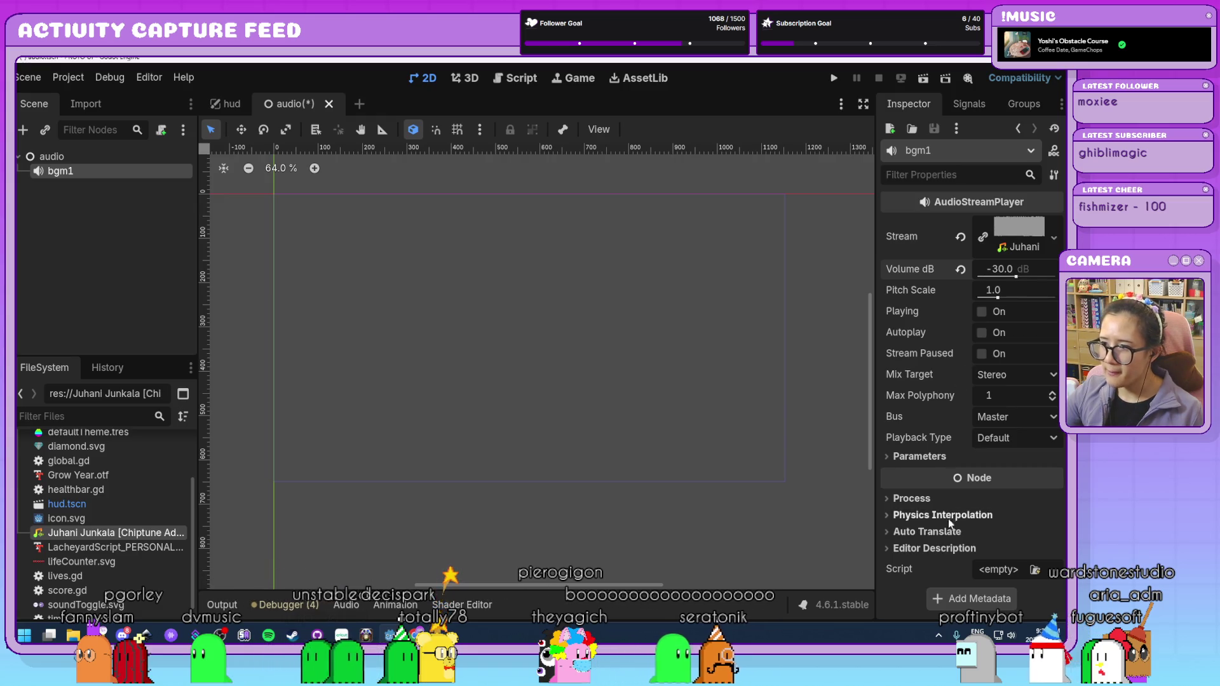
pyautogui.moveTo(1001, 270)
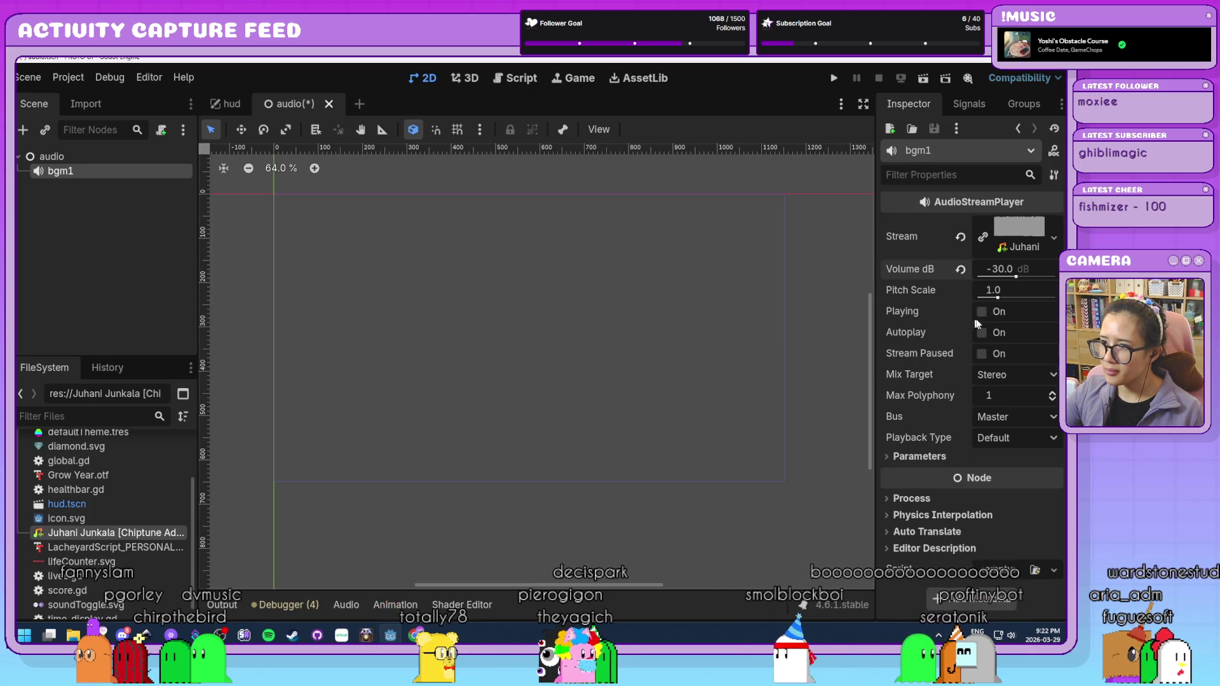
pyautogui.click(982, 312)
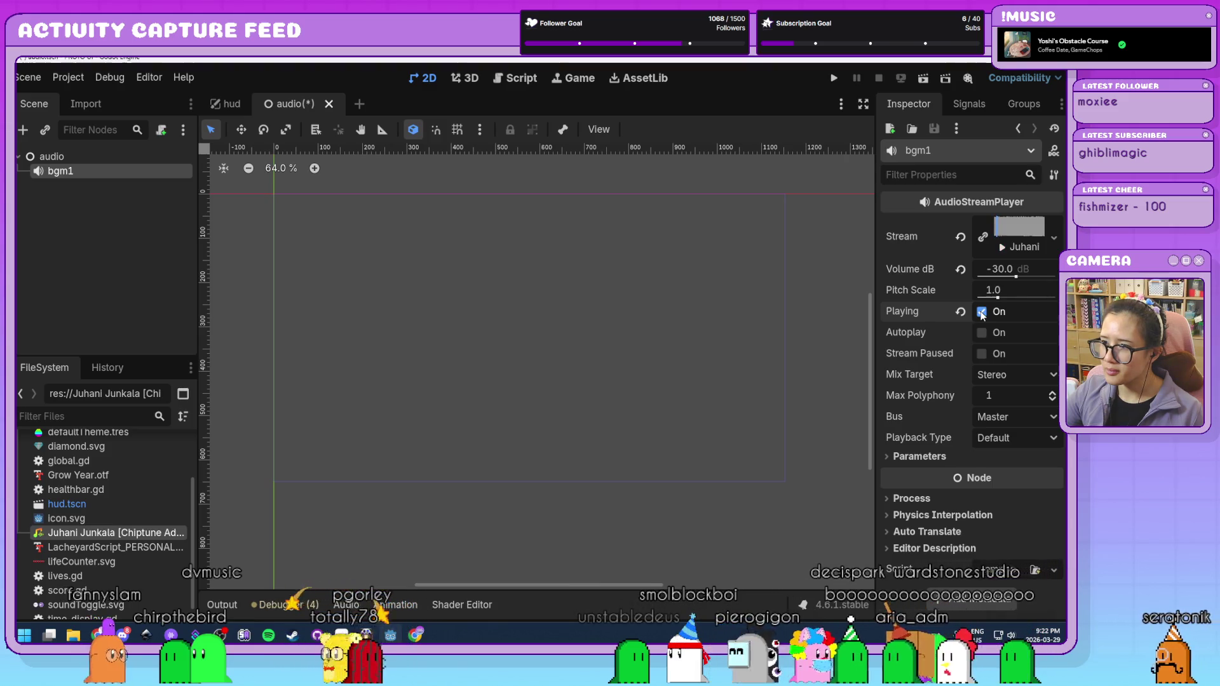
pyautogui.click(982, 312)
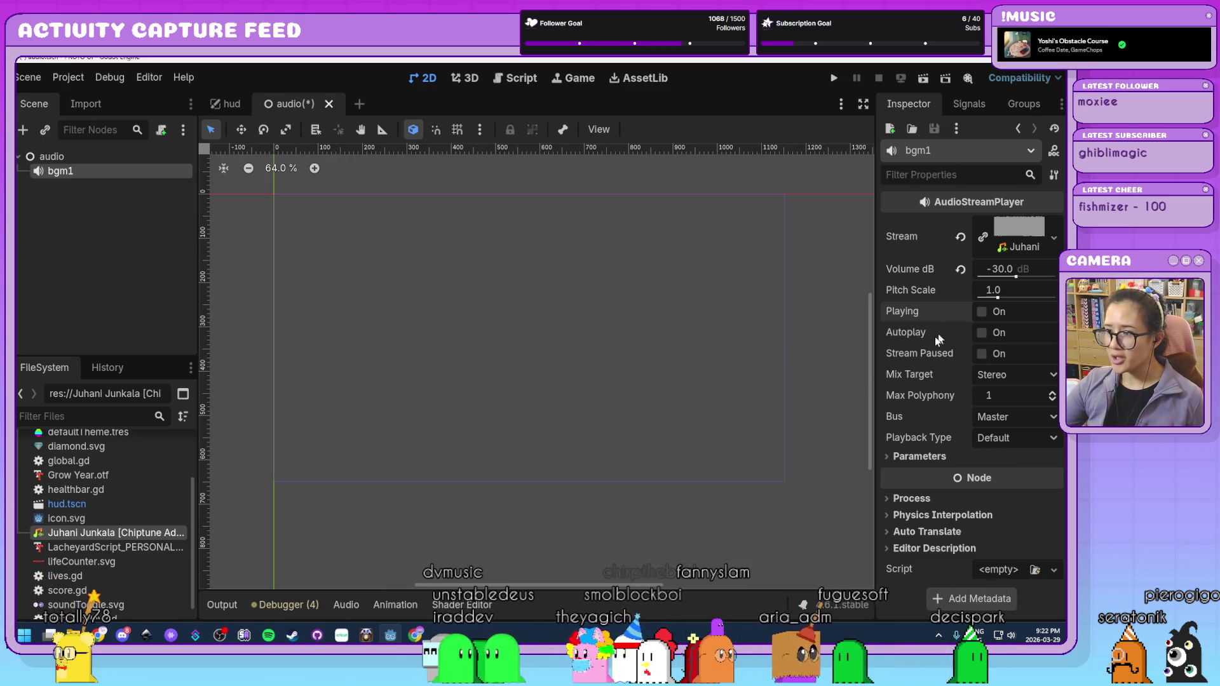
# - Turn on Autoplay for bgm1 and save audio.tscn
pyautogui.click(982, 333)
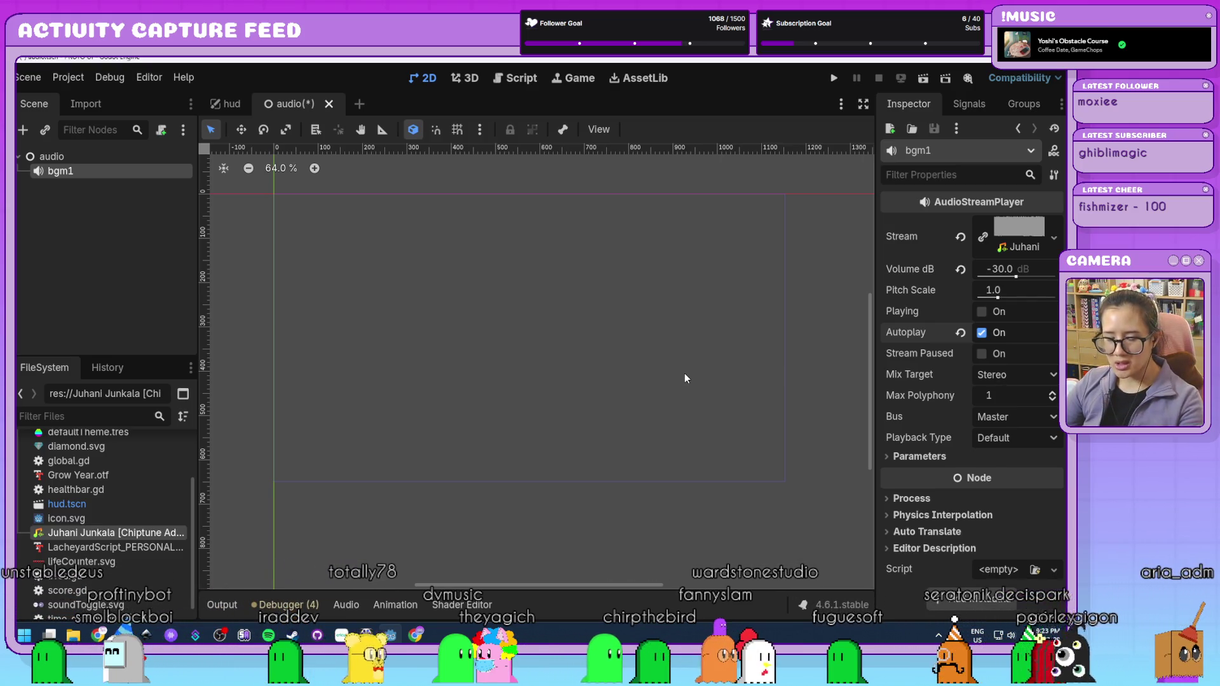
pyautogui.hotkey('ctrl', 's')
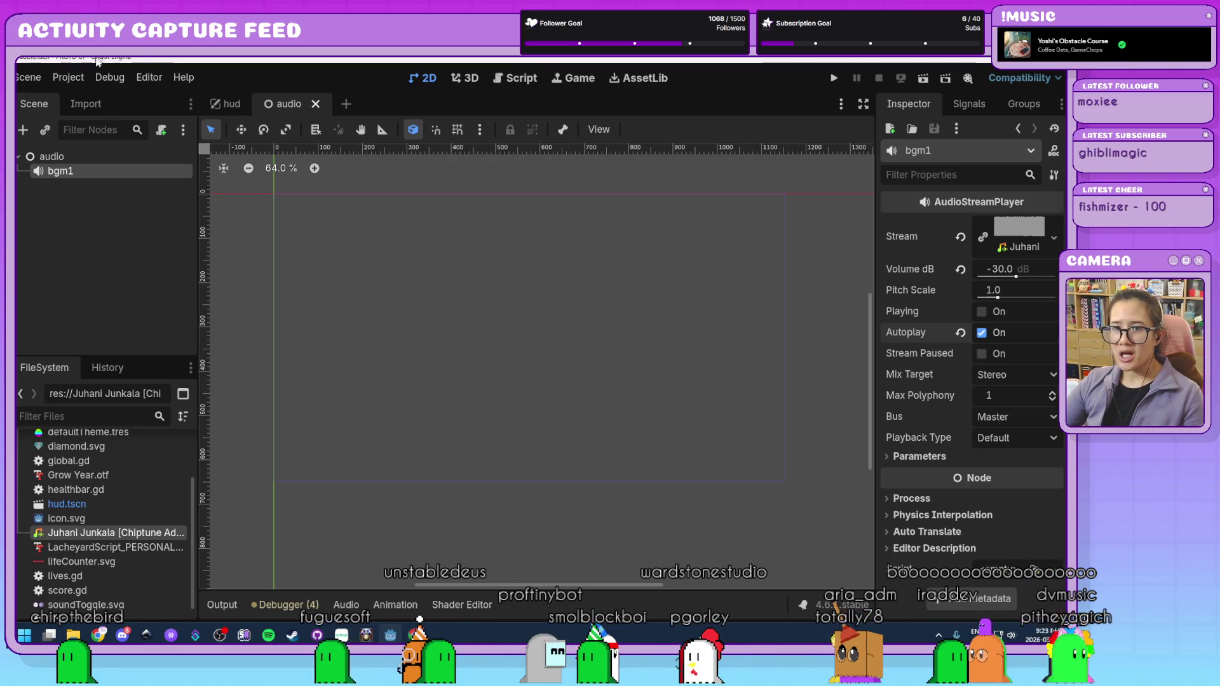
pyautogui.click(68, 78)
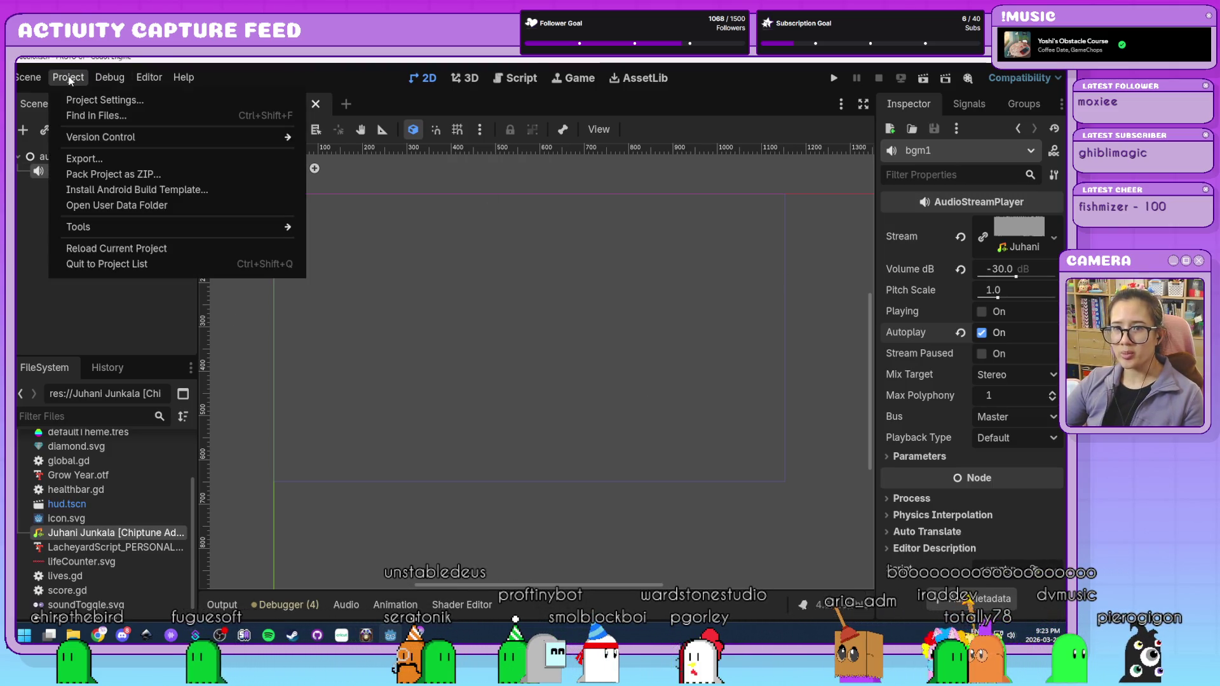
# - Register audio.tscn as an autoload named Audio in Project Settings
pyautogui.click(80, 99)
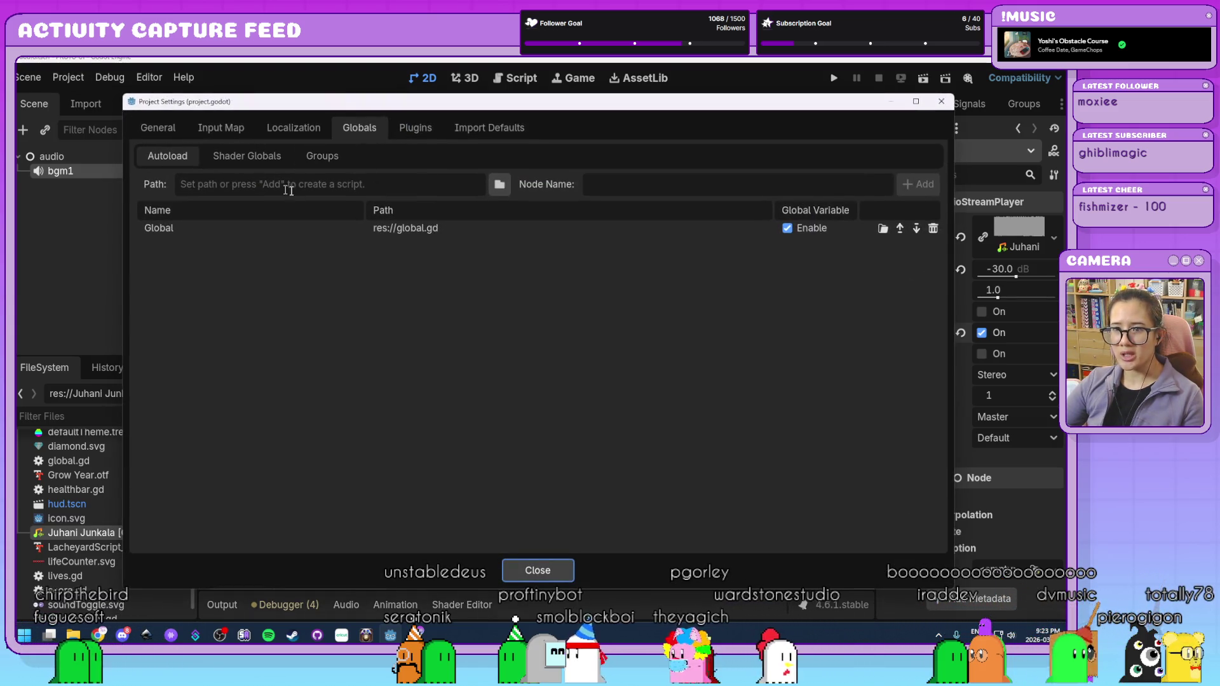
pyautogui.click(505, 189)
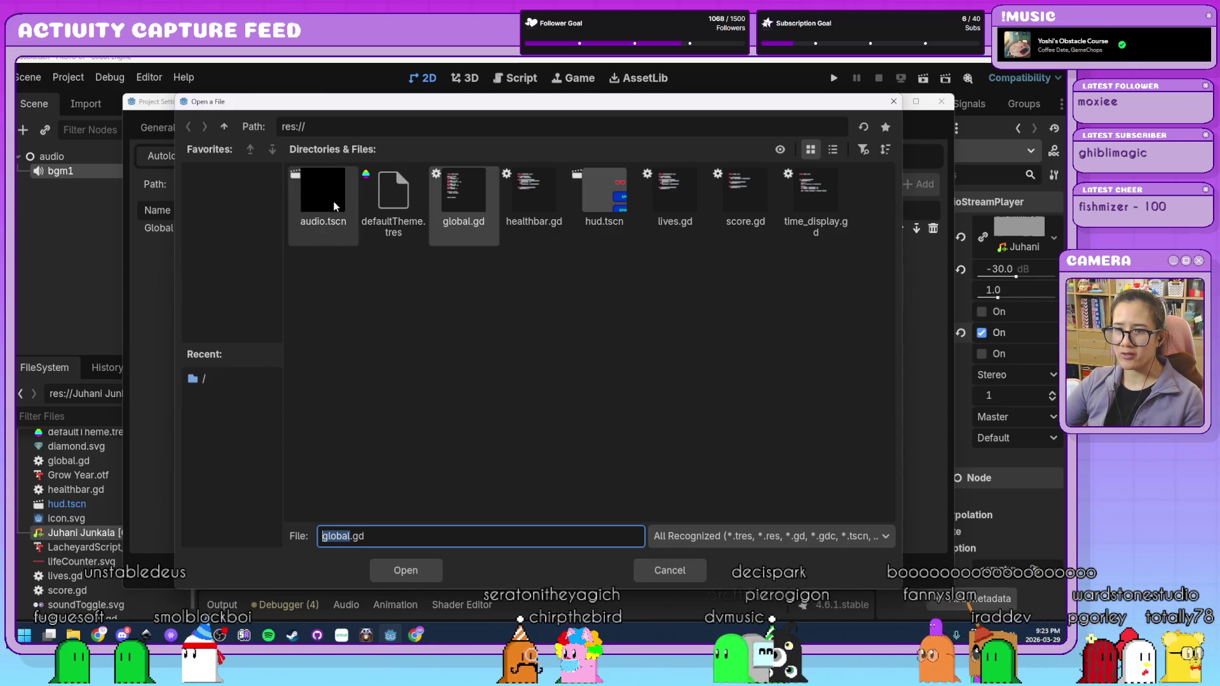
pyautogui.click(337, 228)
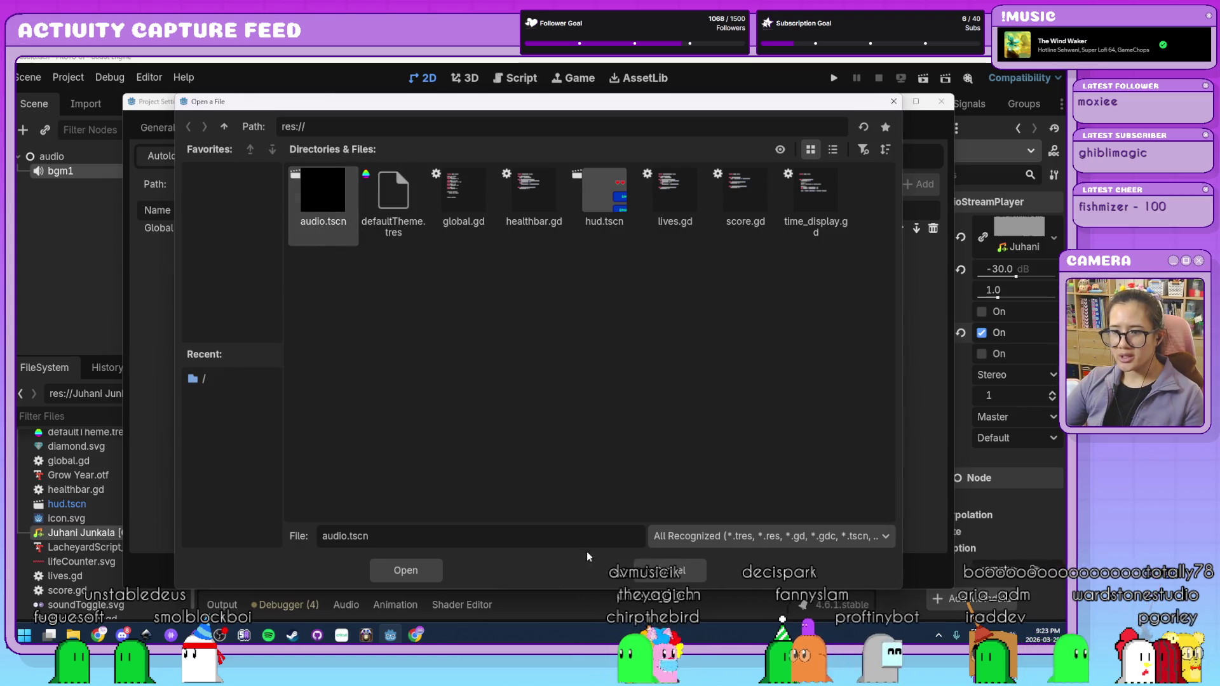
pyautogui.click(420, 571)
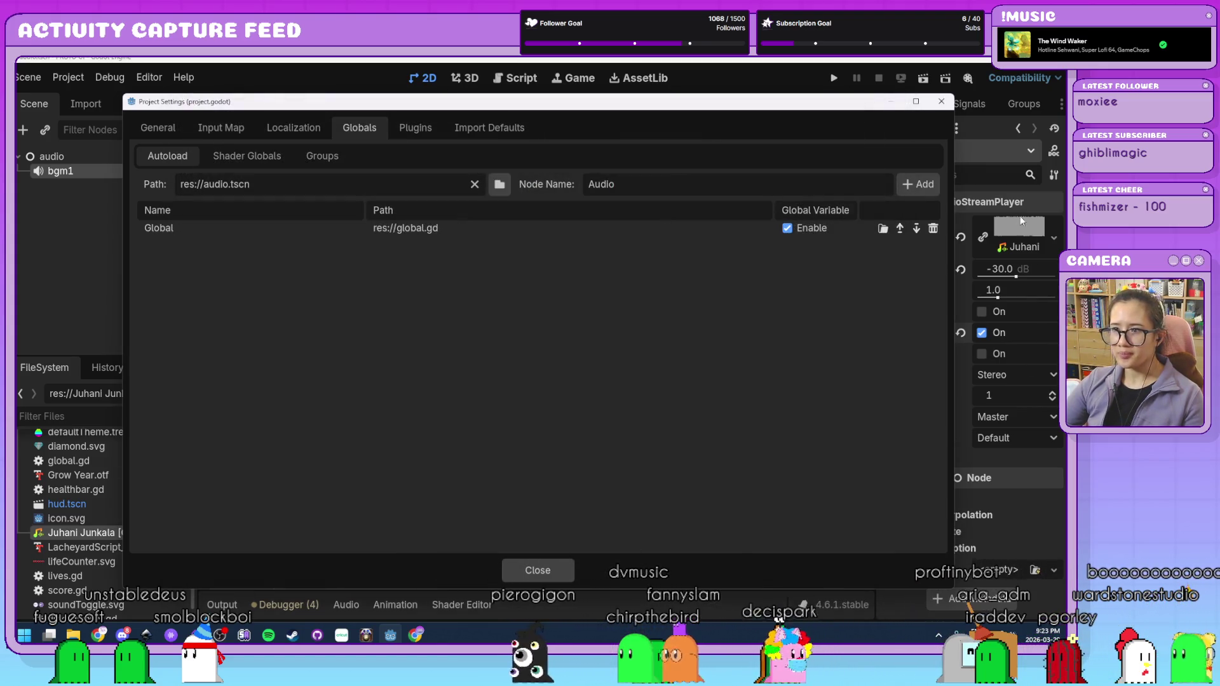
pyautogui.click(924, 188)
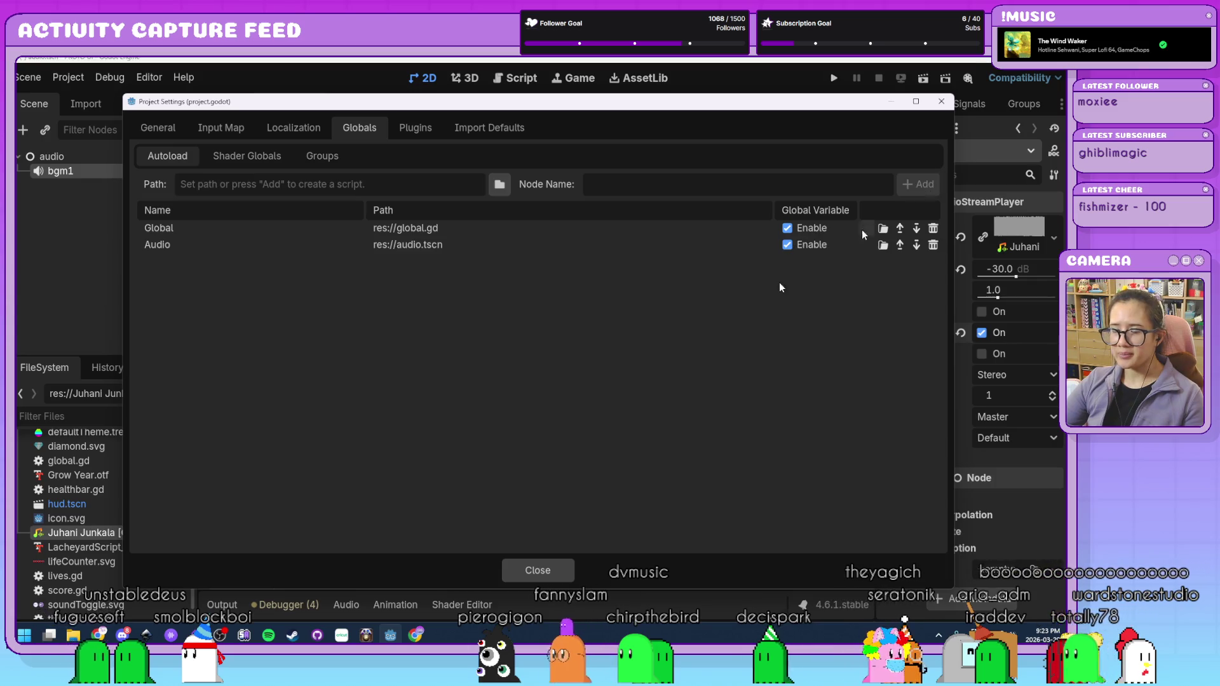
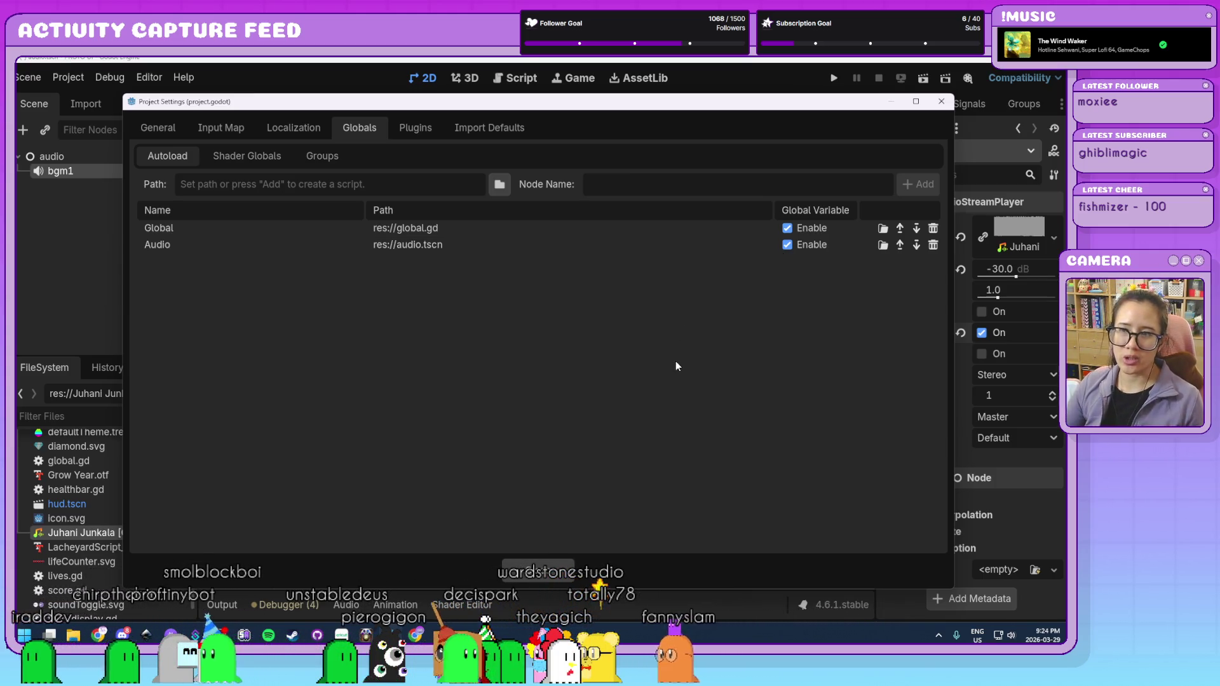
# - Attach a new script named audio.gd to the audio root node
pyautogui.click(537, 566)
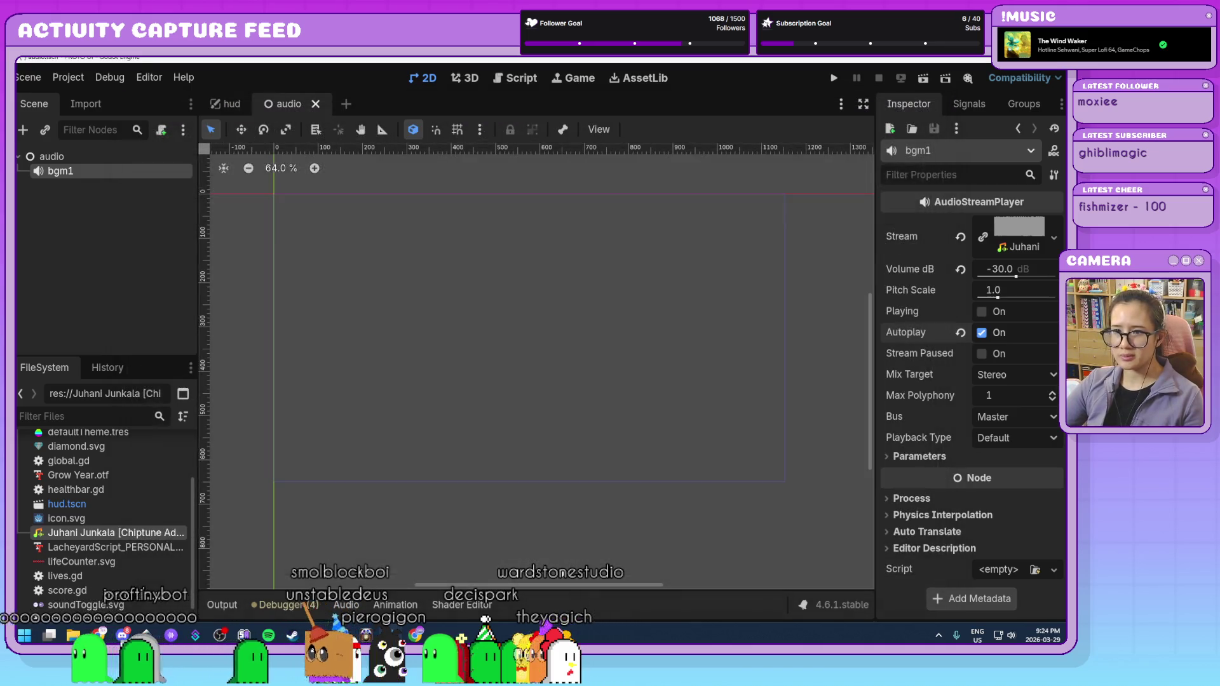
pyautogui.click(88, 256)
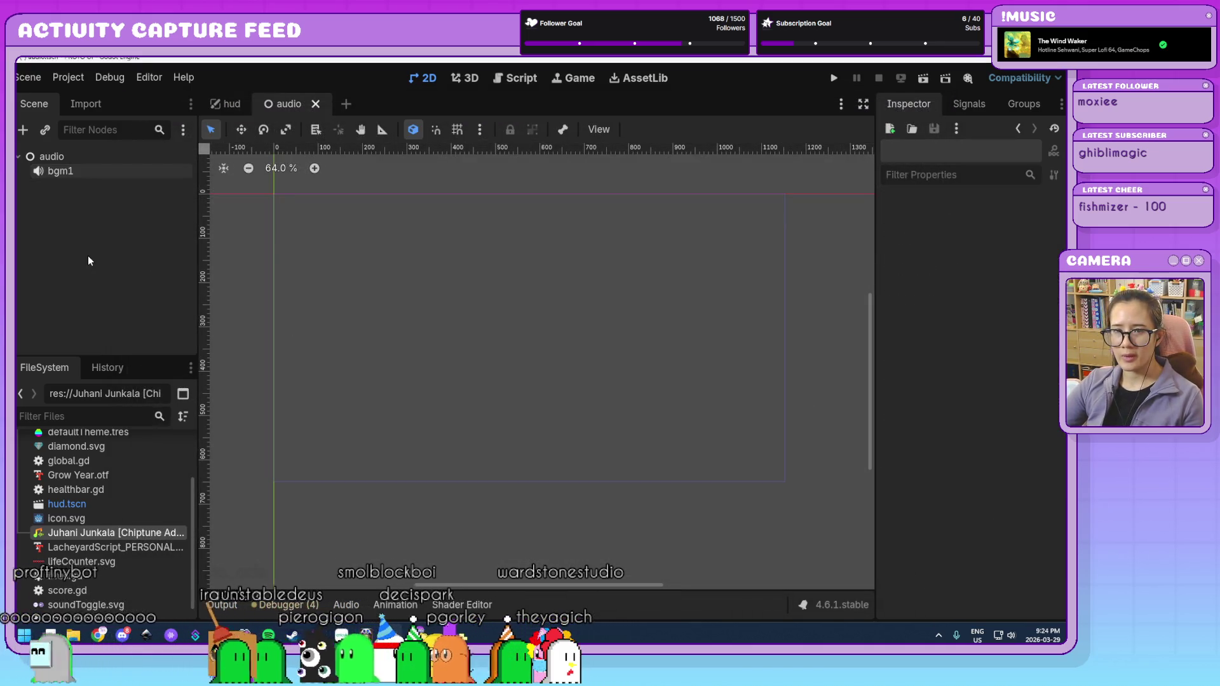
pyautogui.click(110, 173)
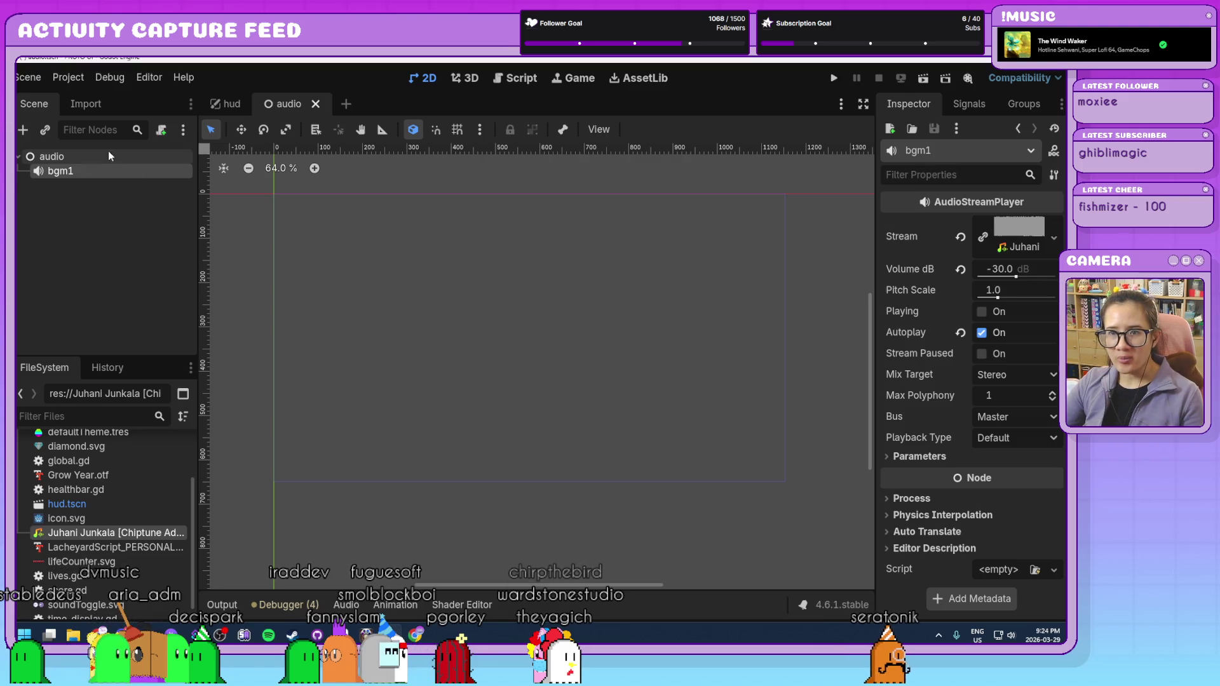
pyautogui.click(77, 157)
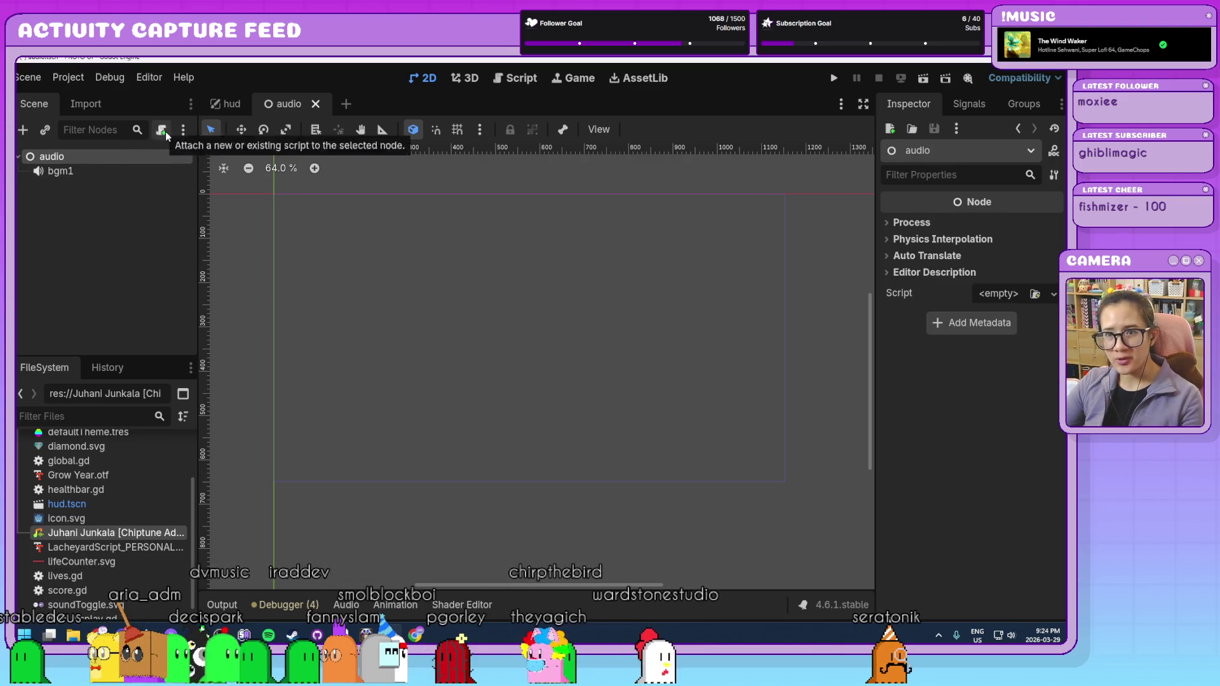
pyautogui.click(164, 131)
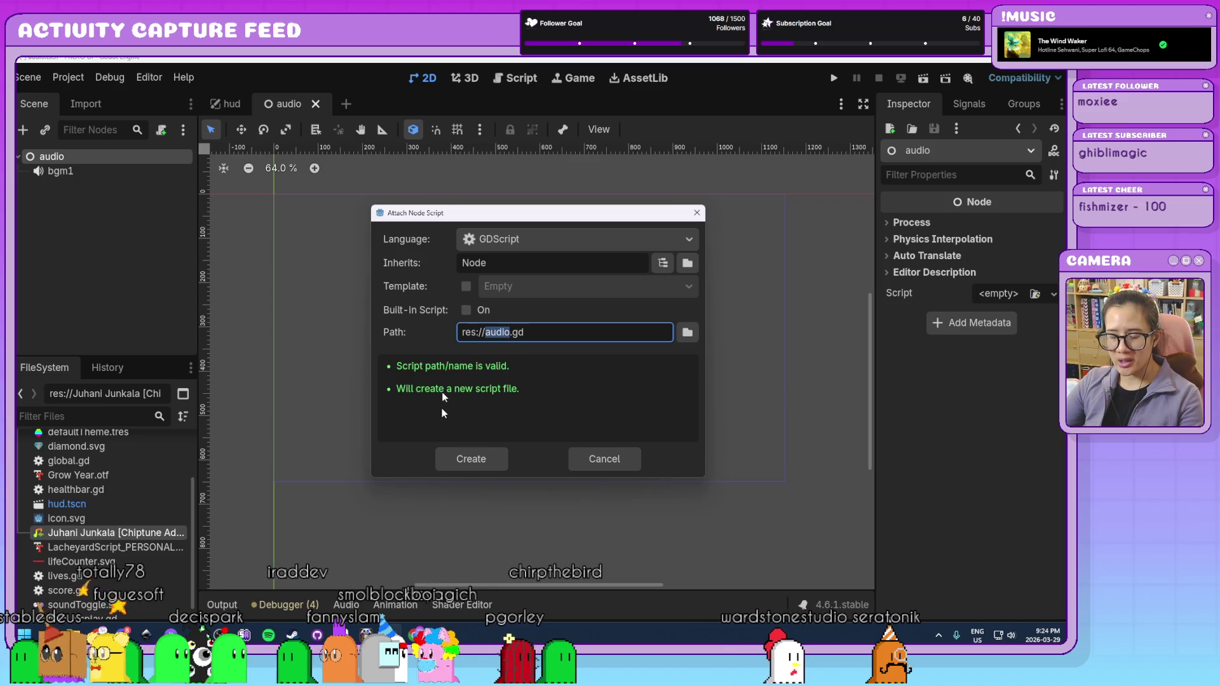
pyautogui.click(492, 466)
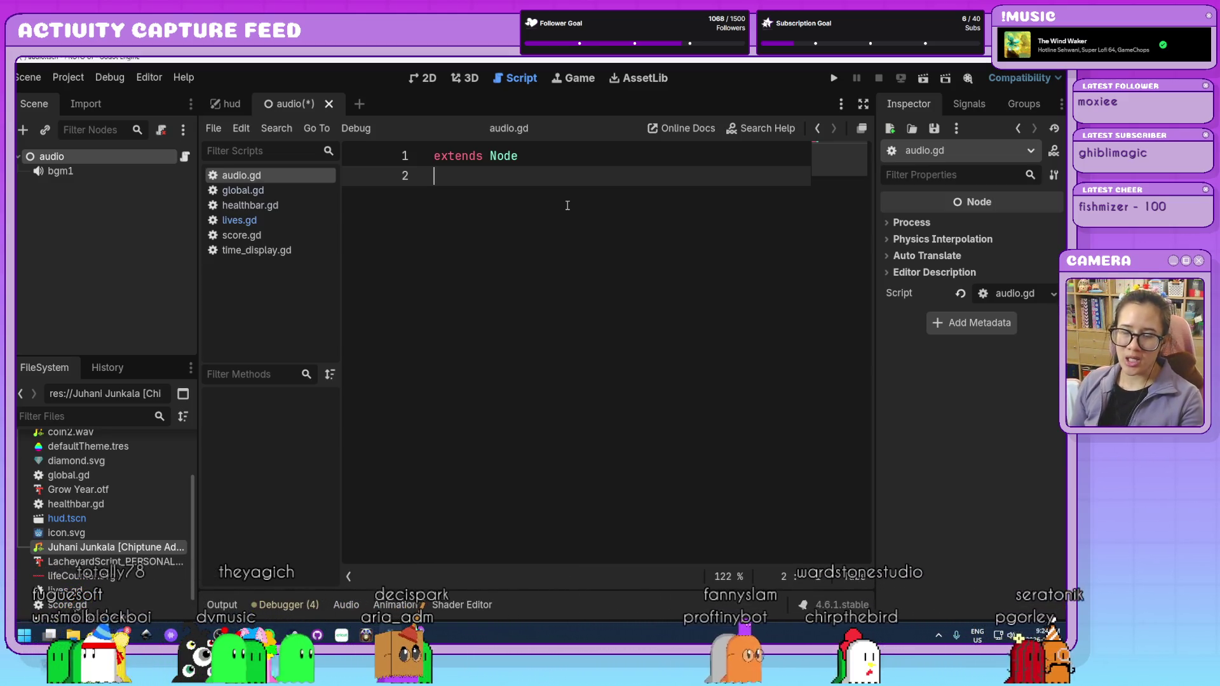
pyautogui.press('Return')
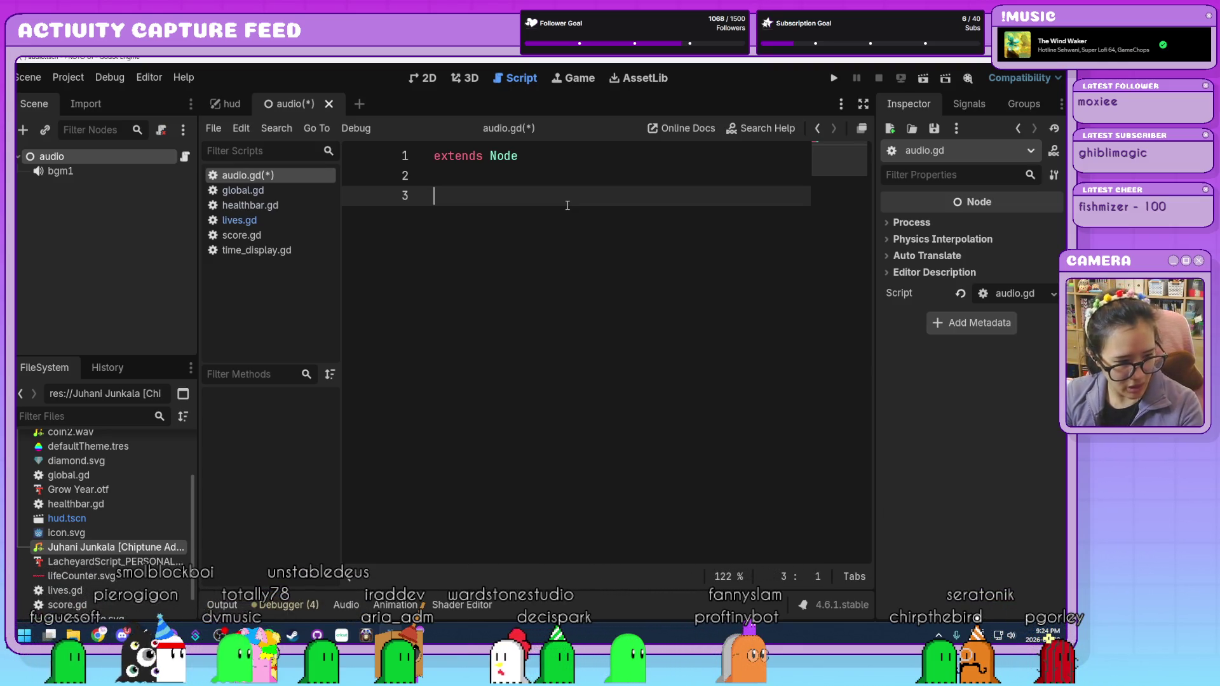
pyautogui.write('@onready var')
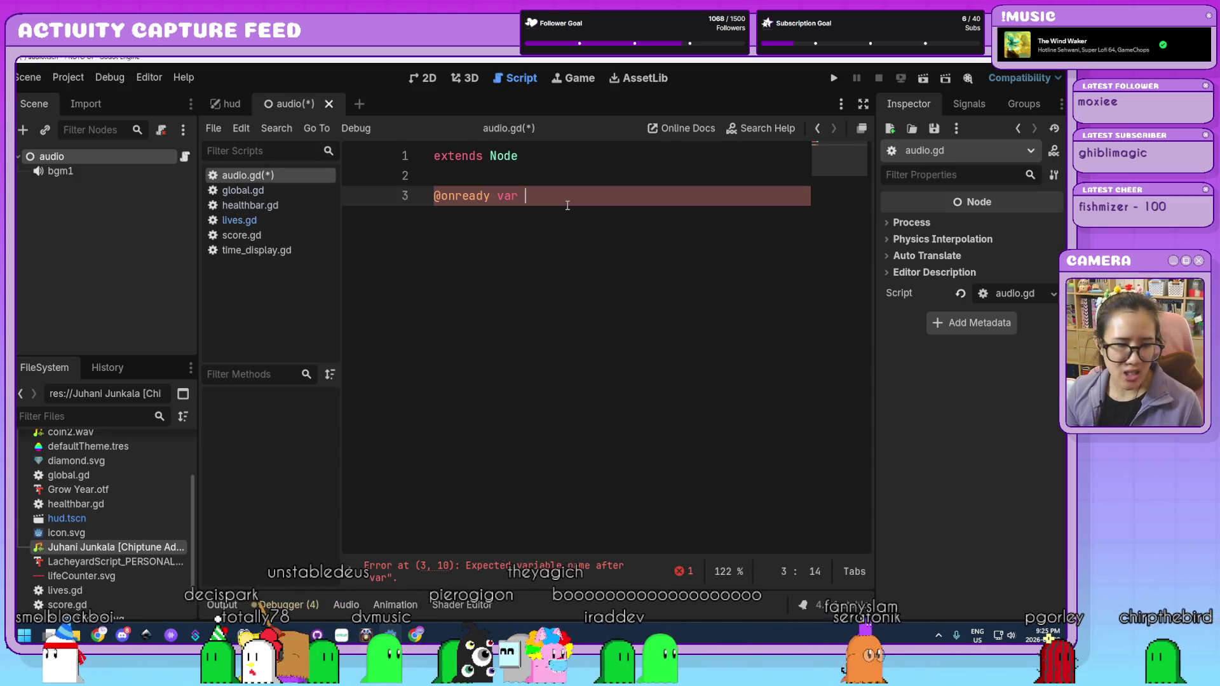
pyautogui.write('bgm')
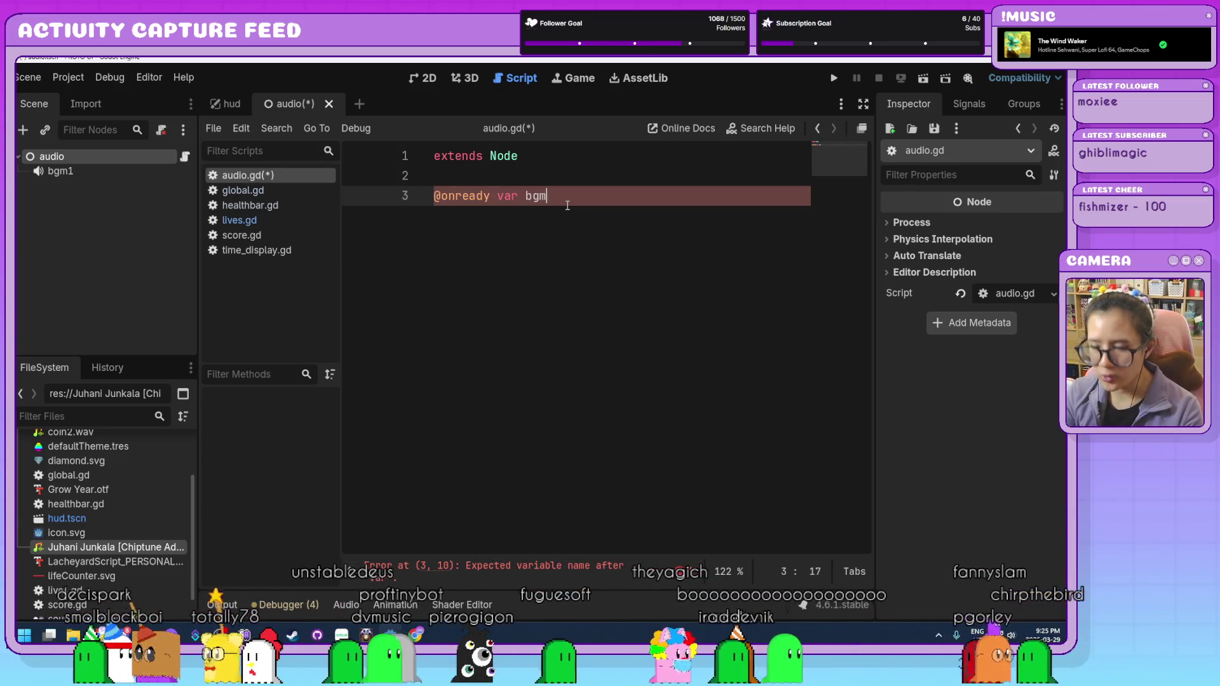
pyautogui.write('1 =')
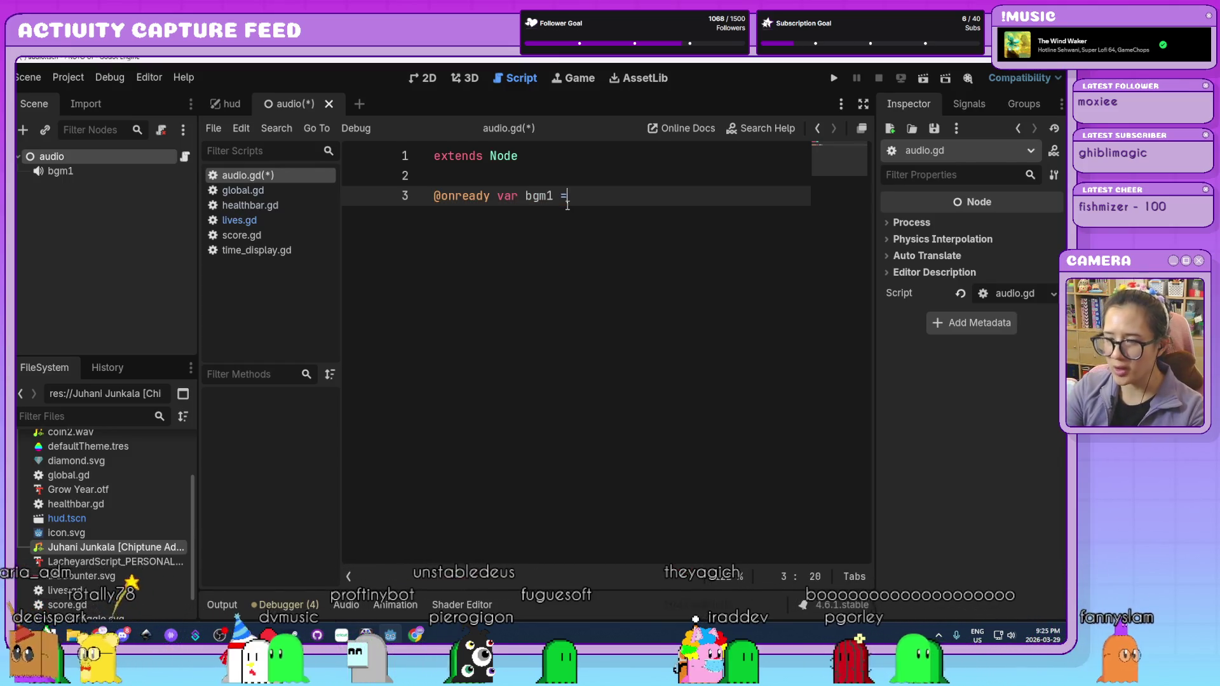
pyautogui.moveTo(54, 172)
pyautogui.mouseDown()
pyautogui.moveTo(636, 192)
pyautogui.moveTo(591, 204)
pyautogui.mouseUp()
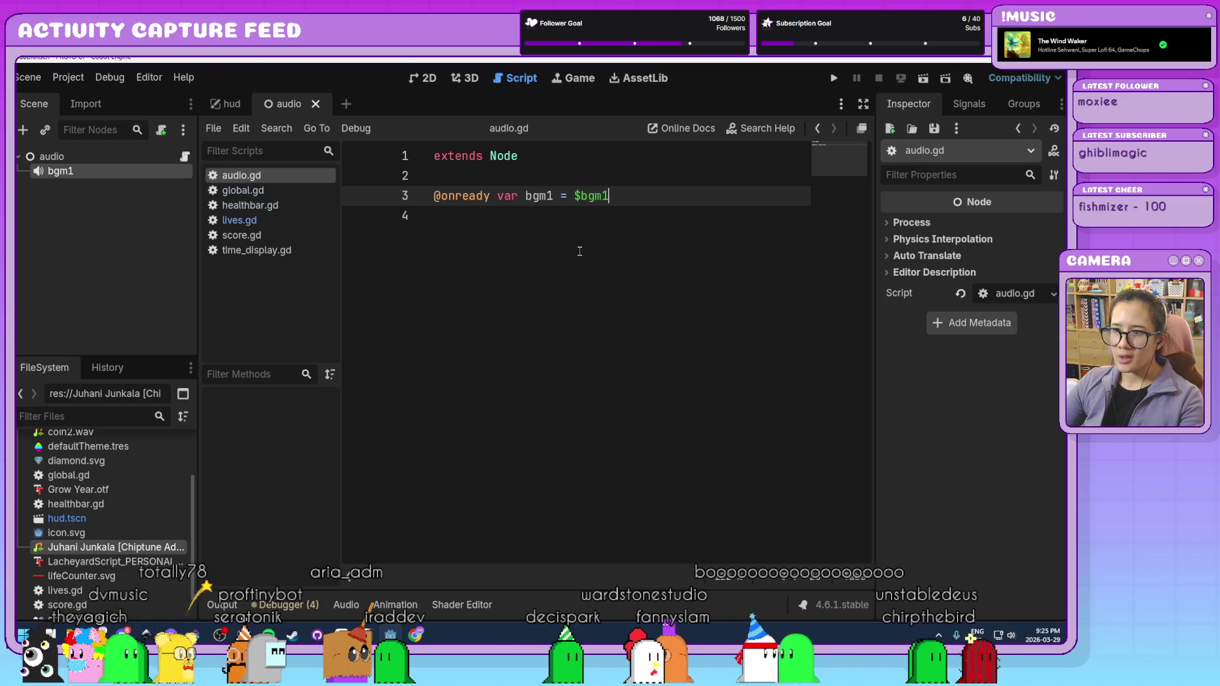
pyautogui.press('Down')
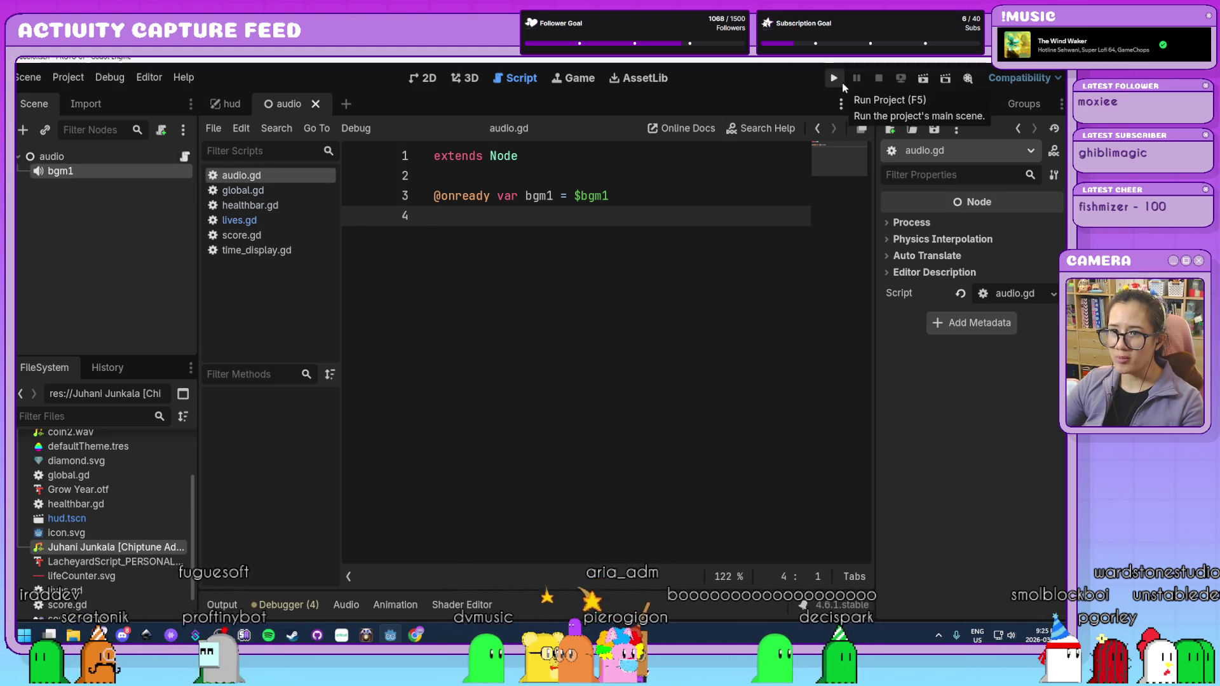
# - Test-run the game from the hud scene with F5, close it, and start a new empty scene
pyautogui.hotkey('ctrl', 'Tab')
pyautogui.press('F5')
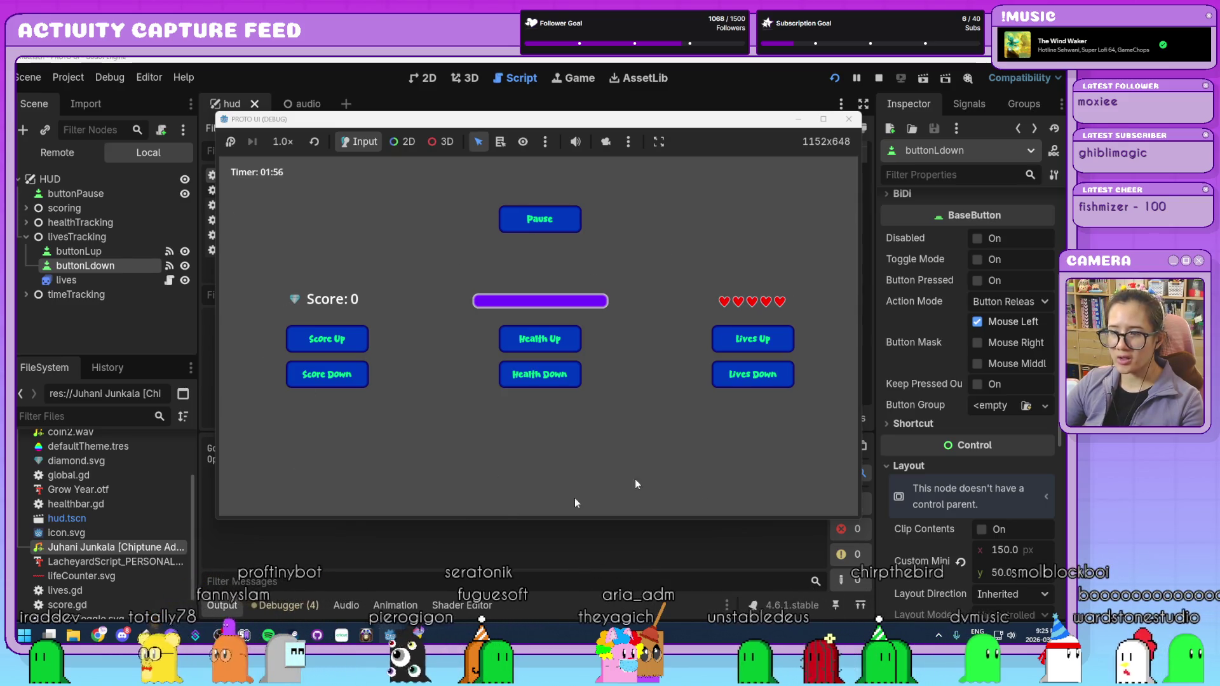
pyautogui.click(849, 121)
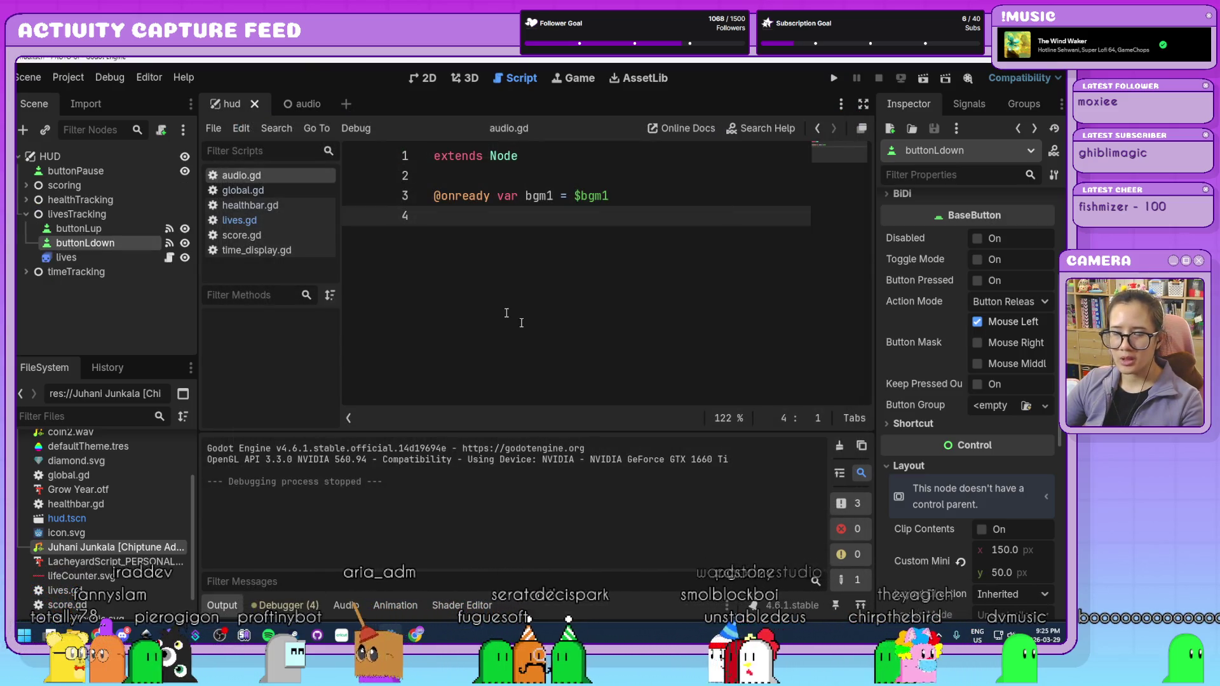
pyautogui.click(426, 78)
pyautogui.click(347, 105)
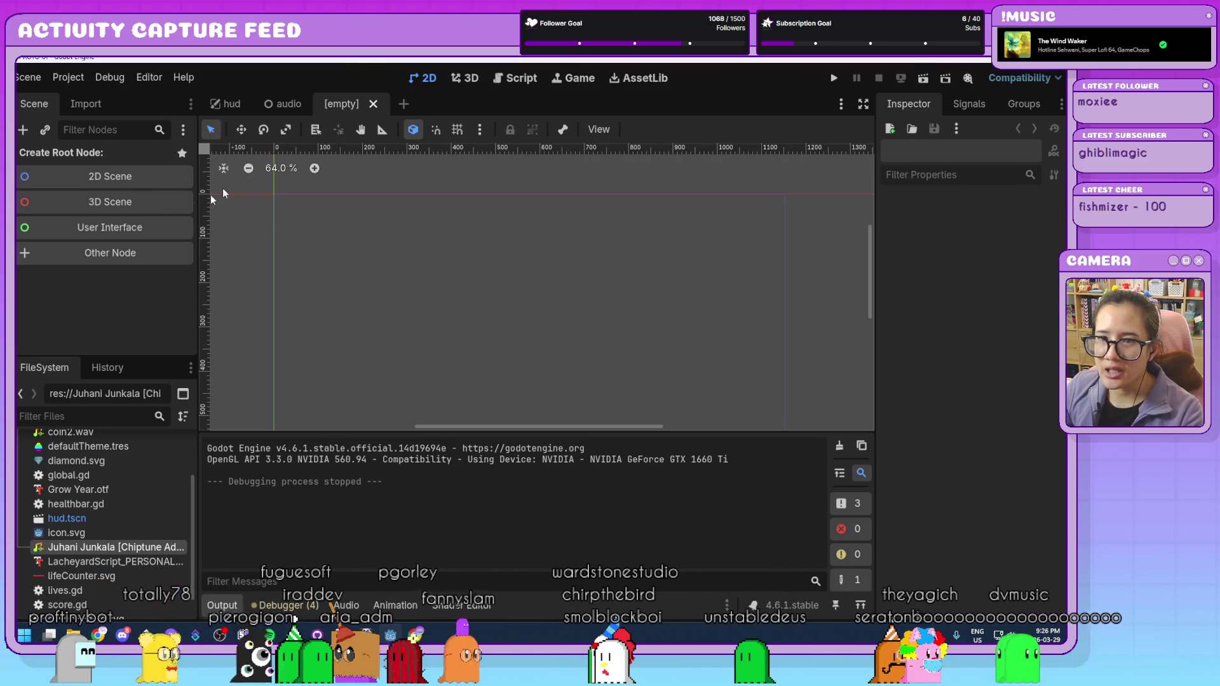
# - Make a CanvasLayer the new scene's root and rename it pauseMenu
pyautogui.click(148, 252)
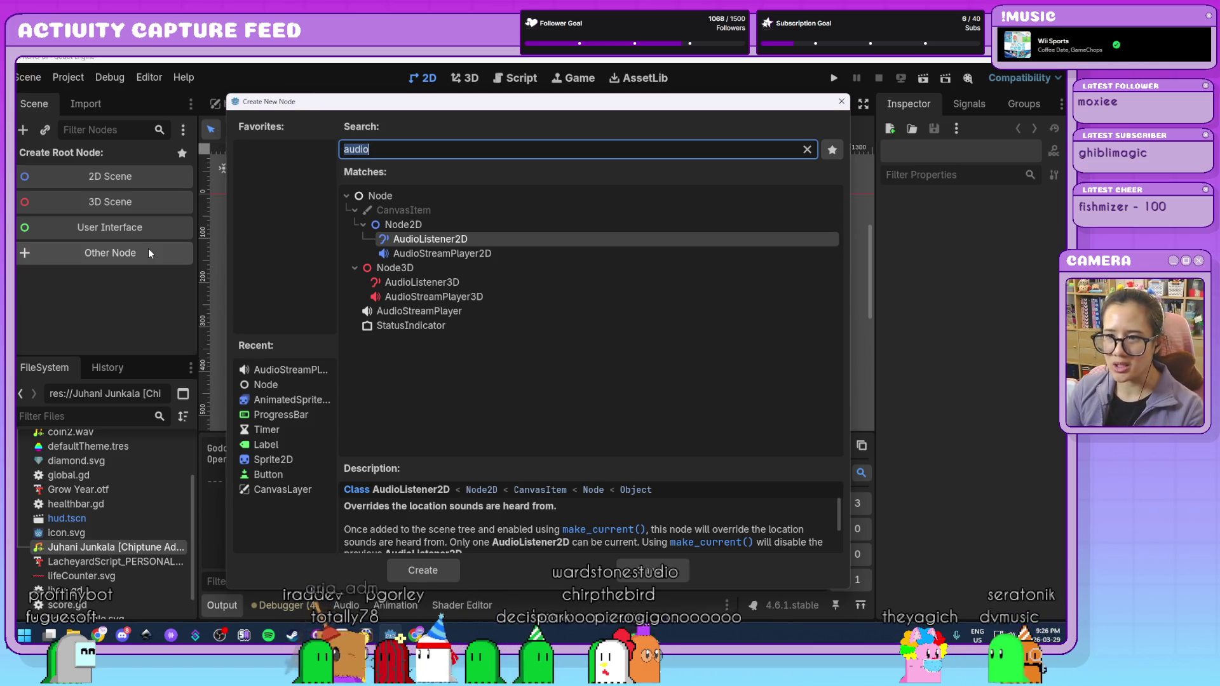
pyautogui.write('canvas')
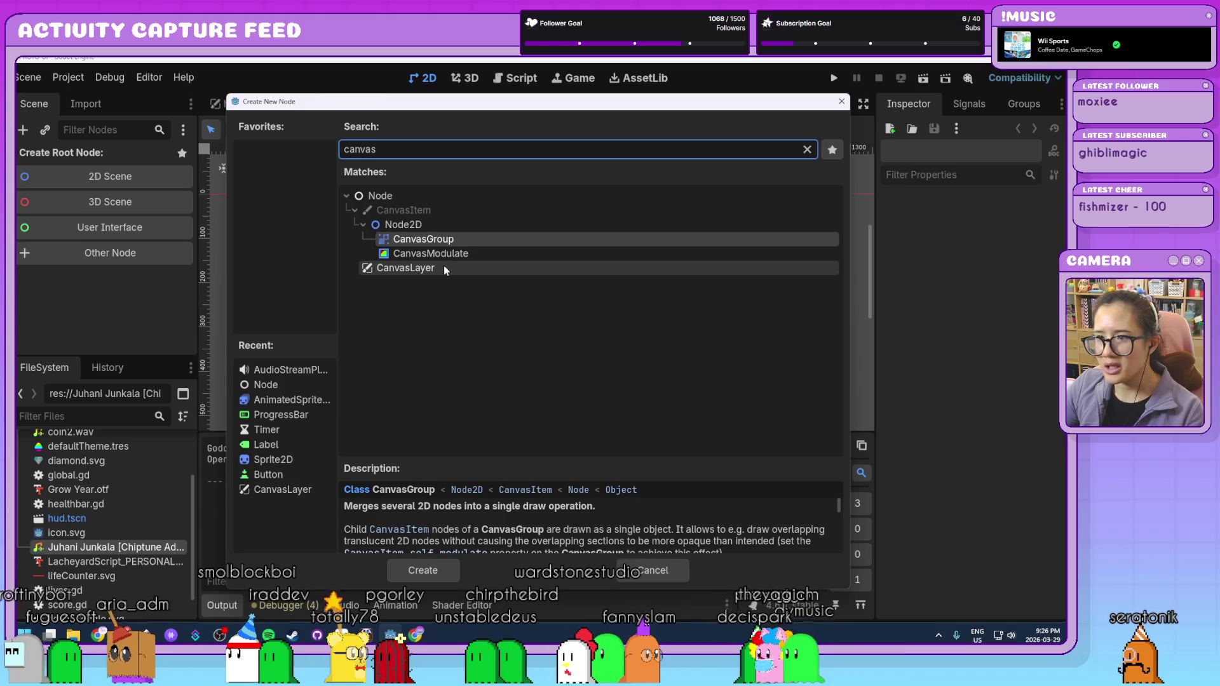
pyautogui.doubleClick(443, 266)
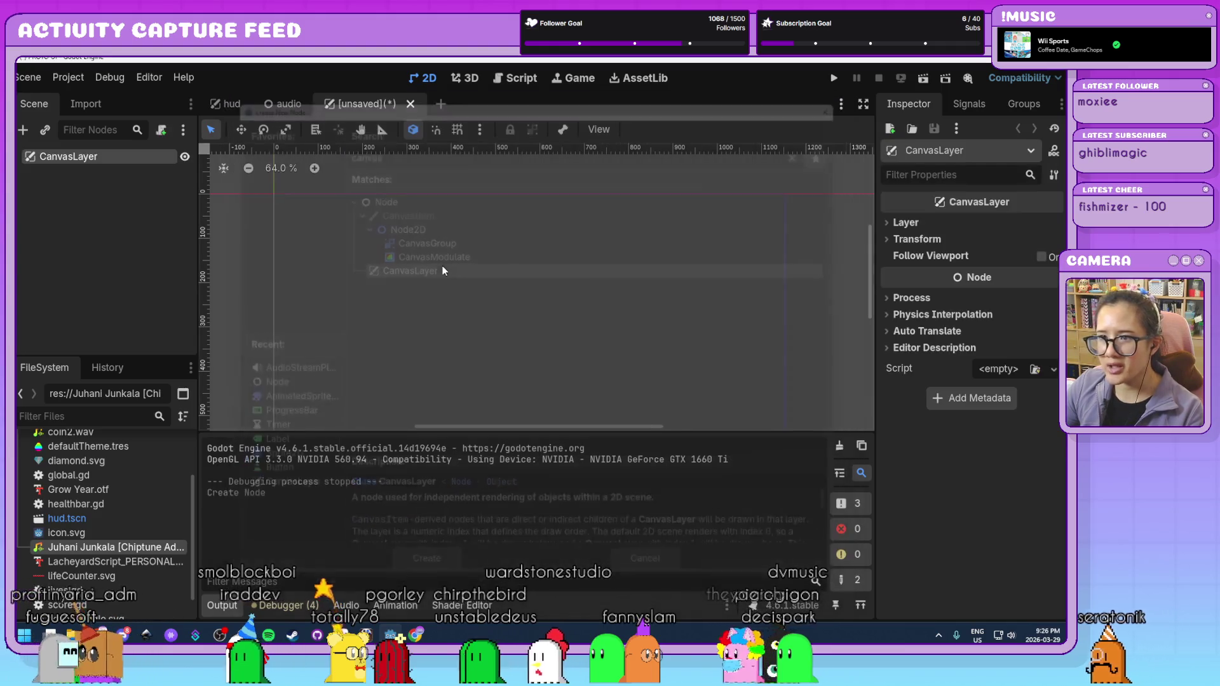
pyautogui.doubleClick(104, 155)
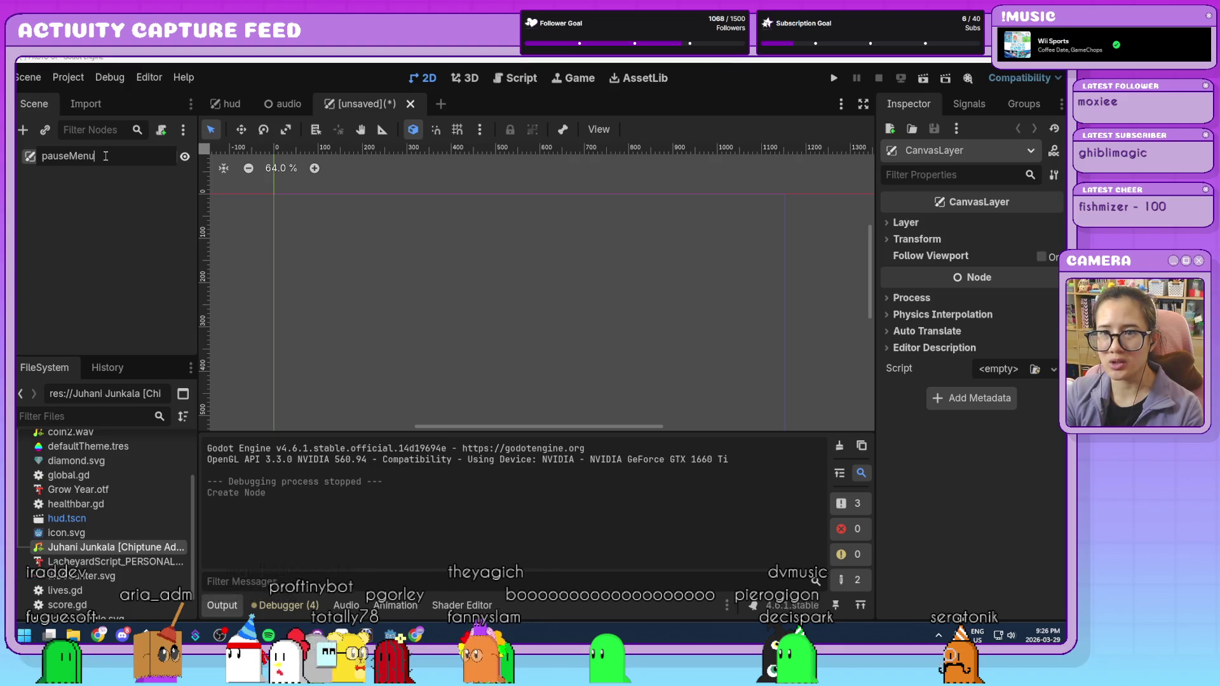
pyautogui.press('Return')
# - Save the scene as pause_menu.tscn
pyautogui.hotkey('ctrl', 's')
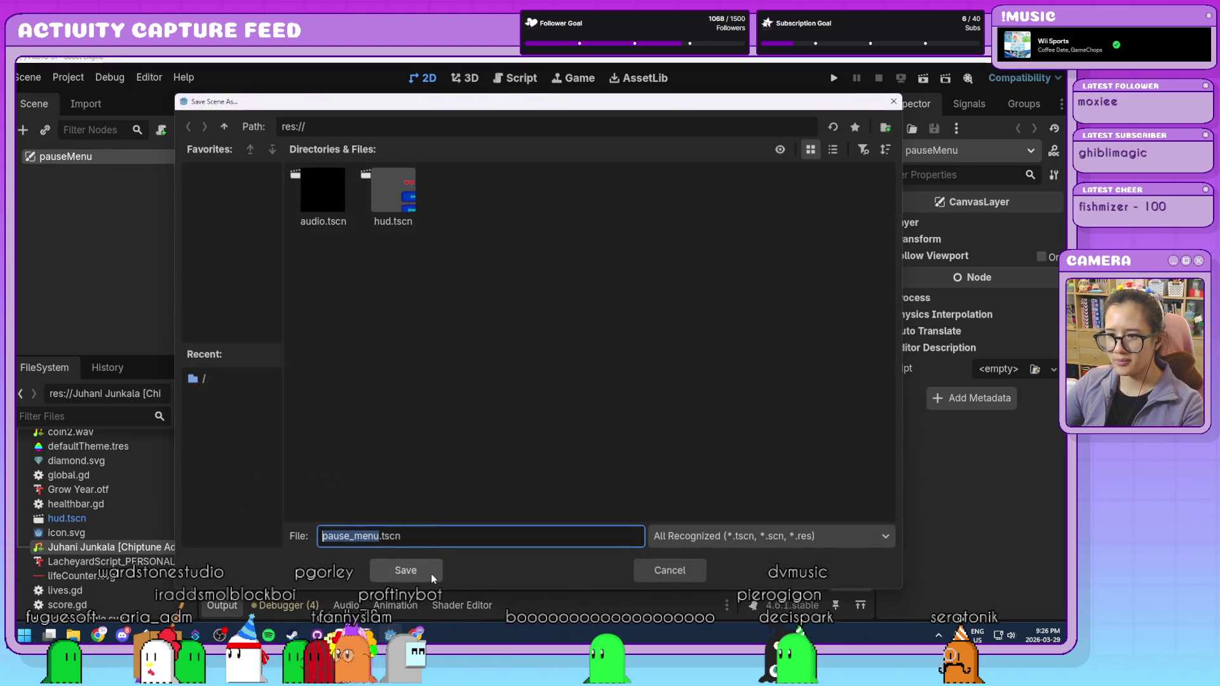
pyautogui.click(431, 574)
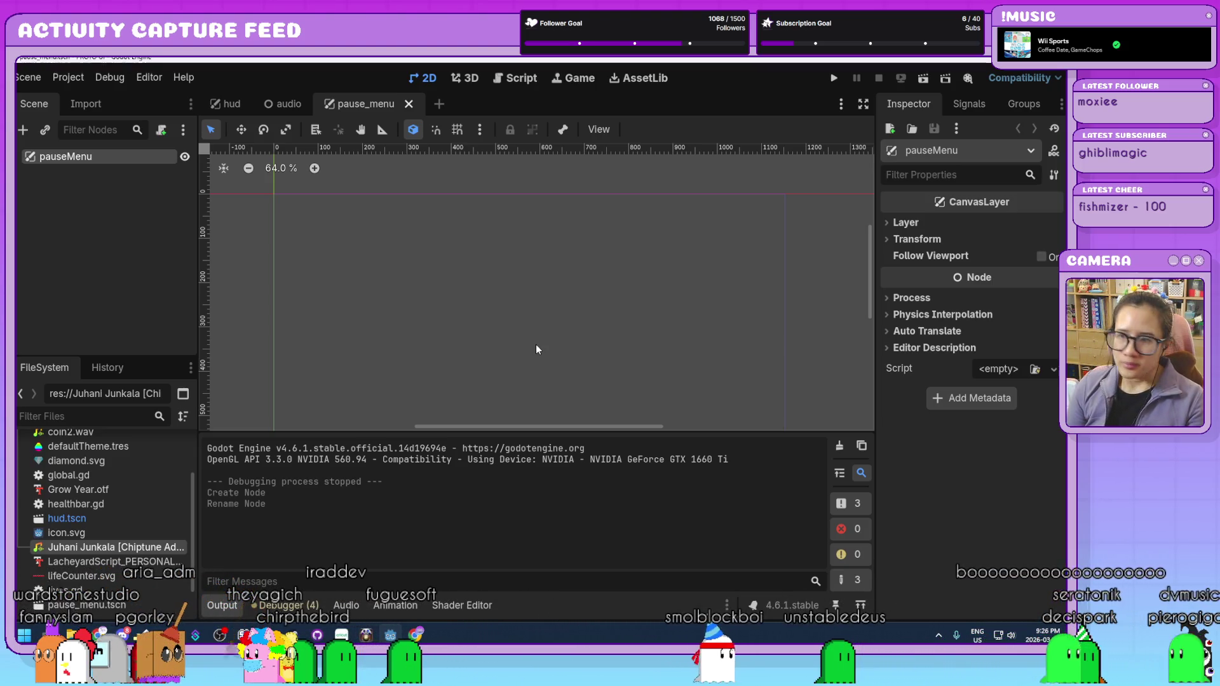
pyautogui.scroll(-3, 674, 315)
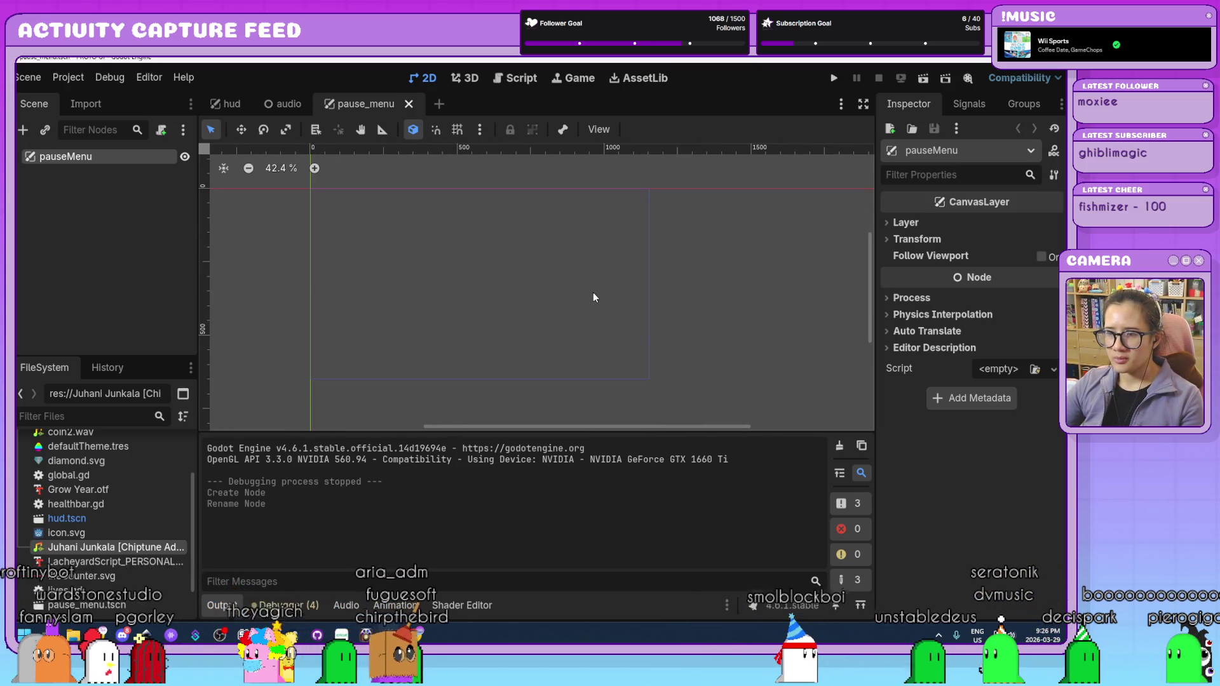
# - Add a MarginContainer under pauseMenu and enlarge it on the canvas
pyautogui.moveTo(538, 261); pyautogui.dragTo(550, 280)
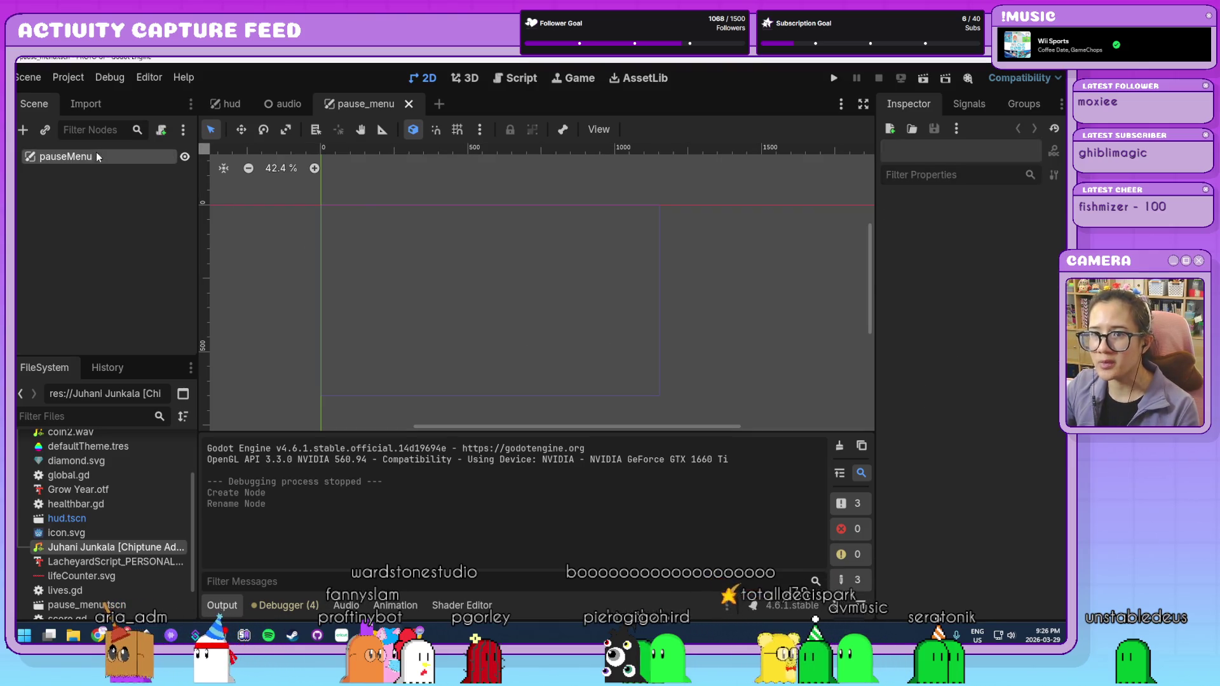
pyautogui.hotkey('ctrl', 'a')
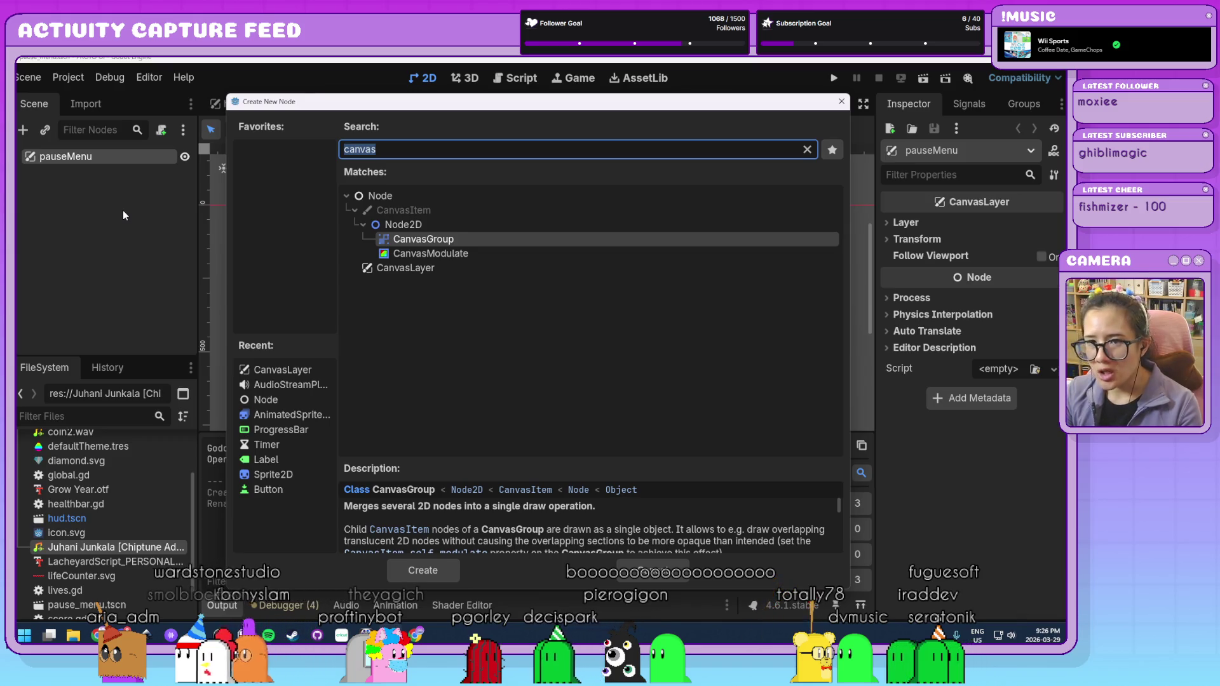
pyautogui.write('margin')
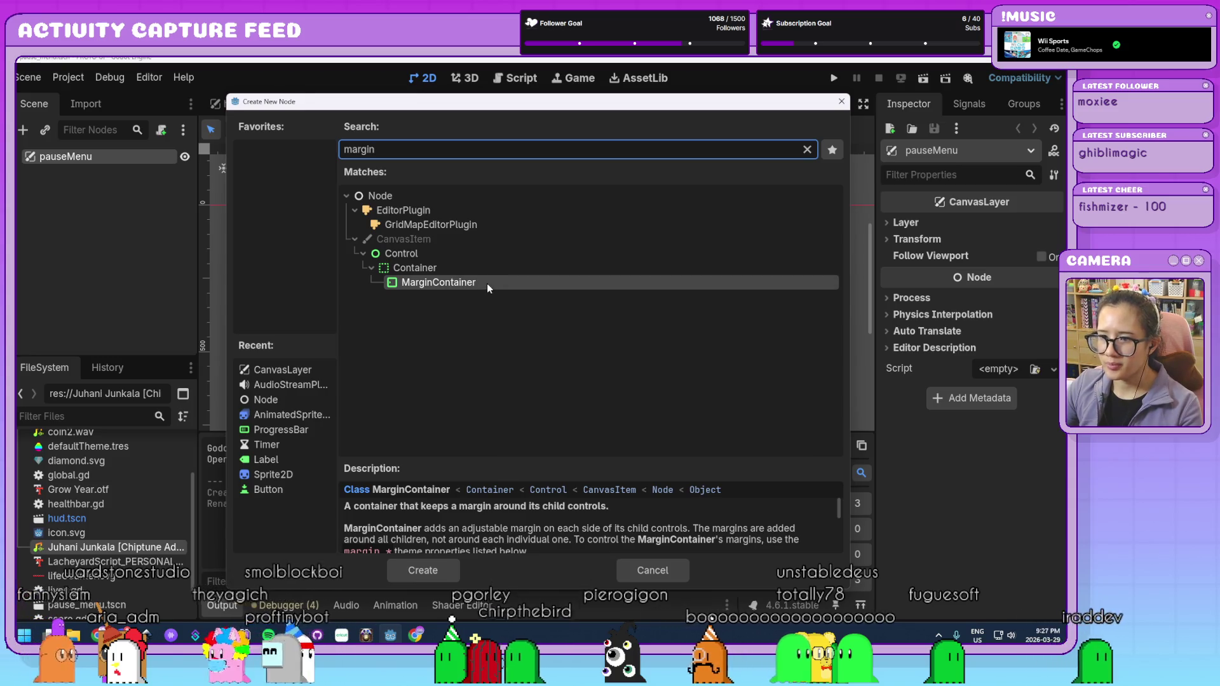
pyautogui.doubleClick(487, 283)
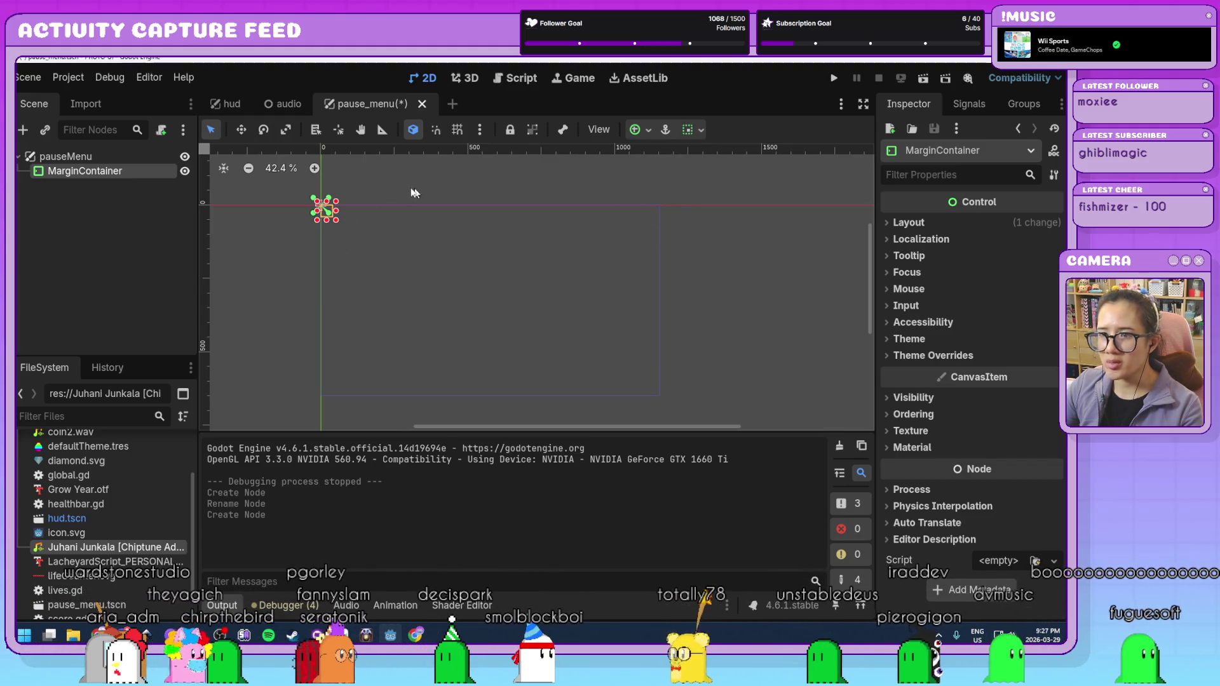
pyautogui.moveTo(337, 223)
pyautogui.mouseDown()
pyautogui.moveTo(667, 400)
pyautogui.moveTo(540, 302)
pyautogui.mouseUp()
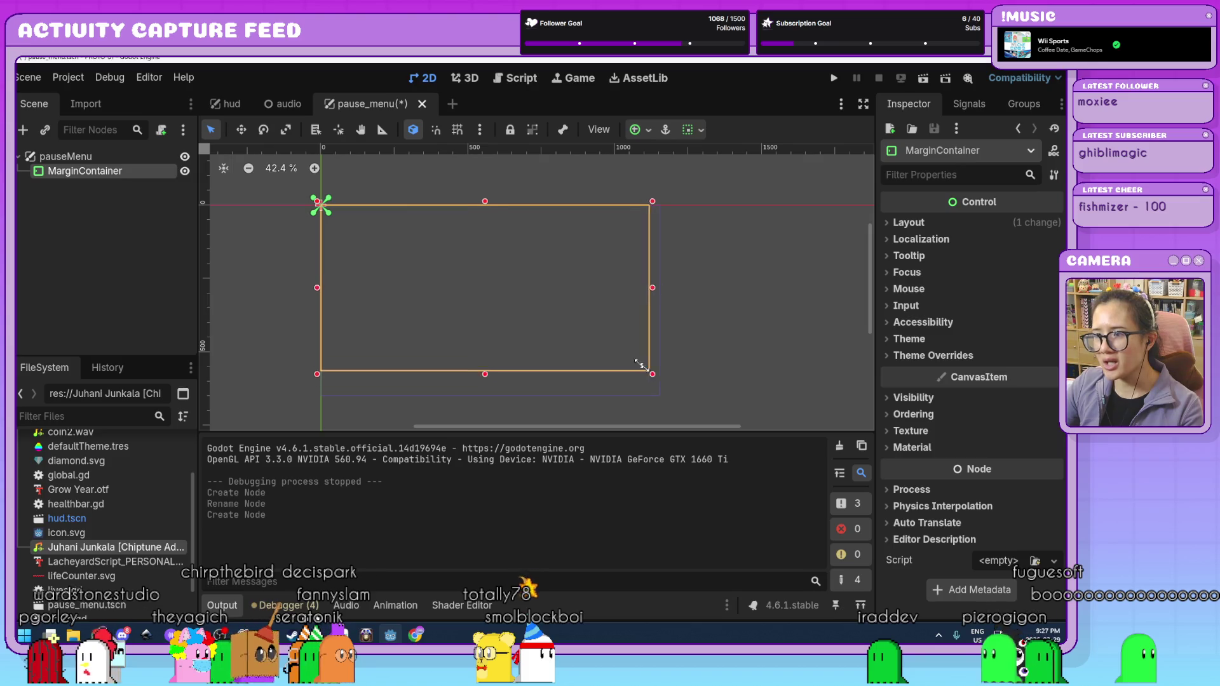
# - Apply the Full Rect anchor preset so the MarginContainer fills the screen
pyautogui.click(702, 131)
pyautogui.click(712, 129)
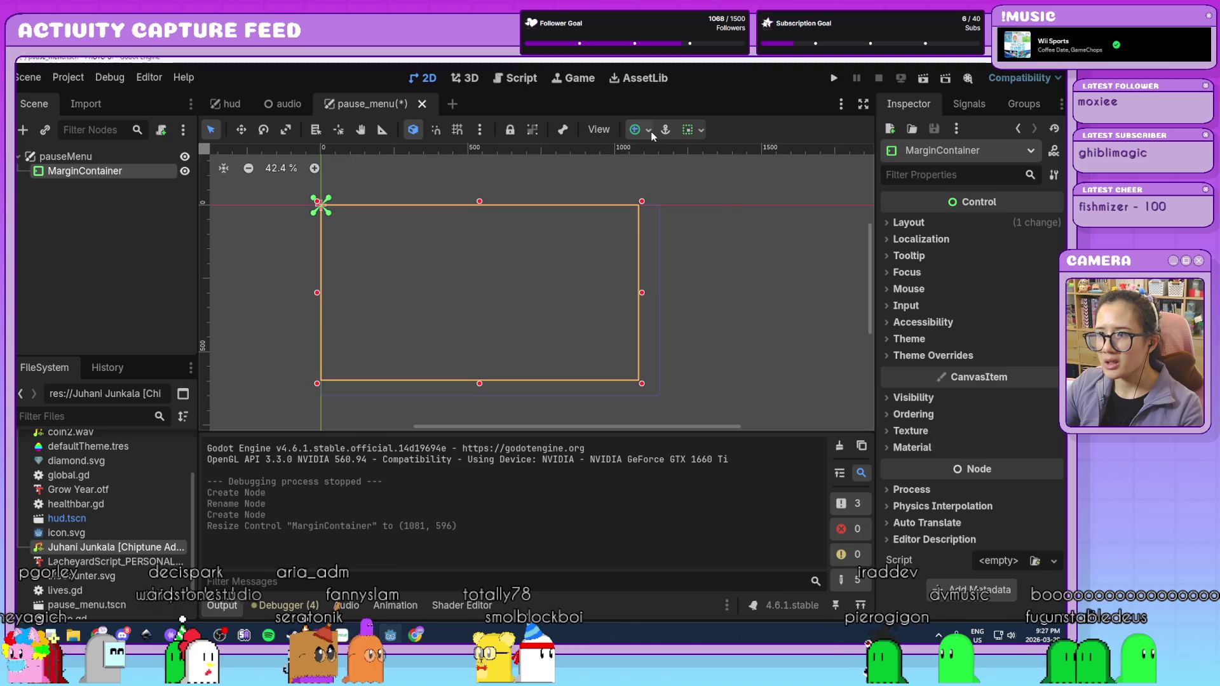
pyautogui.click(638, 129)
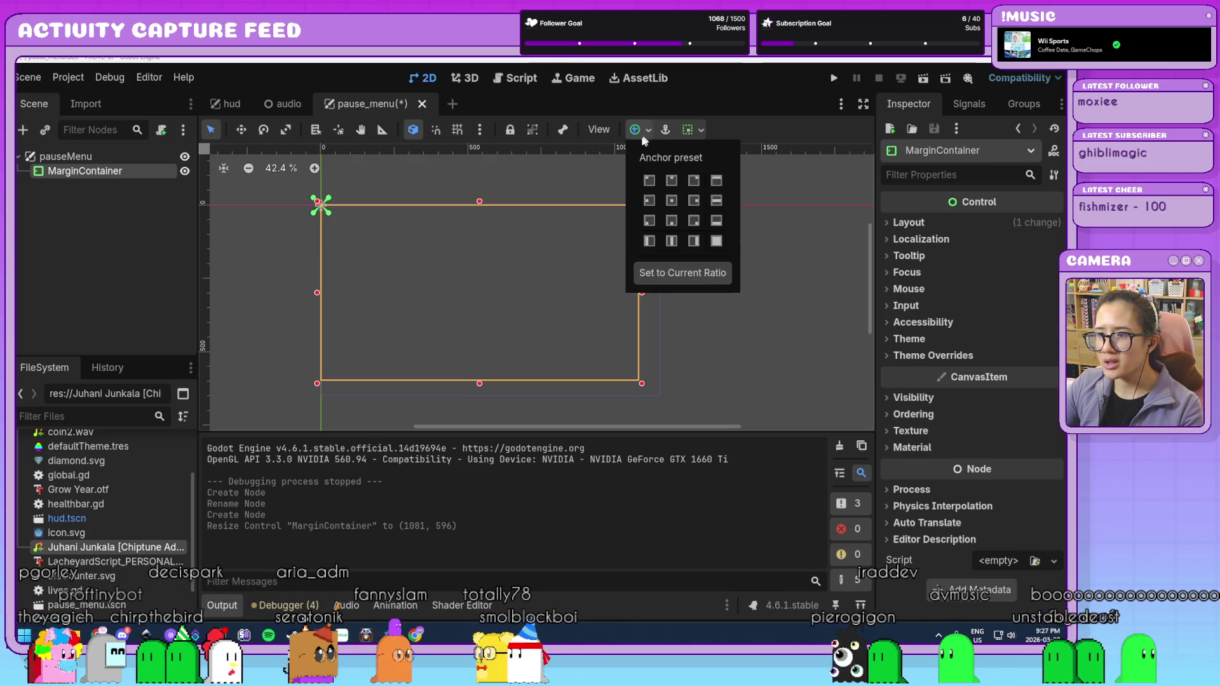
pyautogui.click(716, 241)
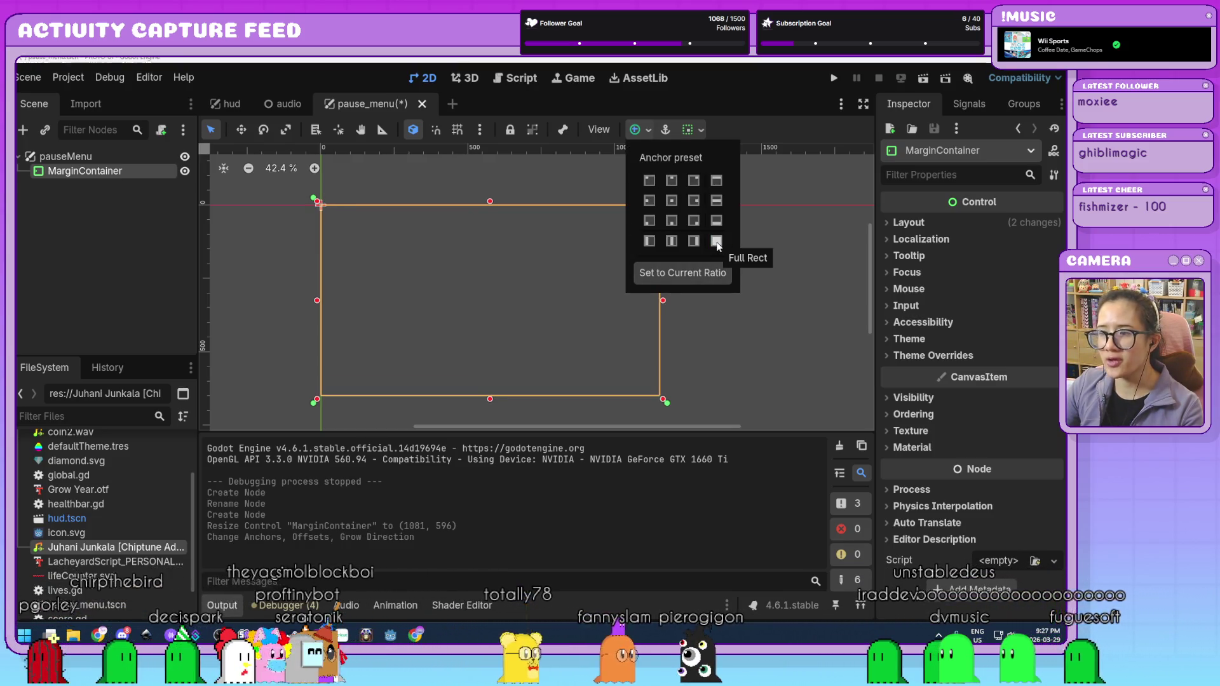
pyautogui.click(752, 333)
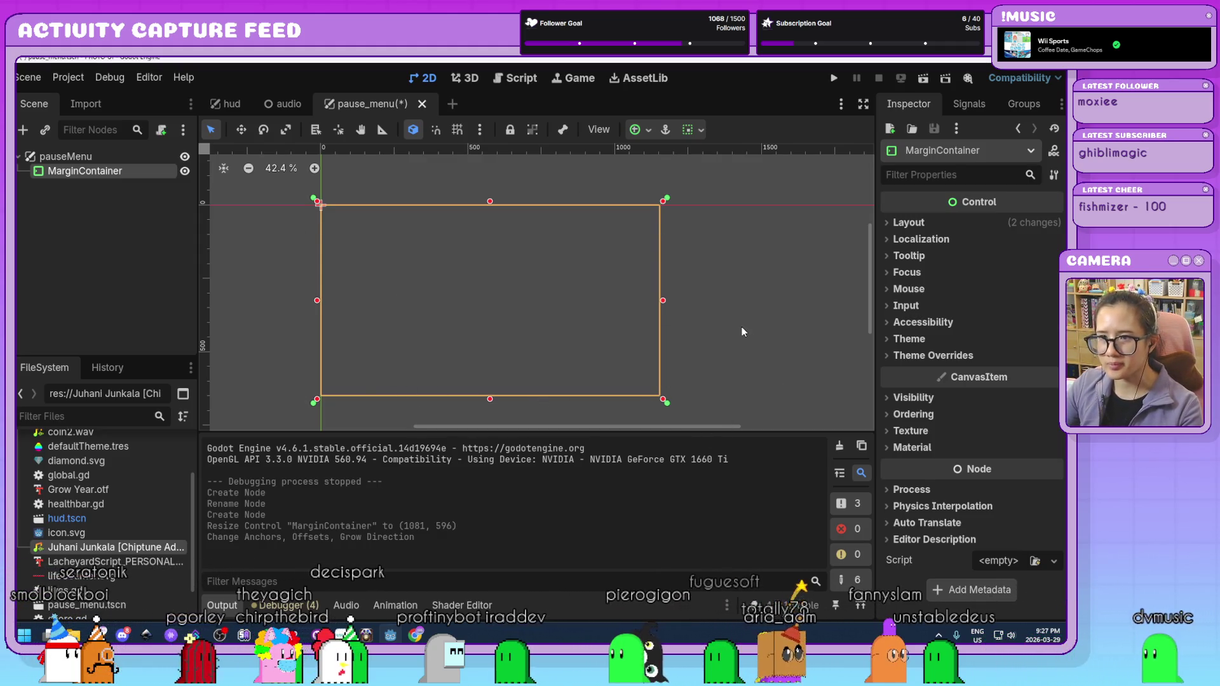
pyautogui.click(115, 275)
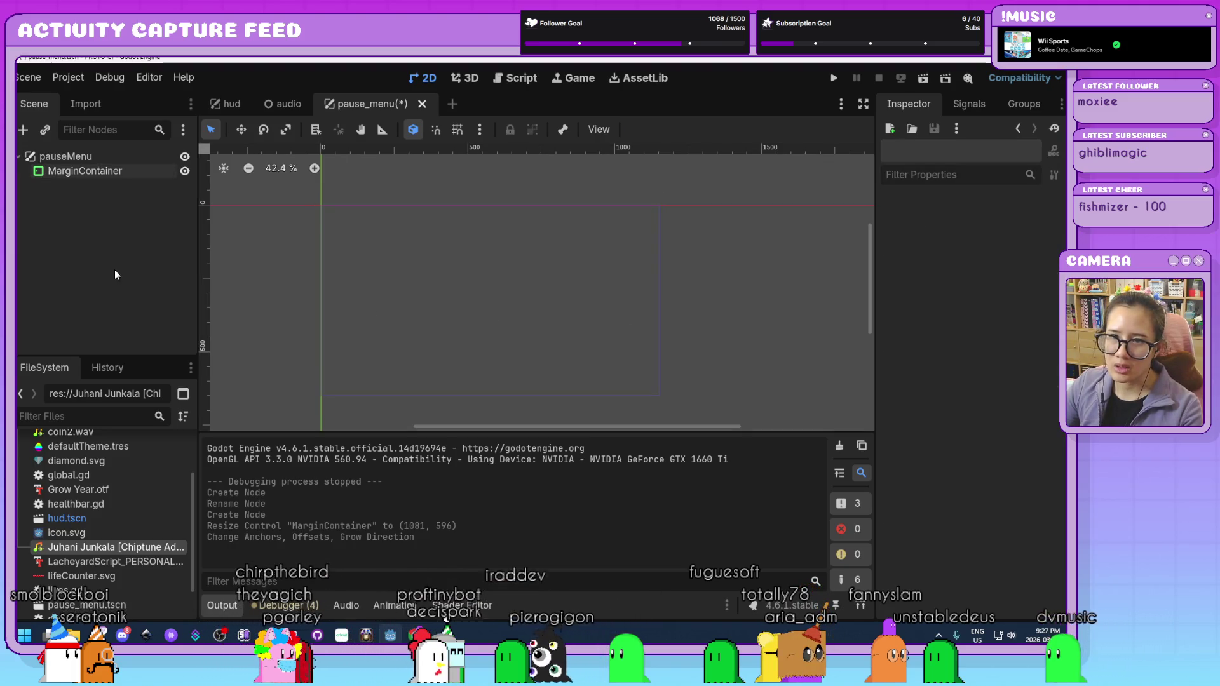
# - Add a ColorRect as a child of the MarginContainer
pyautogui.click(131, 175)
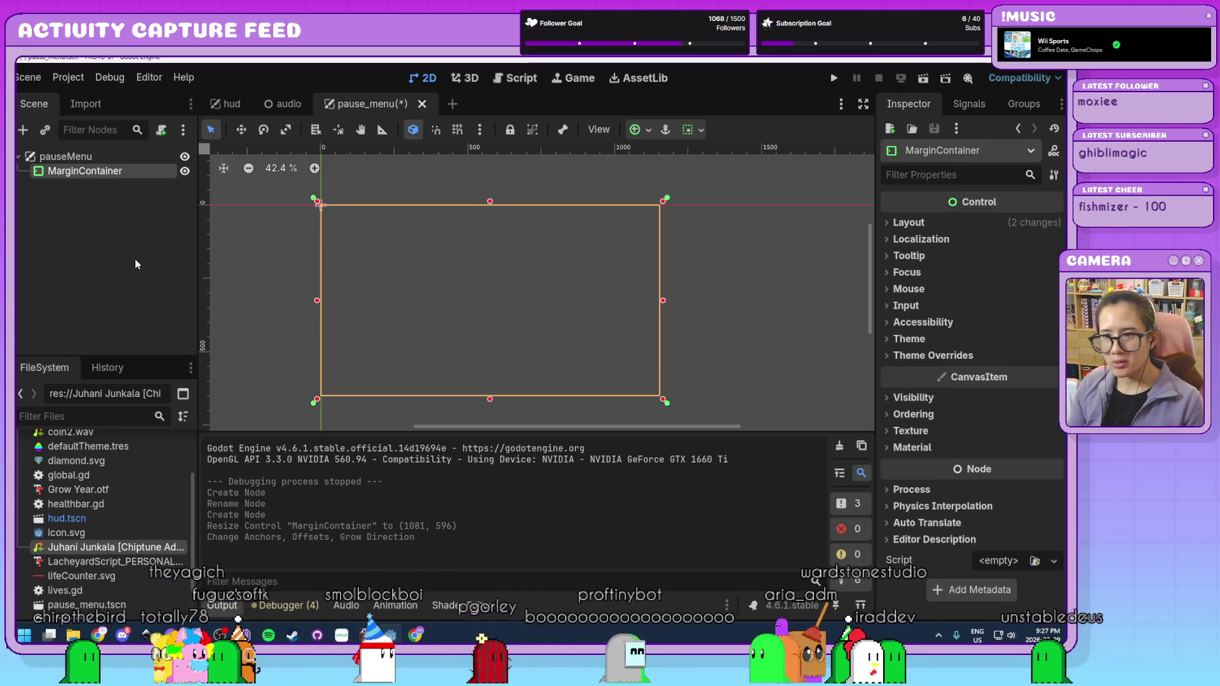
pyautogui.hotkey('ctrl', 'a')
pyautogui.write('co')
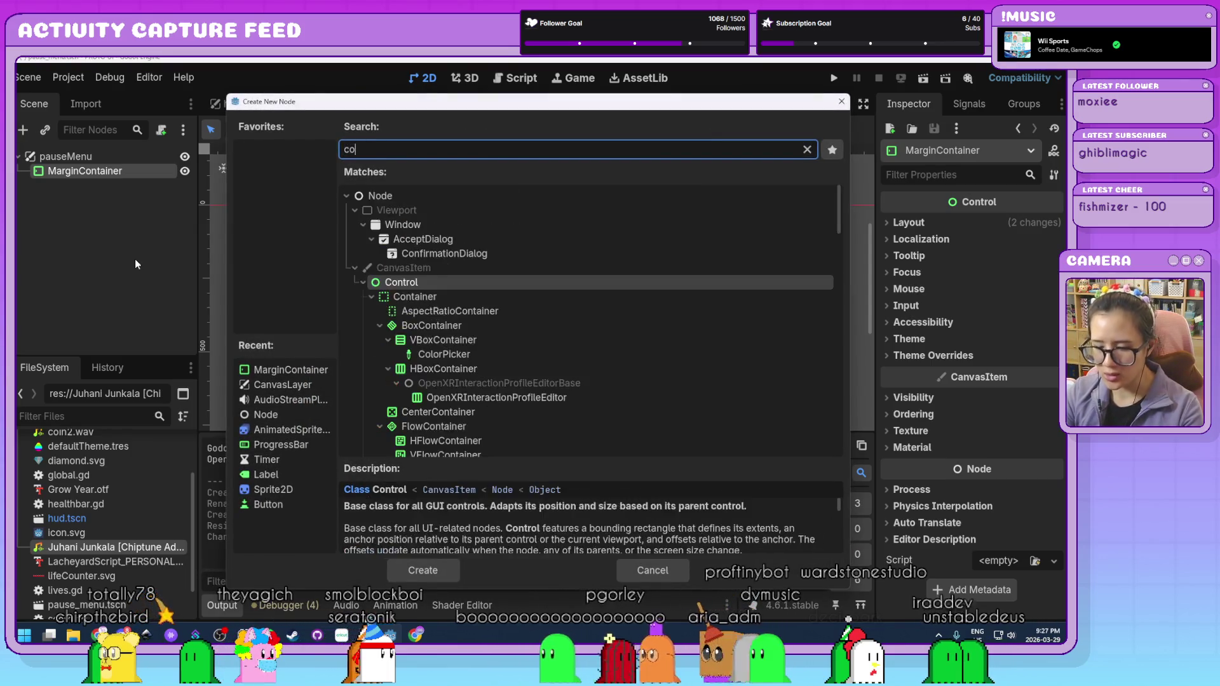
pyautogui.write('lo')
pyautogui.press('Return')
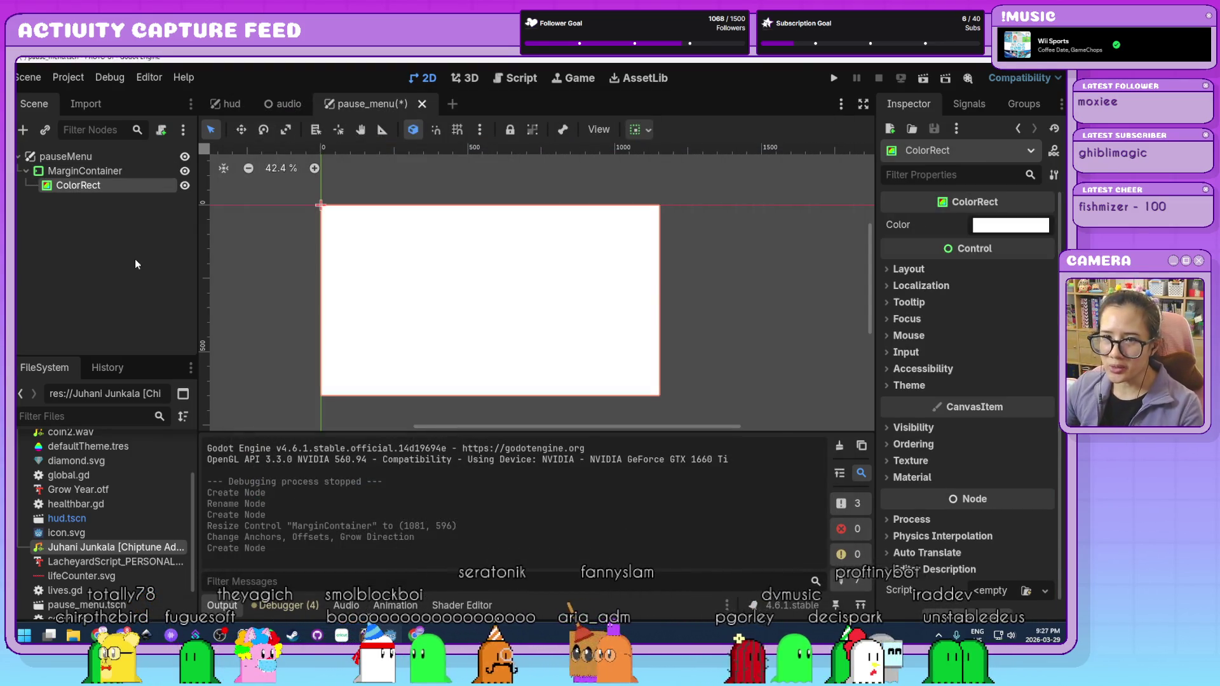
# - Tint the ColorRect semi-transparent purple (a6679e6e), lowering its alpha to 110
pyautogui.click(1010, 226)
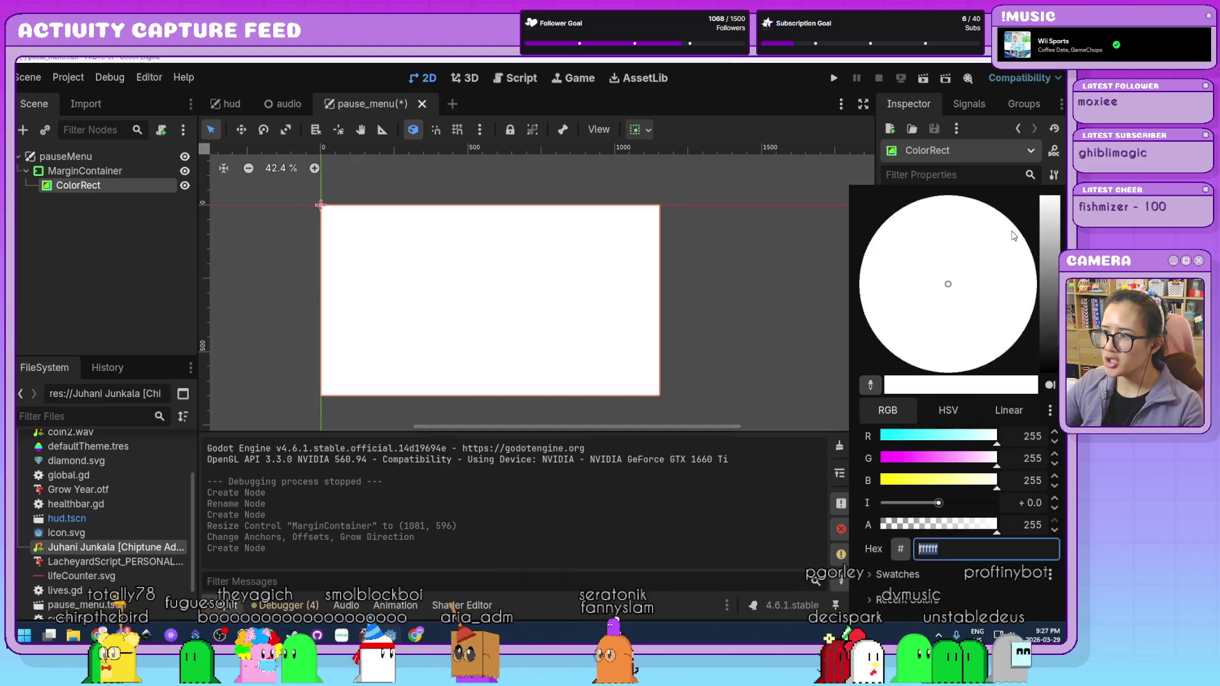
pyautogui.click(1052, 263)
pyautogui.click(960, 262)
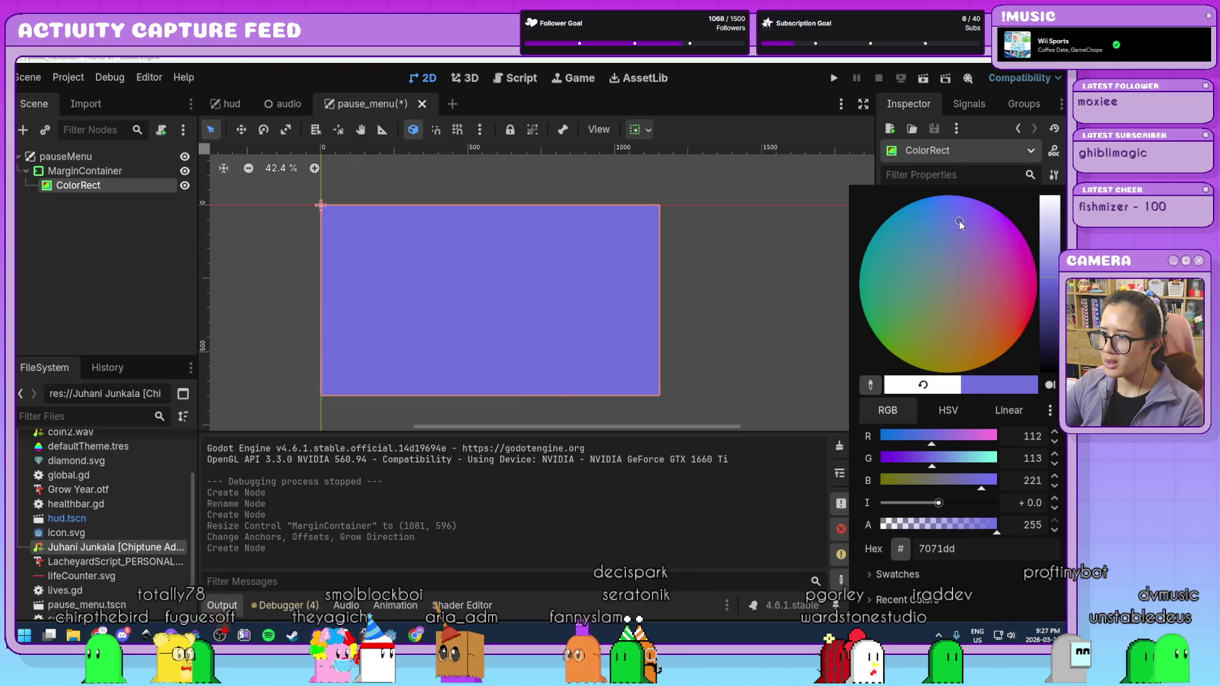
pyautogui.moveTo(980, 243)
pyautogui.mouseDown()
pyautogui.moveTo(1004, 259)
pyautogui.moveTo(989, 253)
pyautogui.moveTo(985, 265)
pyautogui.mouseUp()
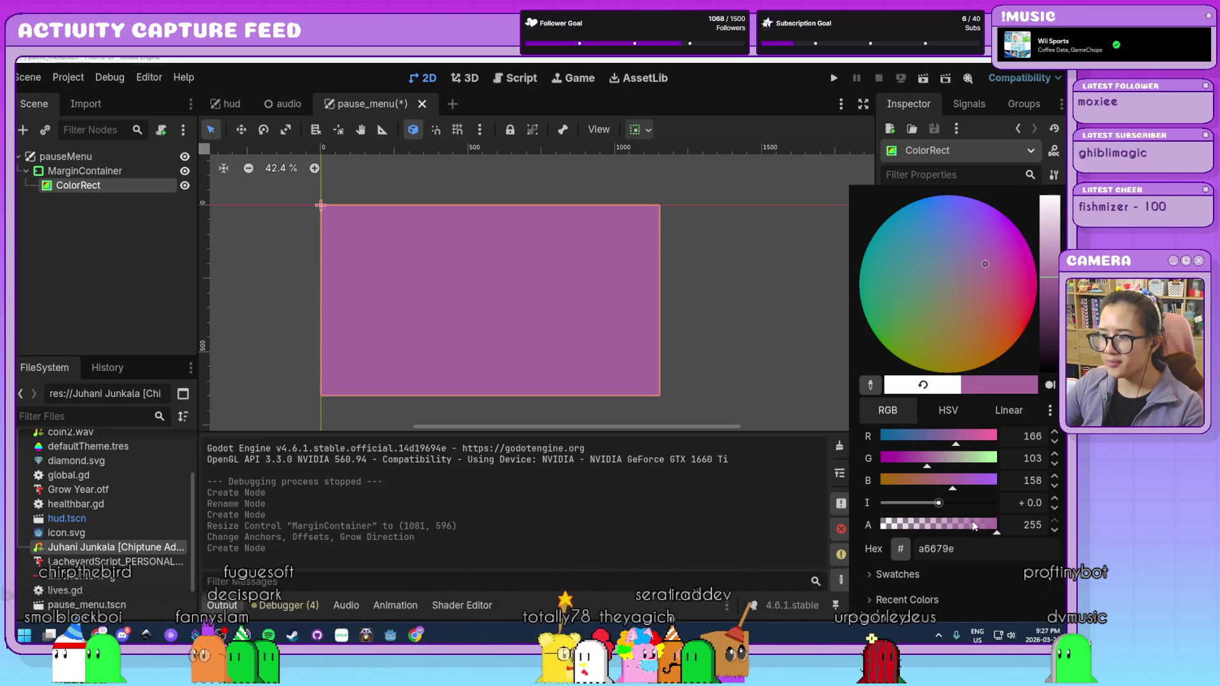
pyautogui.click(941, 525)
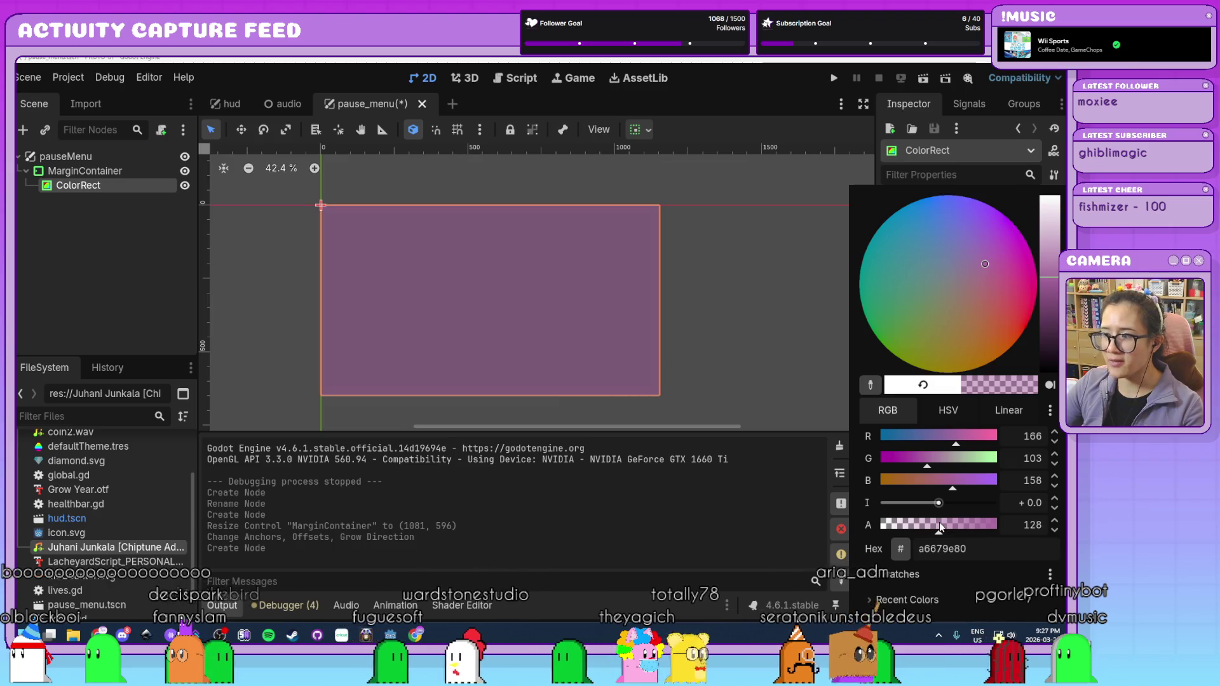
pyautogui.moveTo(942, 525); pyautogui.dragTo(931, 526)
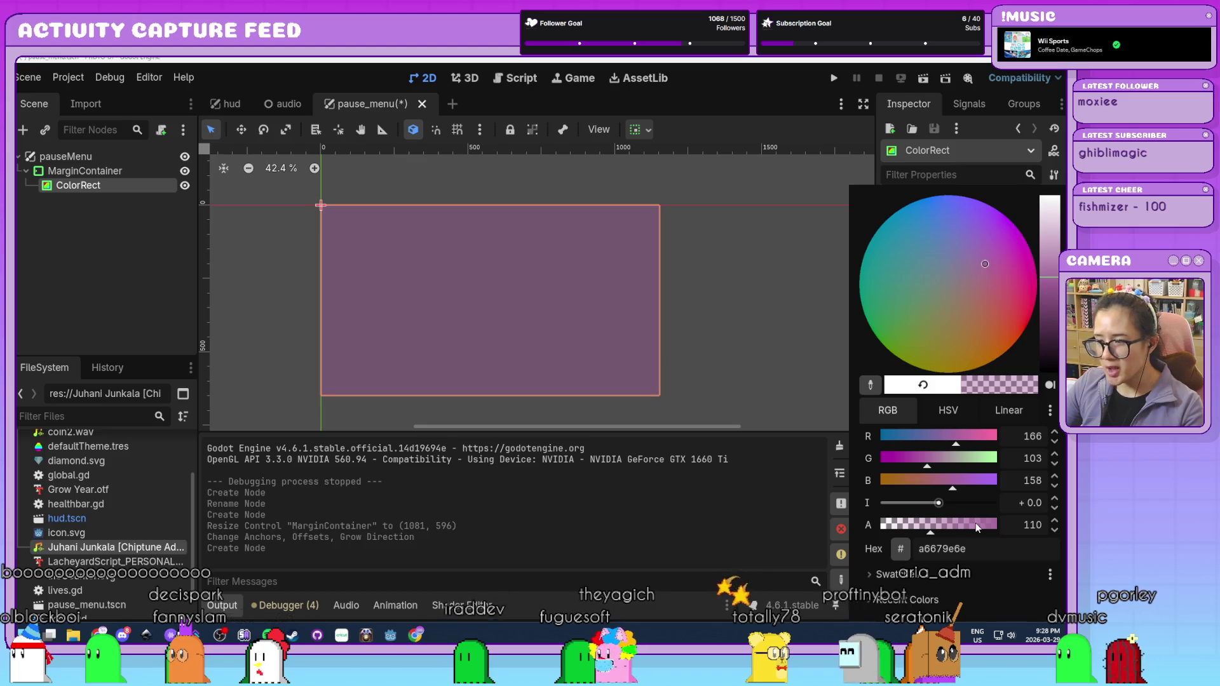
pyautogui.click(734, 376)
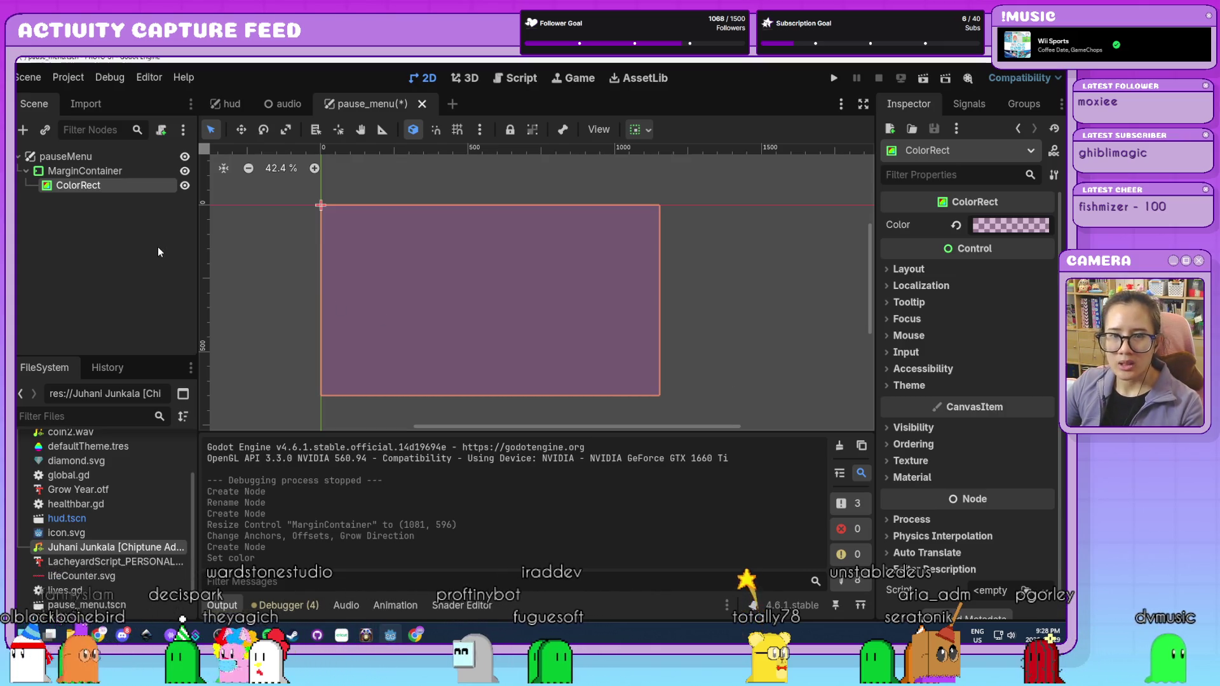
pyautogui.click(119, 172)
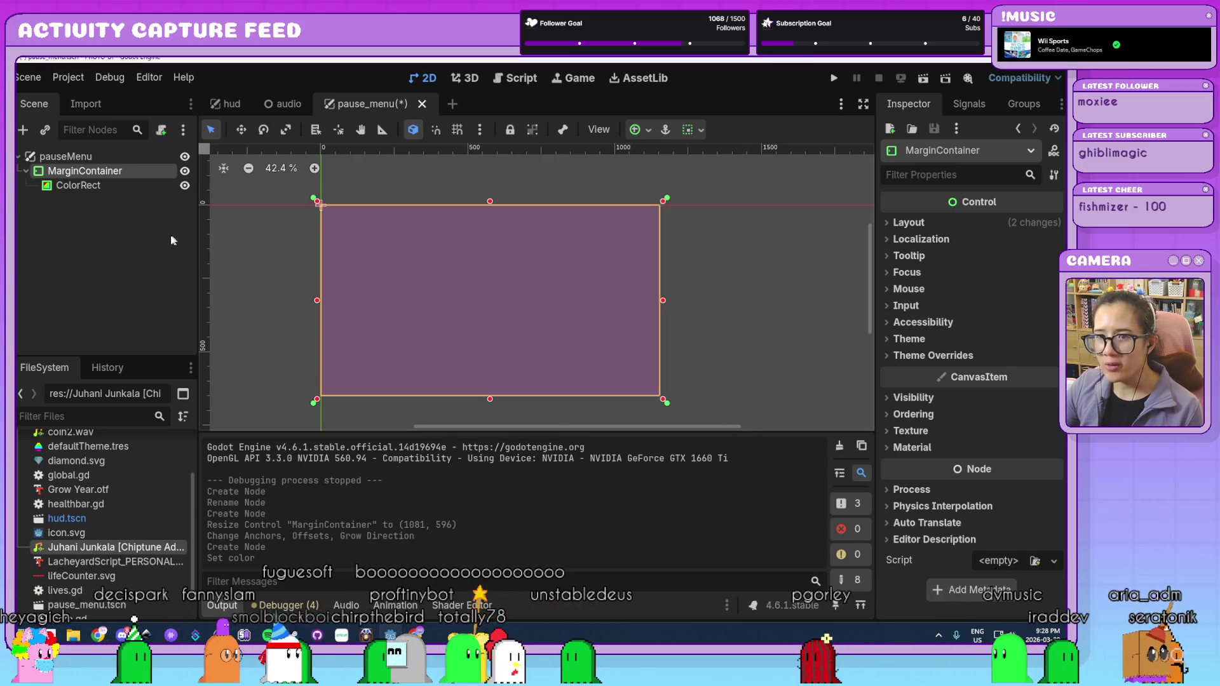
pyautogui.click(933, 356)
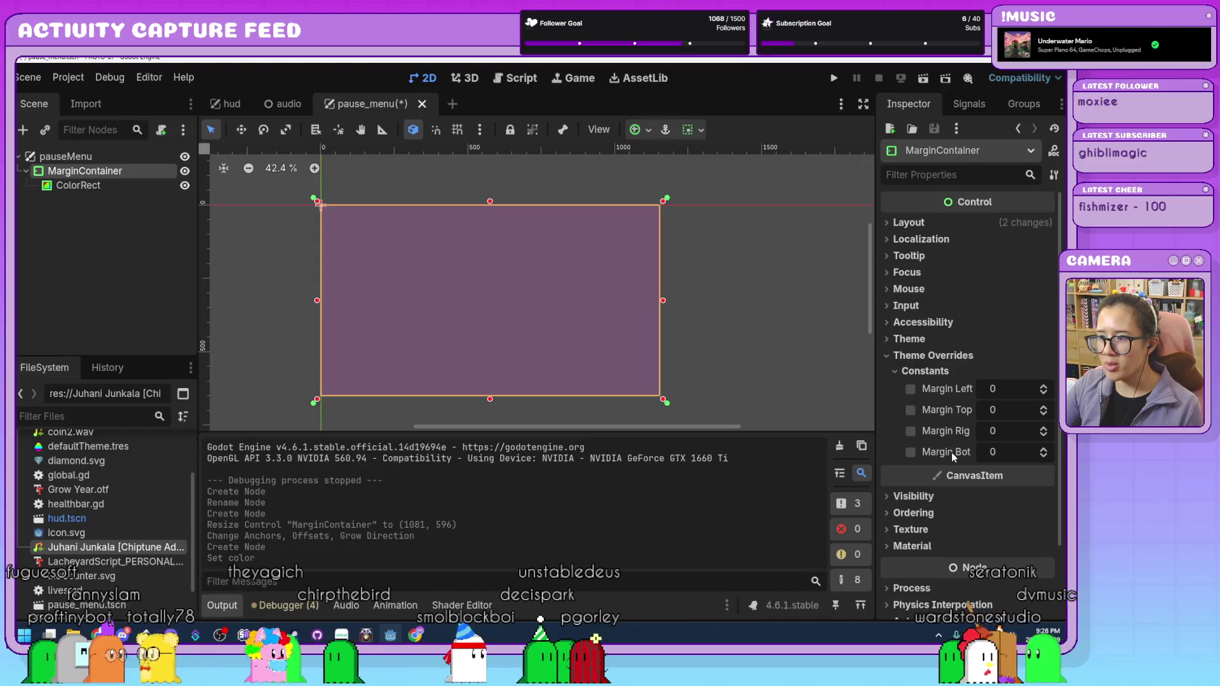
# - Set the MarginContainer's left, top, right and bottom margin constants to 20
pyautogui.click(1009, 389)
pyautogui.write('20')
pyautogui.press('Tab')
pyautogui.write('20')
pyautogui.press('Tab')
pyautogui.write('20')
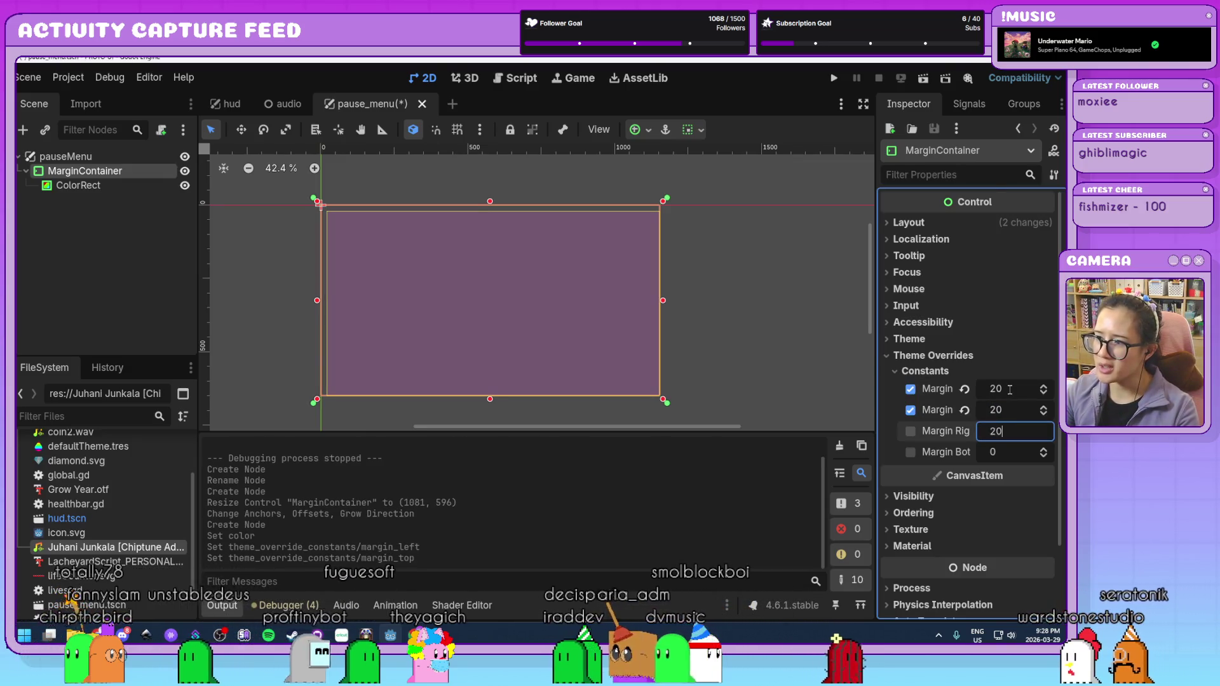
pyautogui.press('Tab')
pyautogui.write('20')
pyautogui.press('Return')
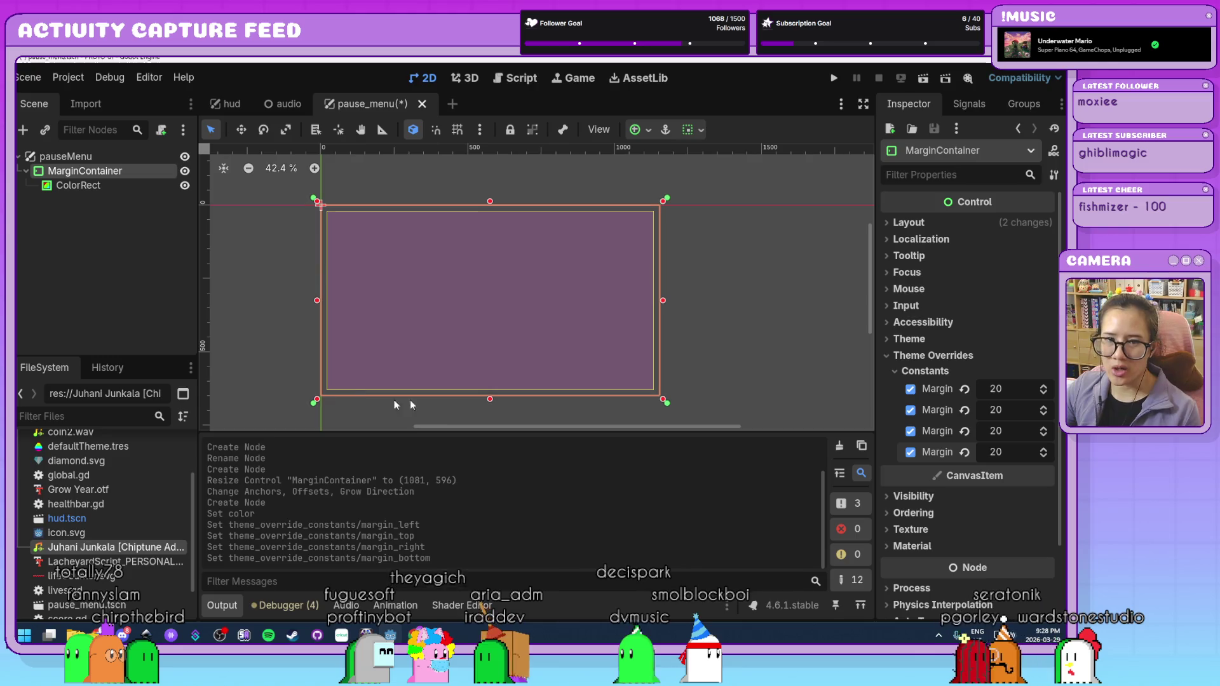
# - Increase all four MarginContainer margins to 50 and preview the inset layout
pyautogui.click(407, 294)
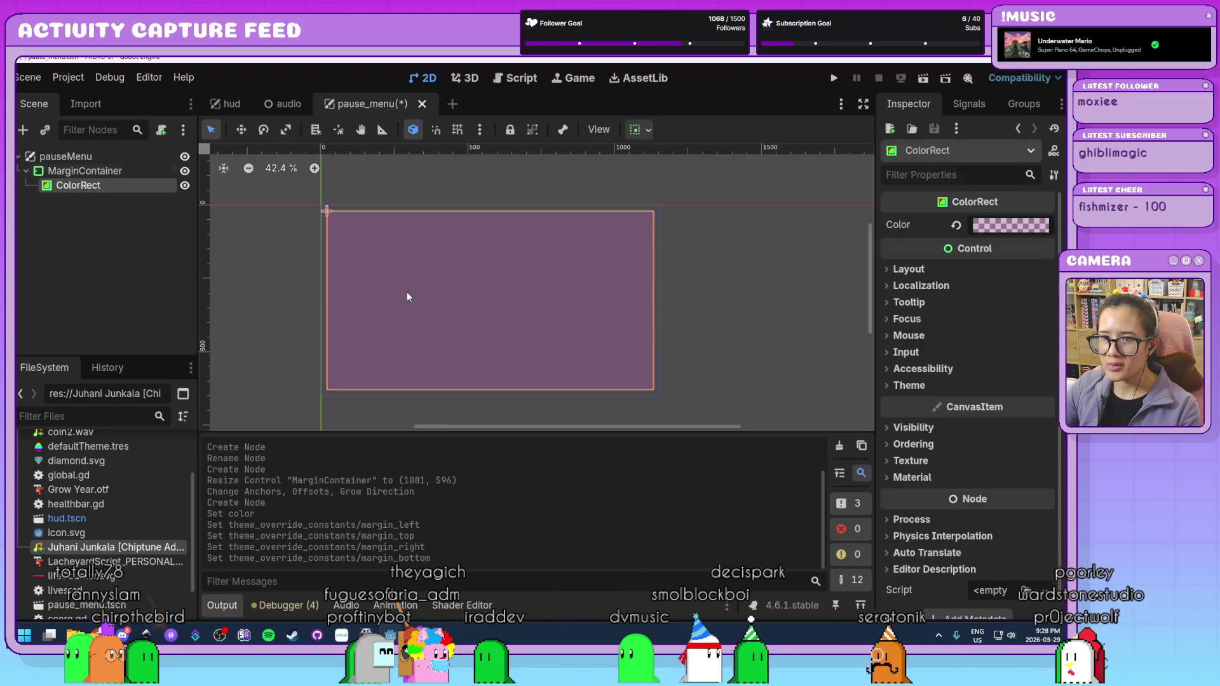
pyautogui.click(85, 170)
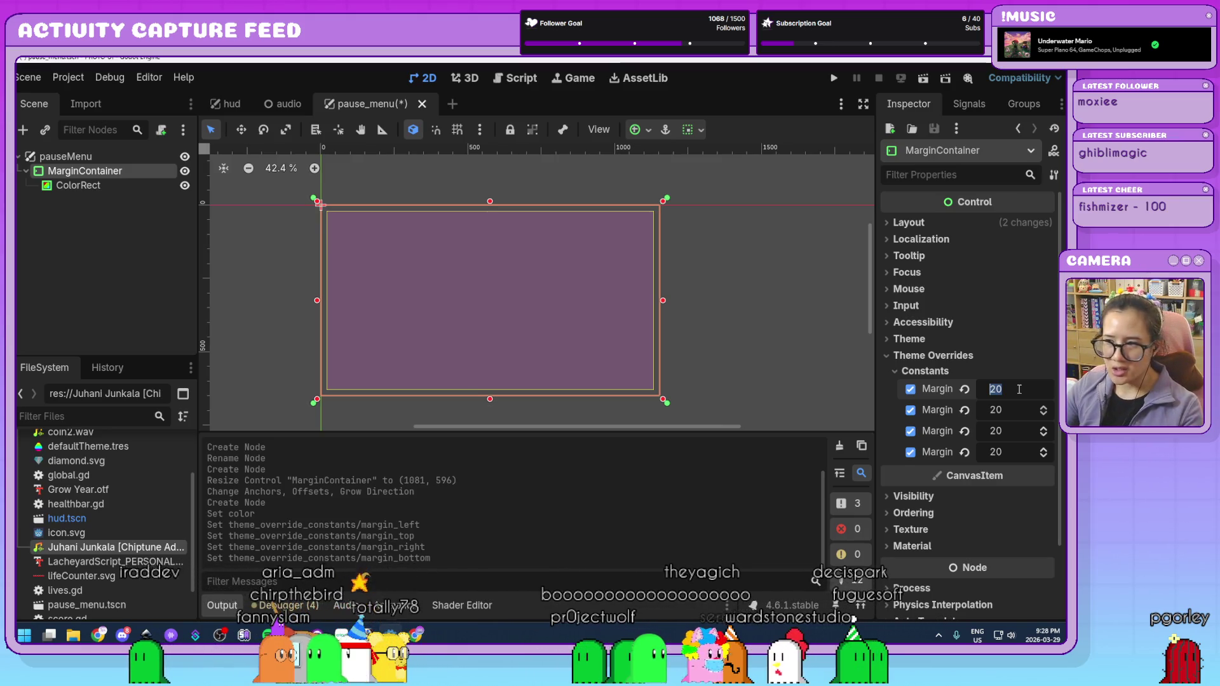
pyautogui.write('50')
pyautogui.press('Tab')
pyautogui.write('50')
pyautogui.press('Tab')
pyautogui.write('50')
pyautogui.press('Tab')
pyautogui.write('50')
pyautogui.press('Return')
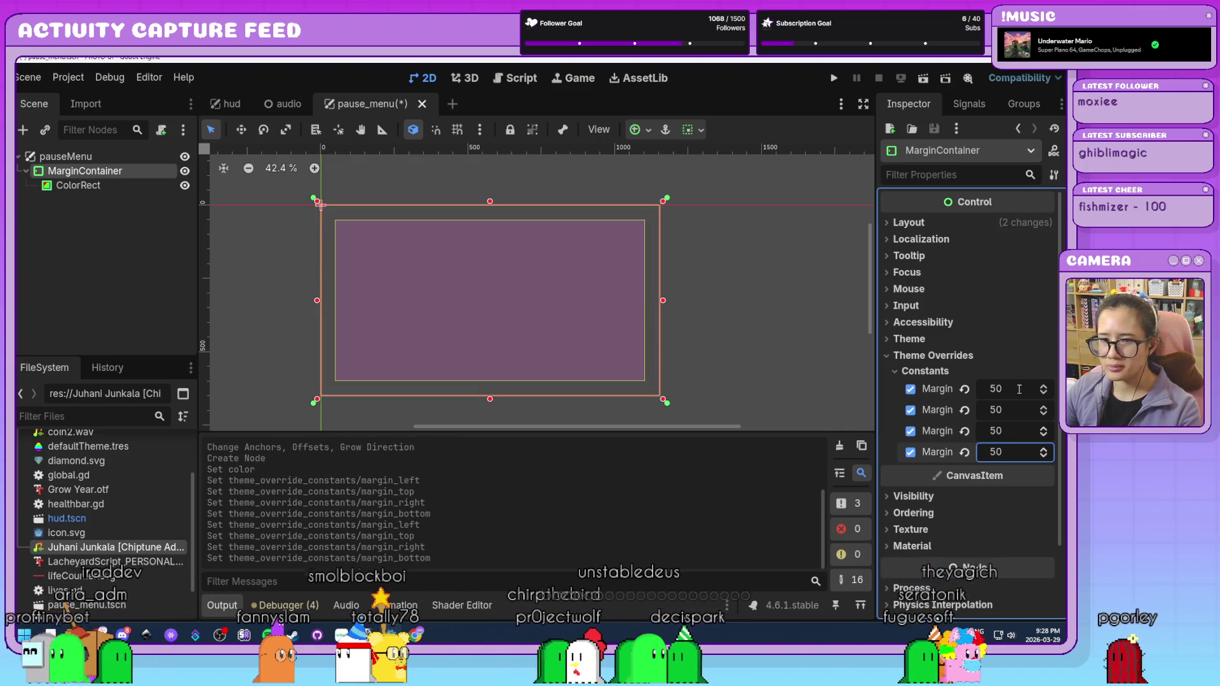
pyautogui.click(729, 321)
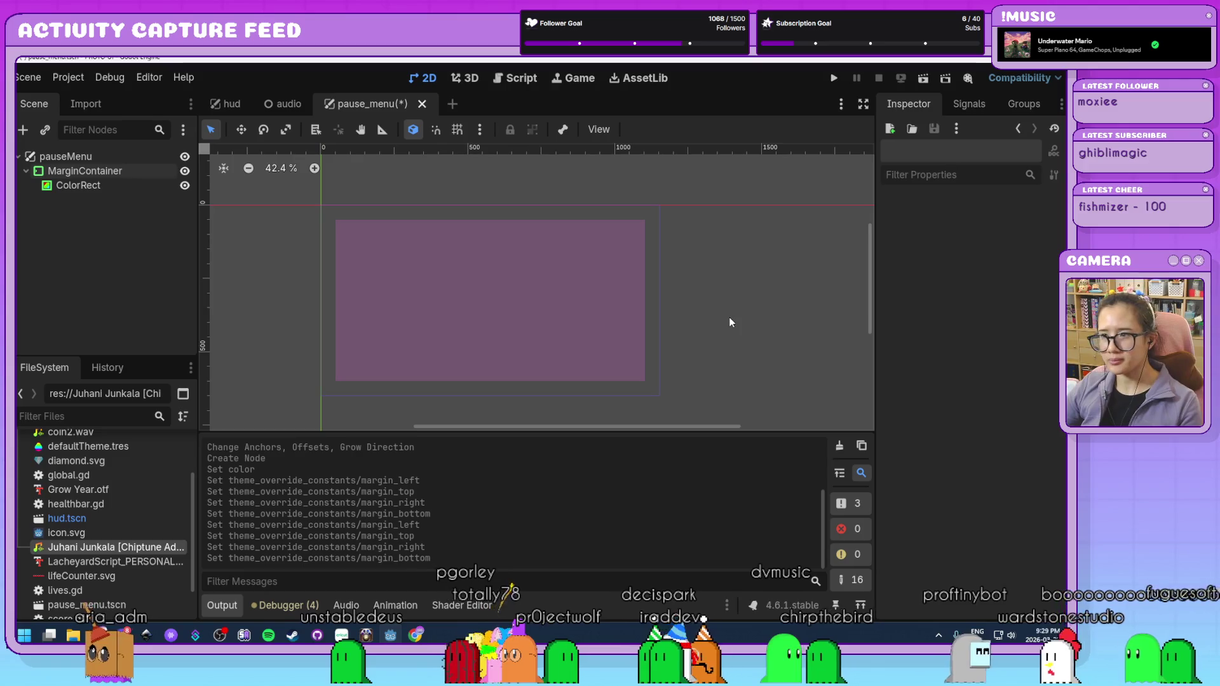
pyautogui.click(100, 185)
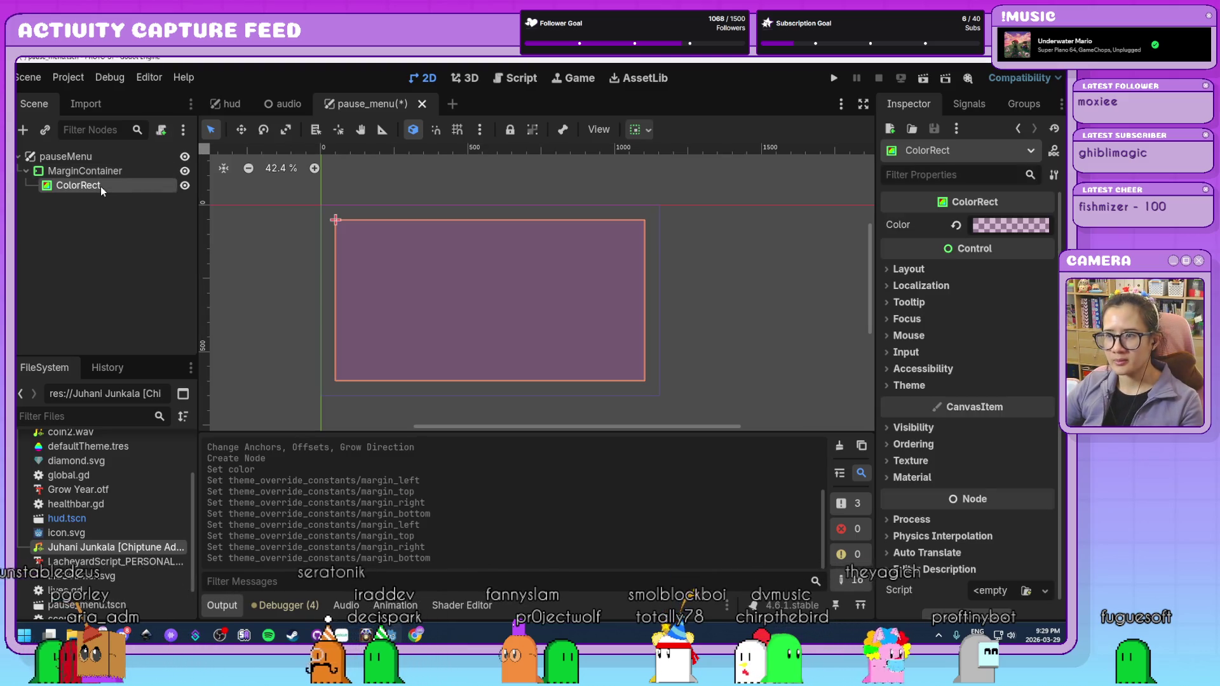
# - Set the MarginContainer's left, top, right and bottom margins to 100
pyautogui.click(111, 173)
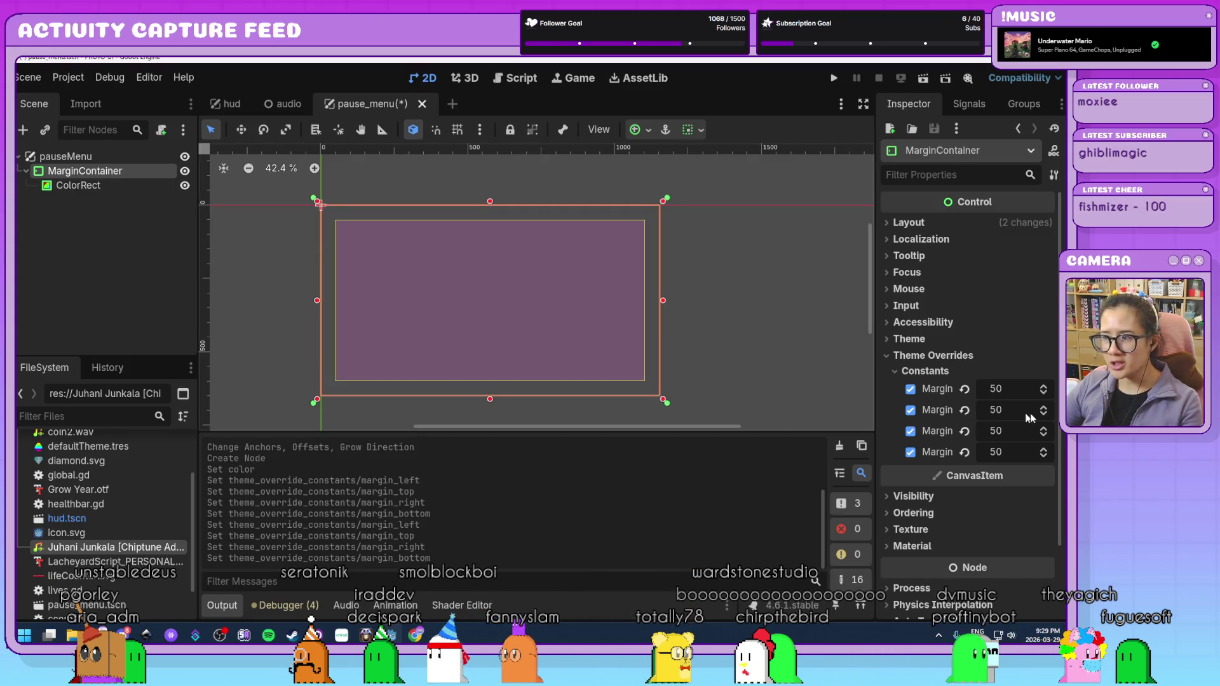
pyautogui.write('100')
pyautogui.press('Tab')
pyautogui.write('100')
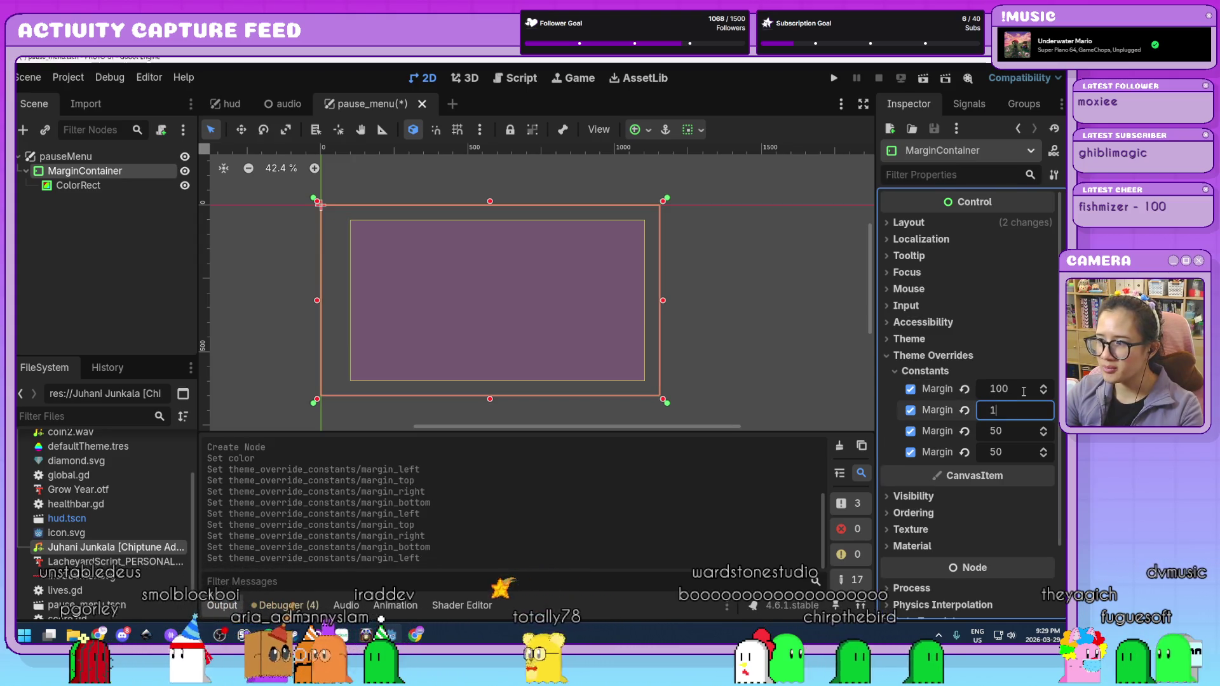
pyautogui.press('Tab')
pyautogui.write('100')
pyautogui.press('Tab')
pyautogui.write('100')
pyautogui.press('Return')
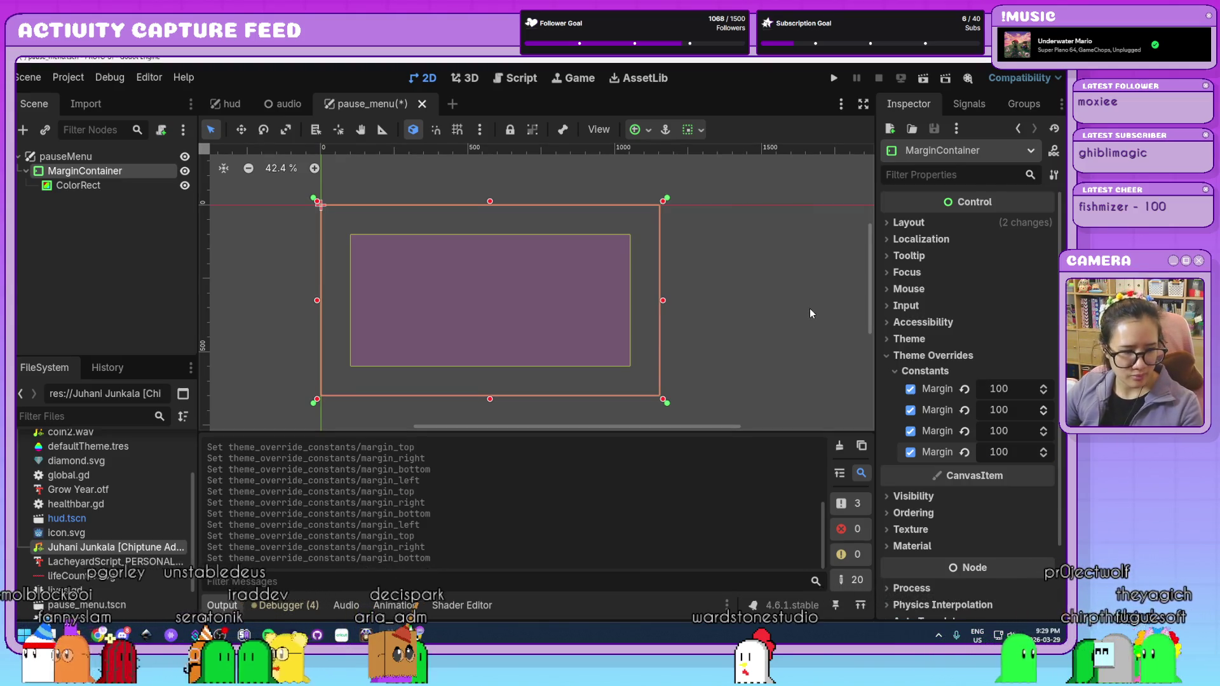
pyautogui.click(795, 352)
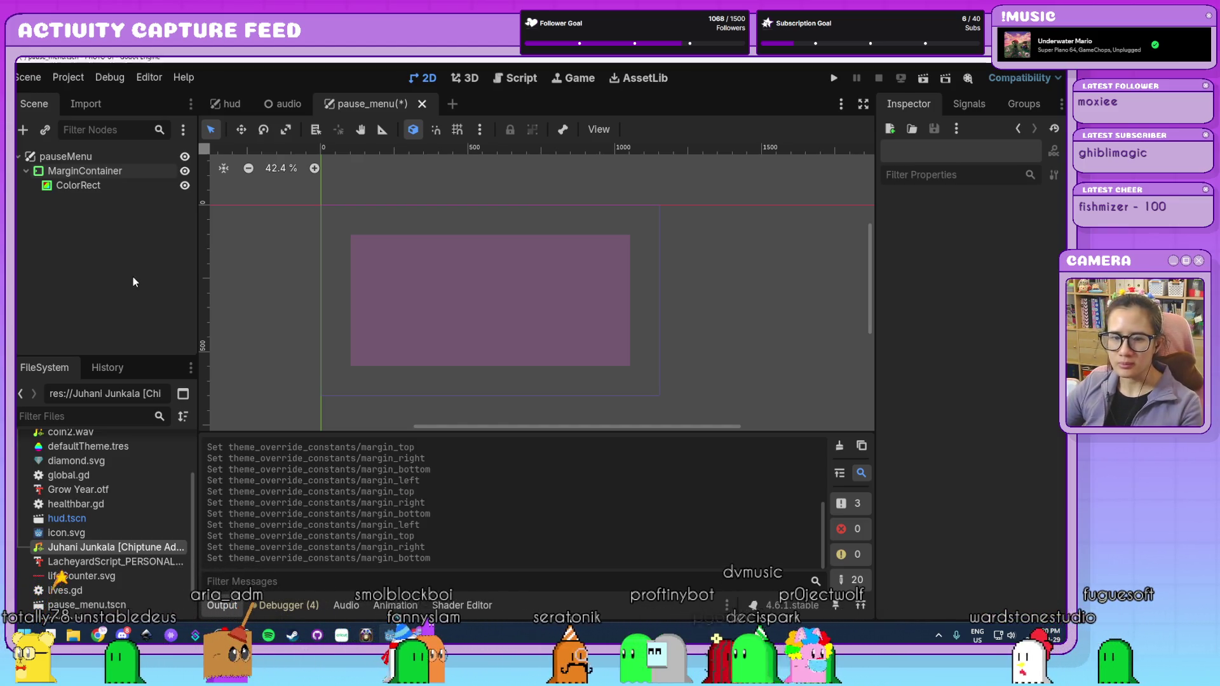
pyautogui.click(105, 175)
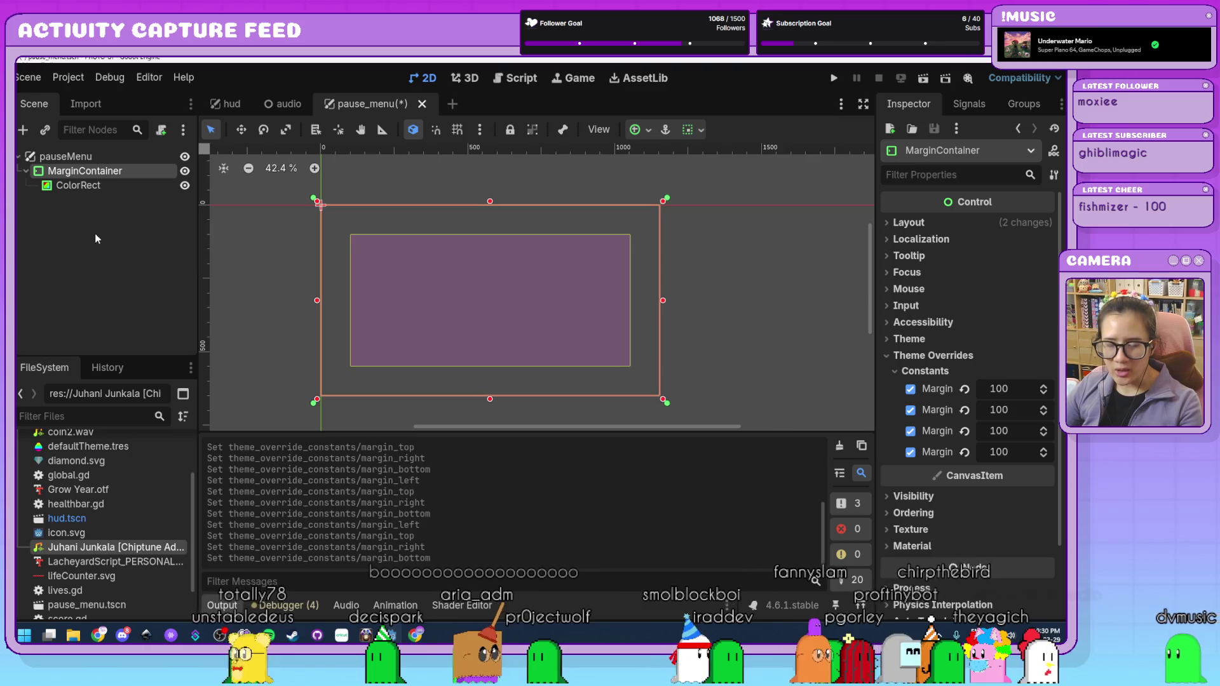
pyautogui.hotkey('ctrl', 'a')
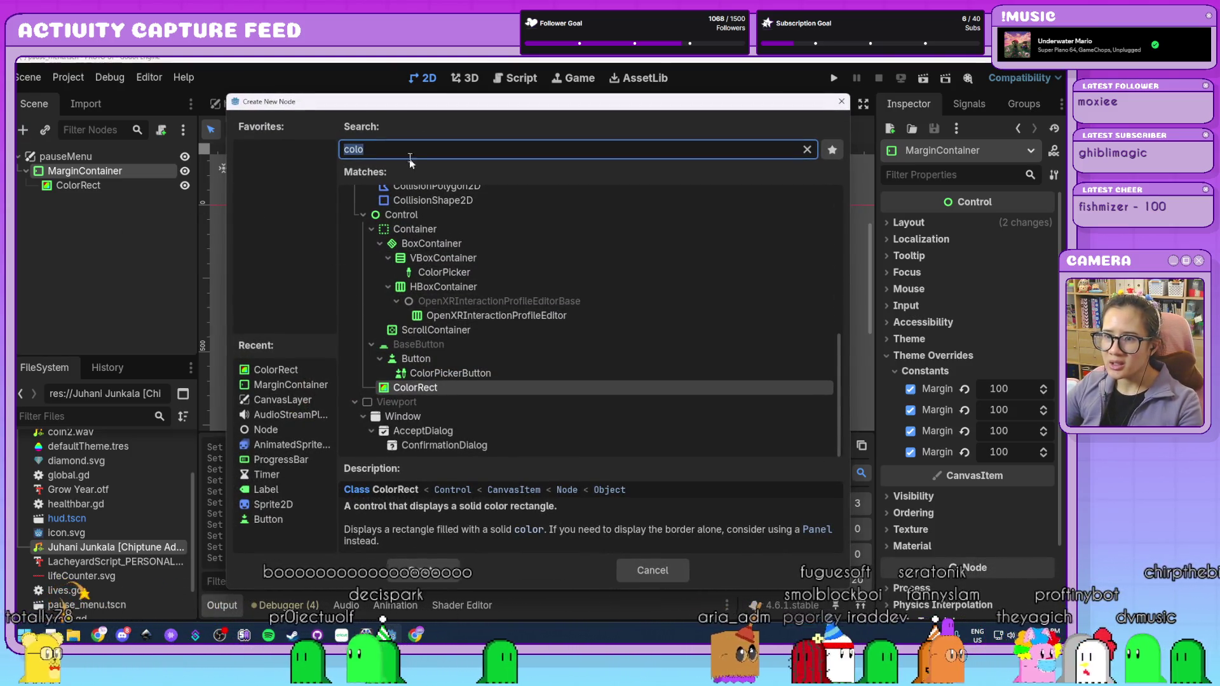
# - Add a VBoxContainer under the MarginContainer
pyautogui.write('vboc')
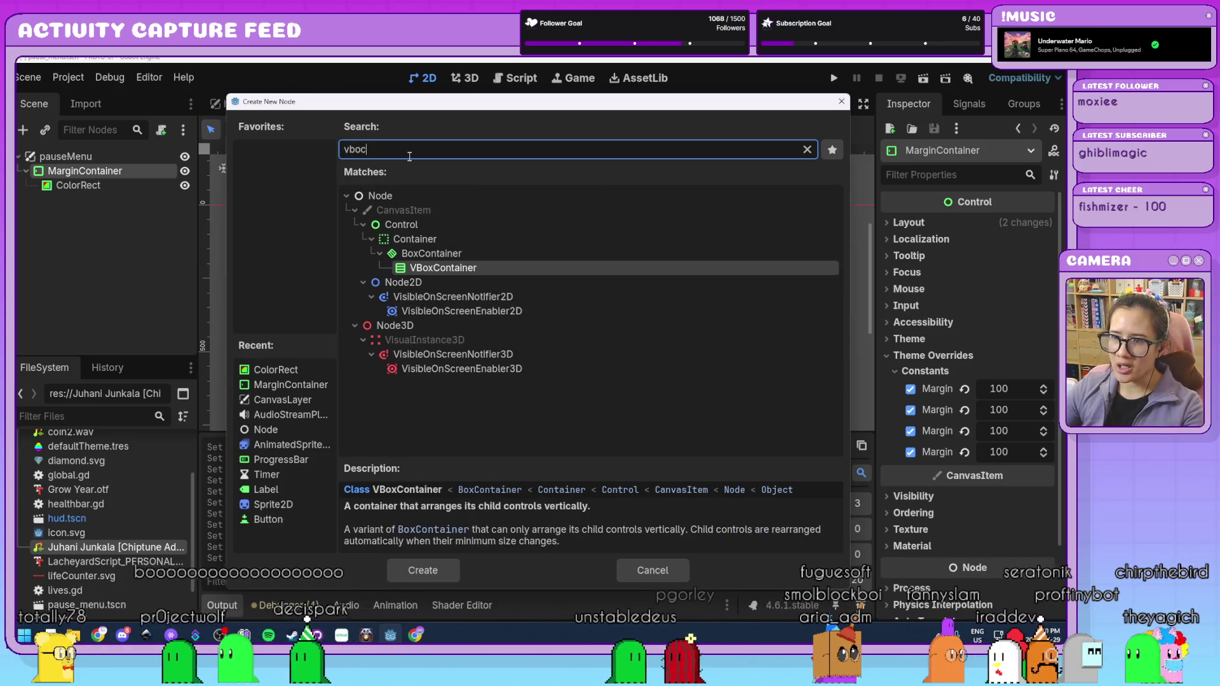
pyautogui.doubleClick(474, 267)
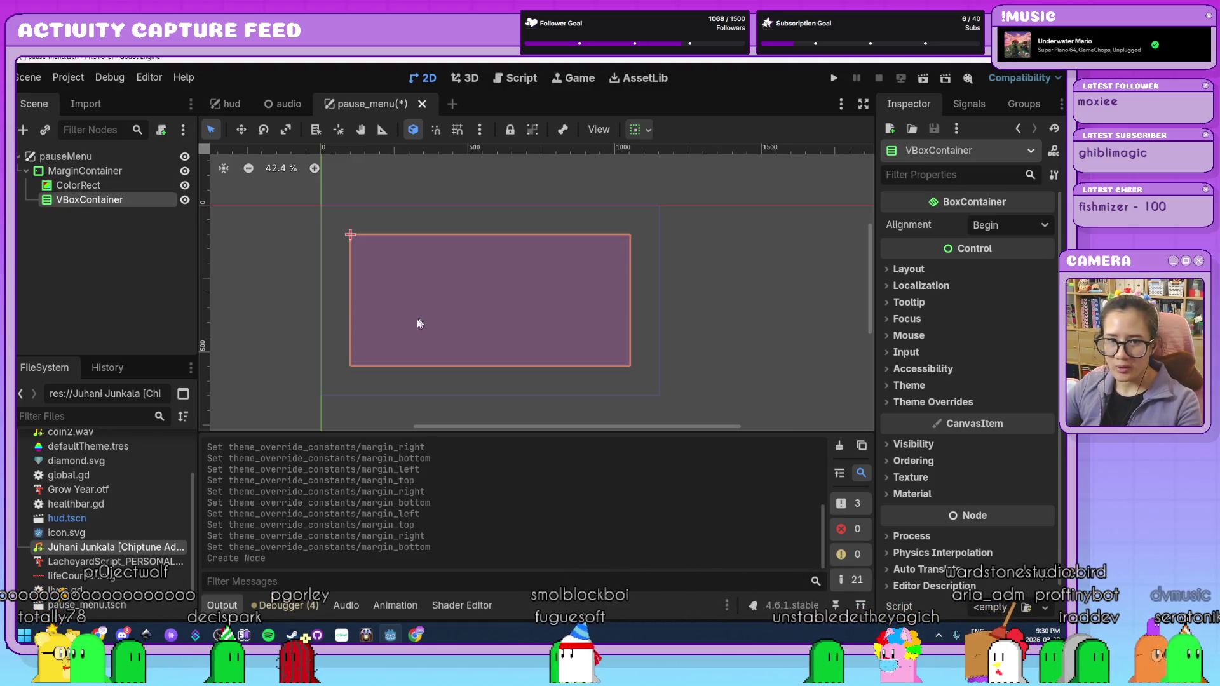
pyautogui.click(132, 236)
pyautogui.click(138, 201)
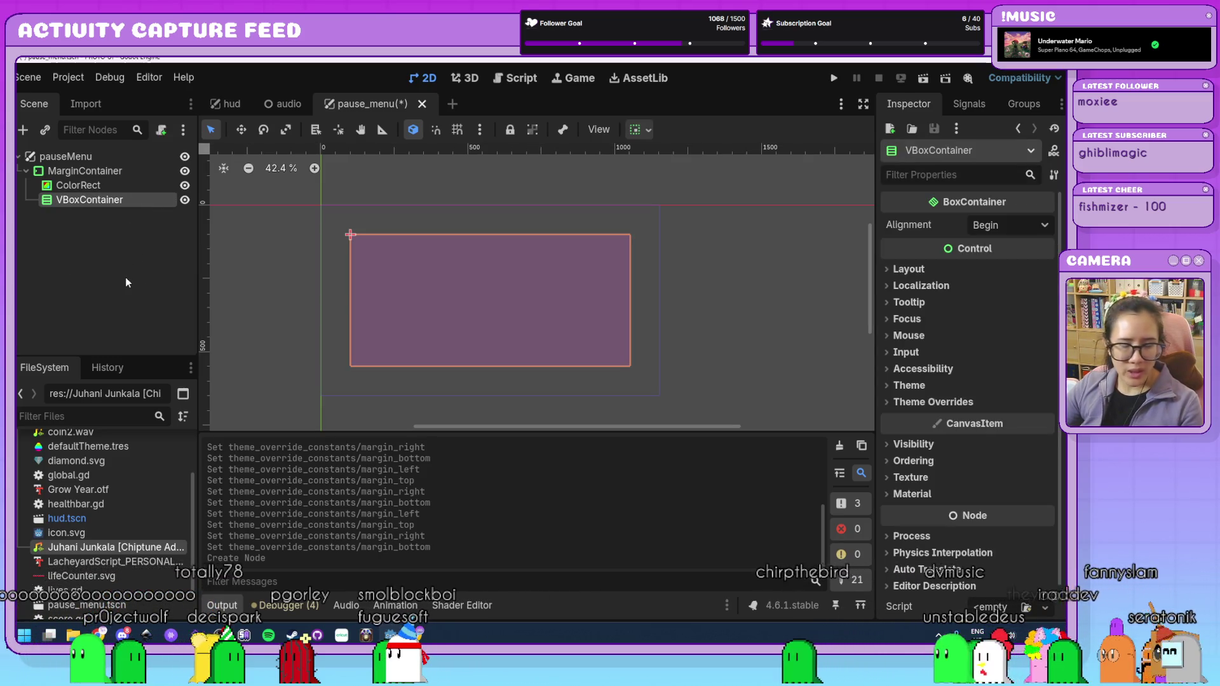
# - Add an empty Label inside the VBoxContainer
pyautogui.hotkey('ctrl', 'a')
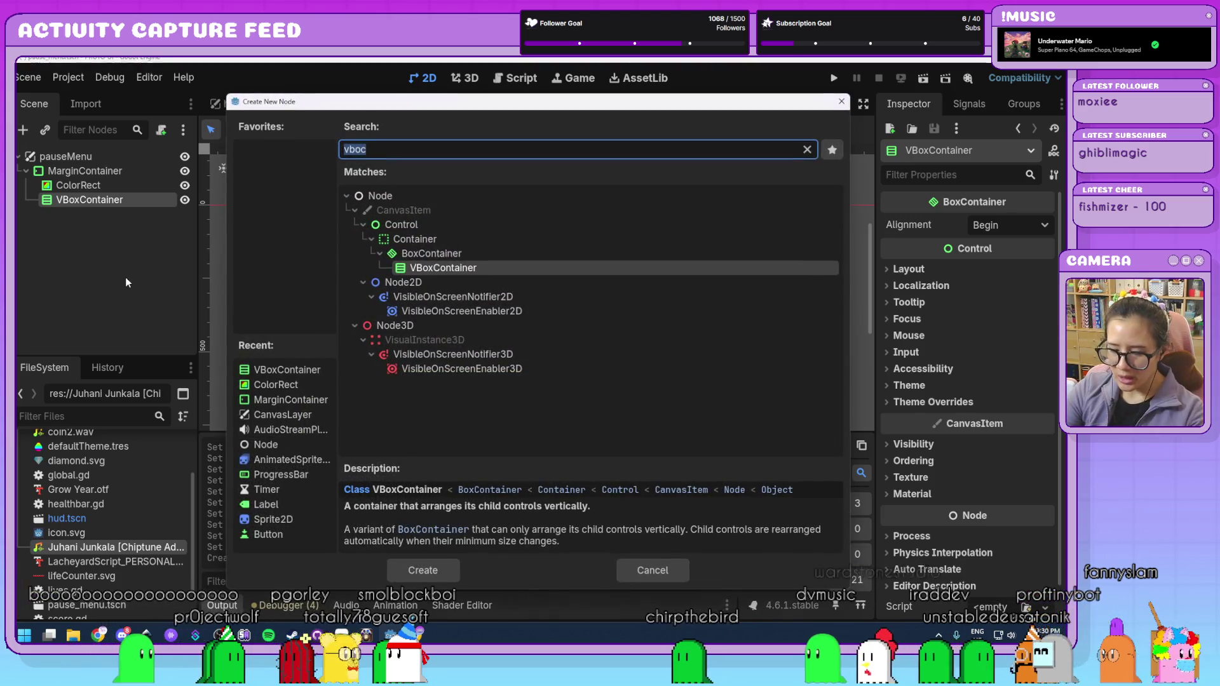
pyautogui.write('label')
pyautogui.press('Return')
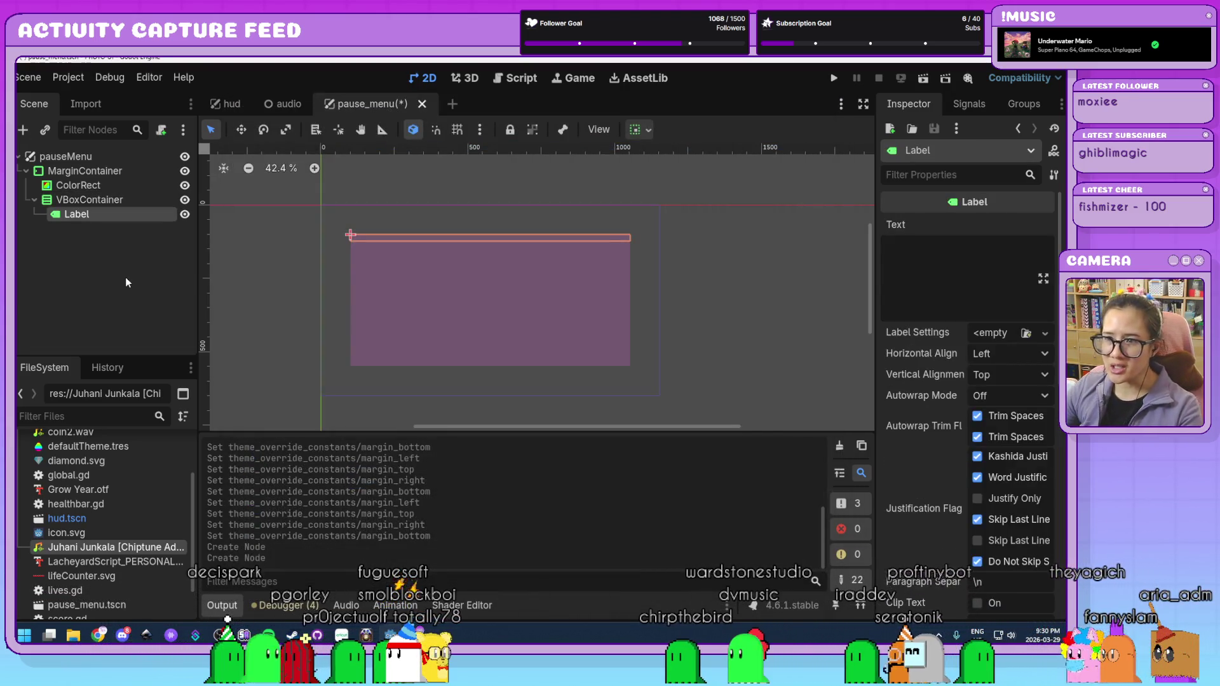
# - Give the Label the text PAUSED and a 49 px font size override
pyautogui.write('PAUSED')
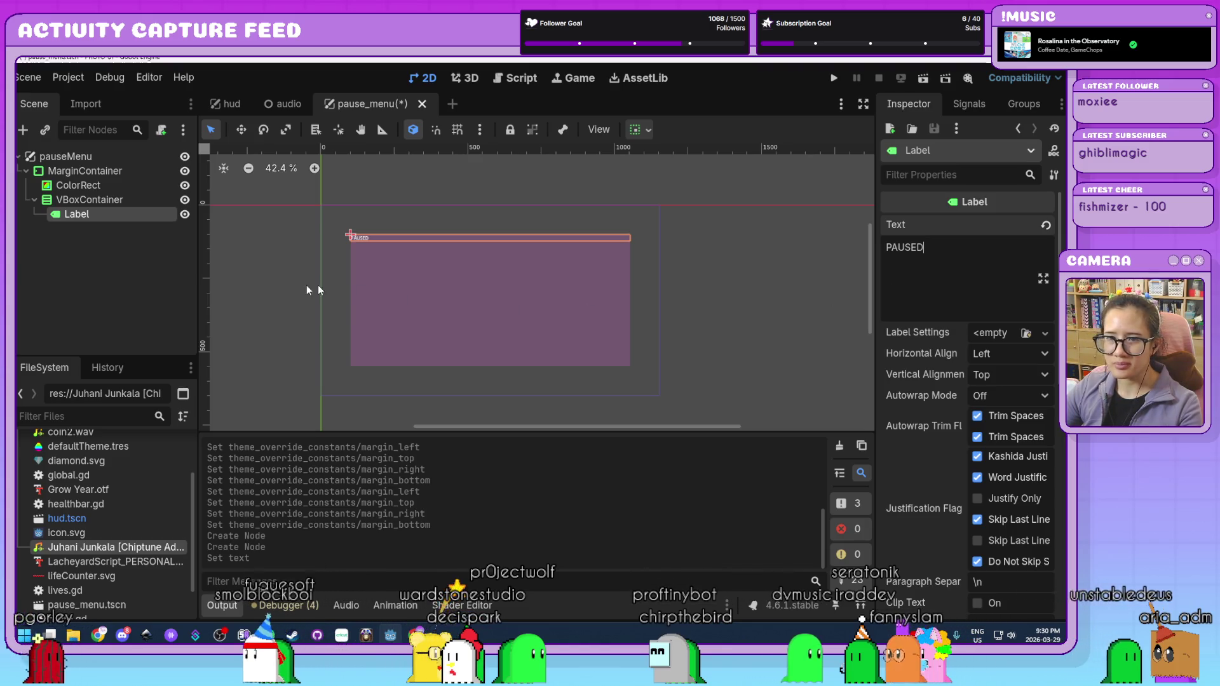
pyautogui.moveTo(926, 400)
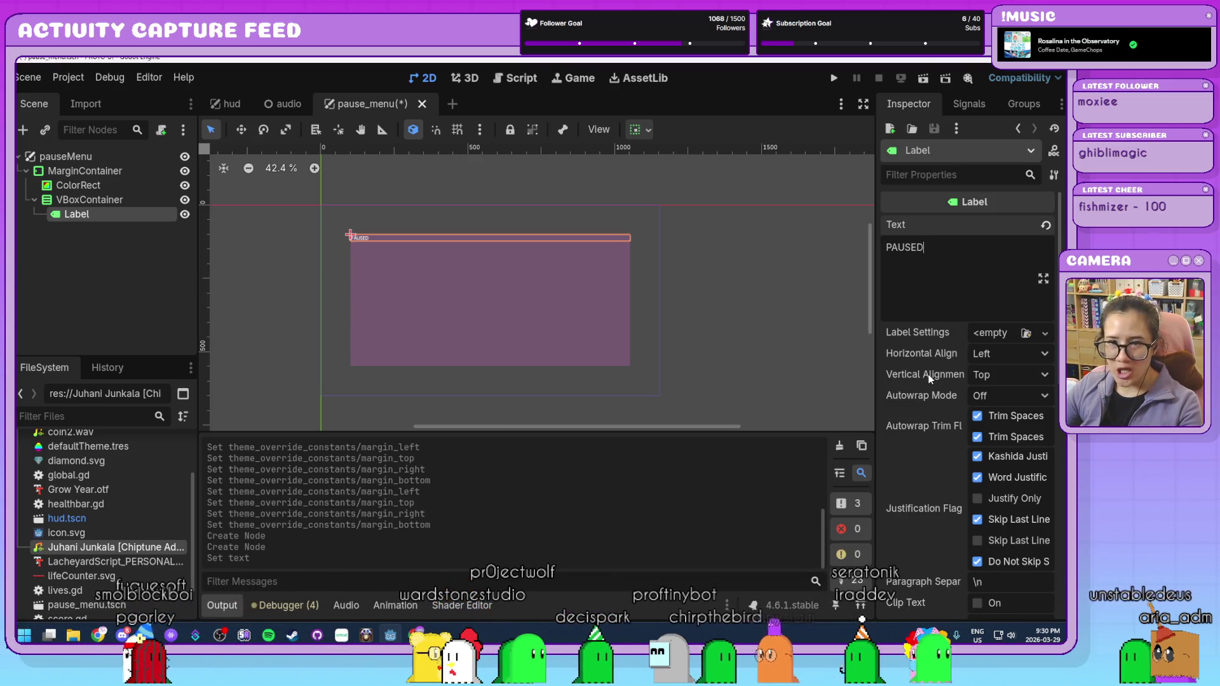
pyautogui.scroll(-5, 928, 375)
pyautogui.scroll(-3, 928, 374)
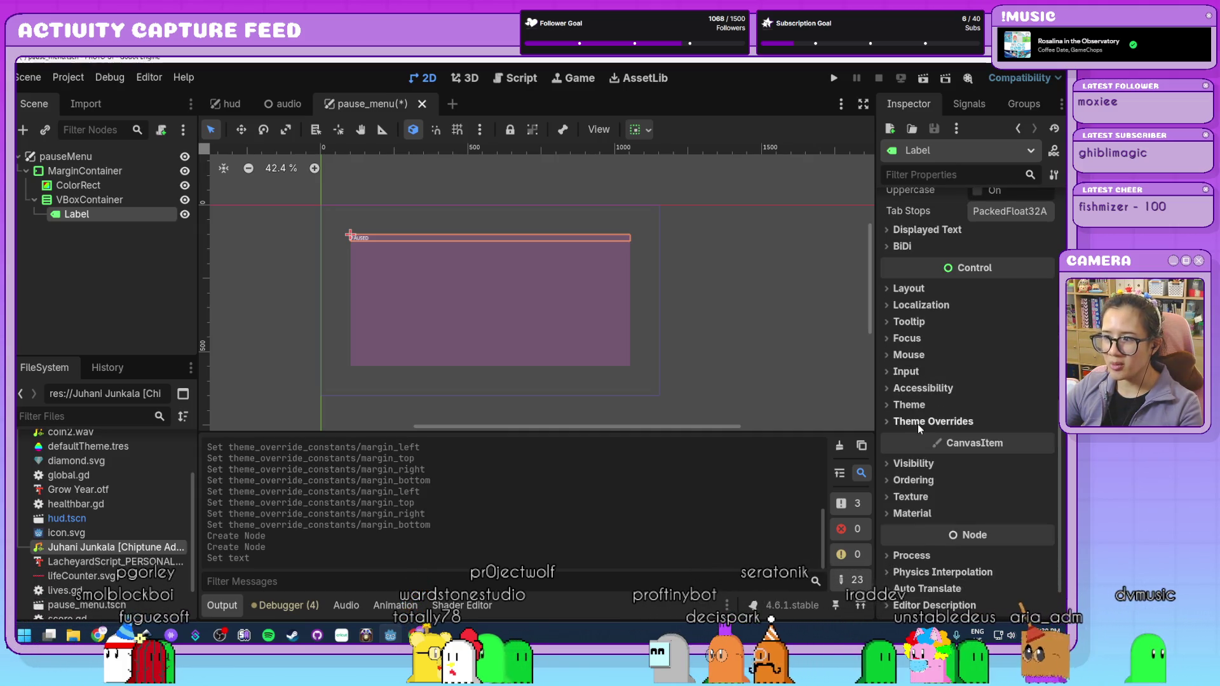
pyautogui.click(918, 423)
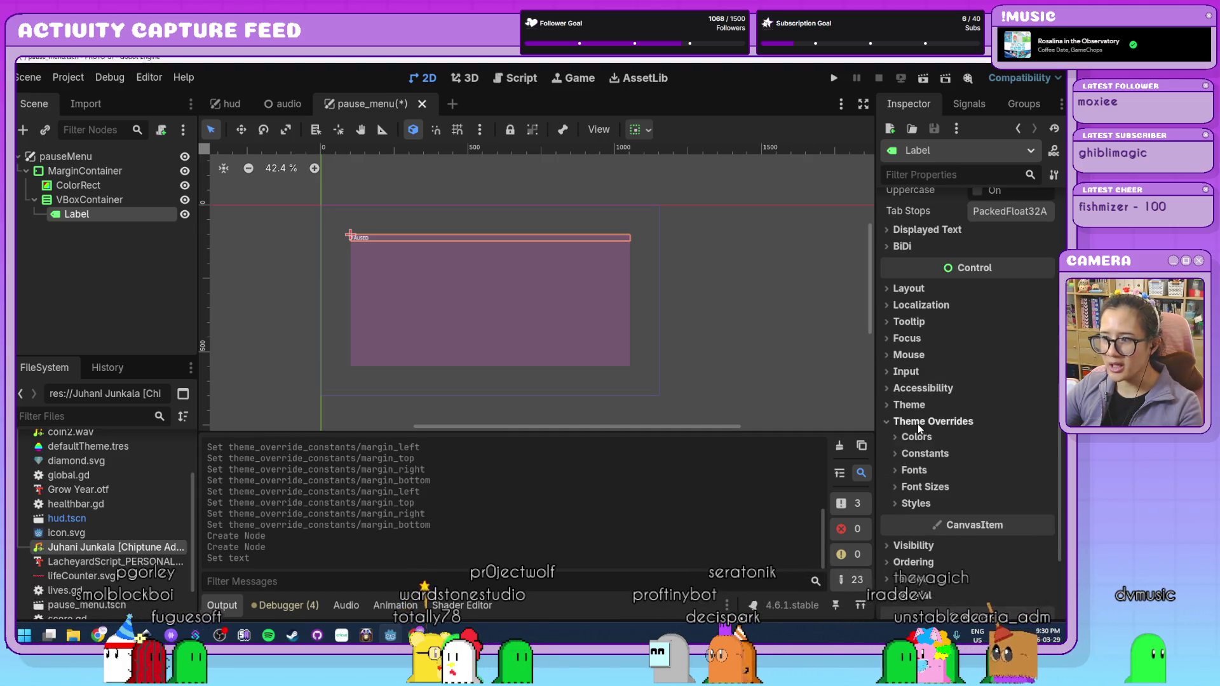
pyautogui.click(928, 488)
pyautogui.moveTo(993, 506); pyautogui.dragTo(1007, 505)
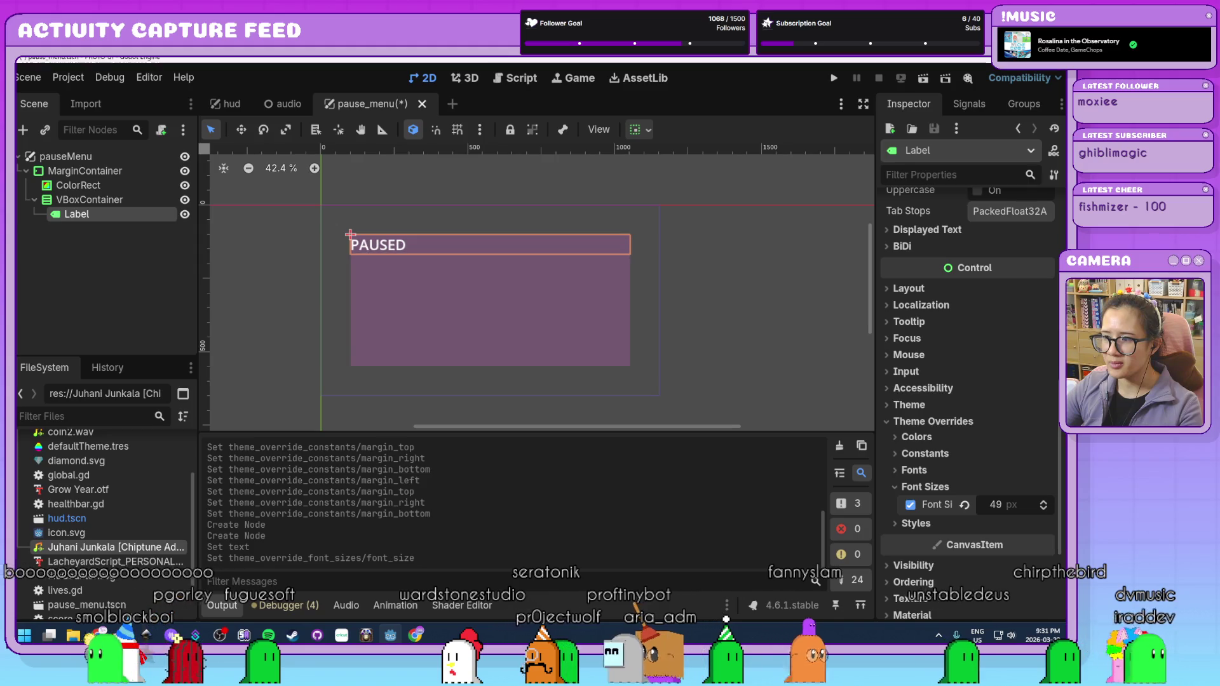
pyautogui.scroll(10, 898, 474)
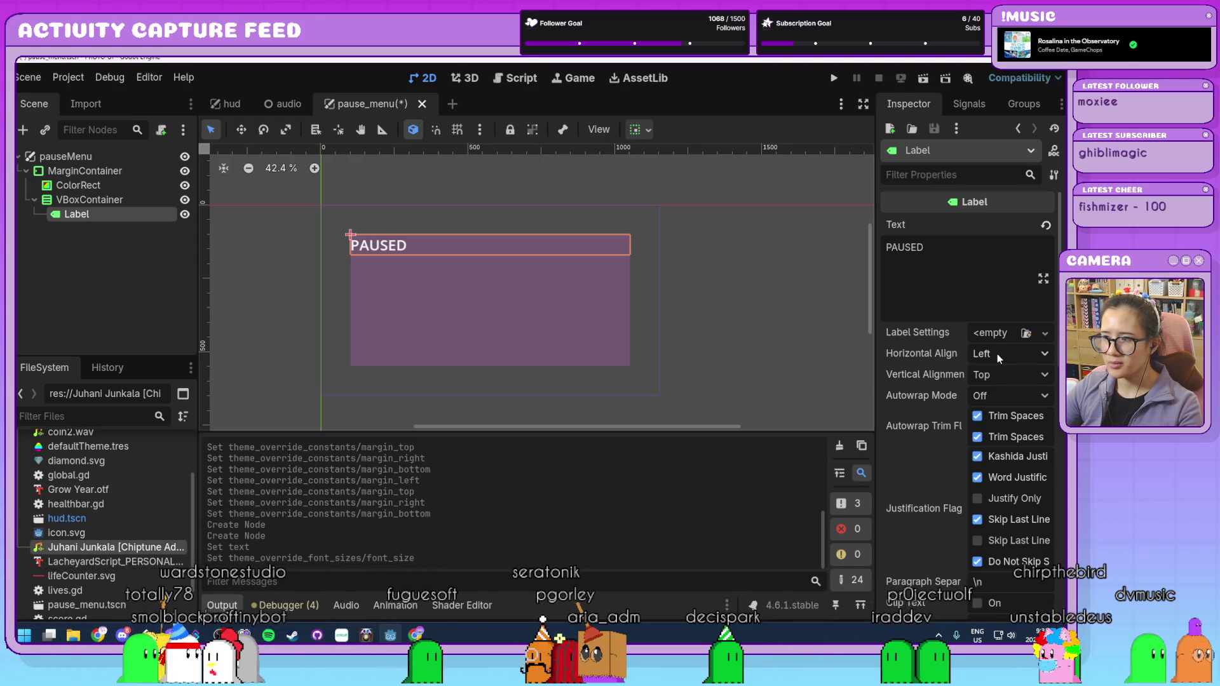
pyautogui.click(138, 202)
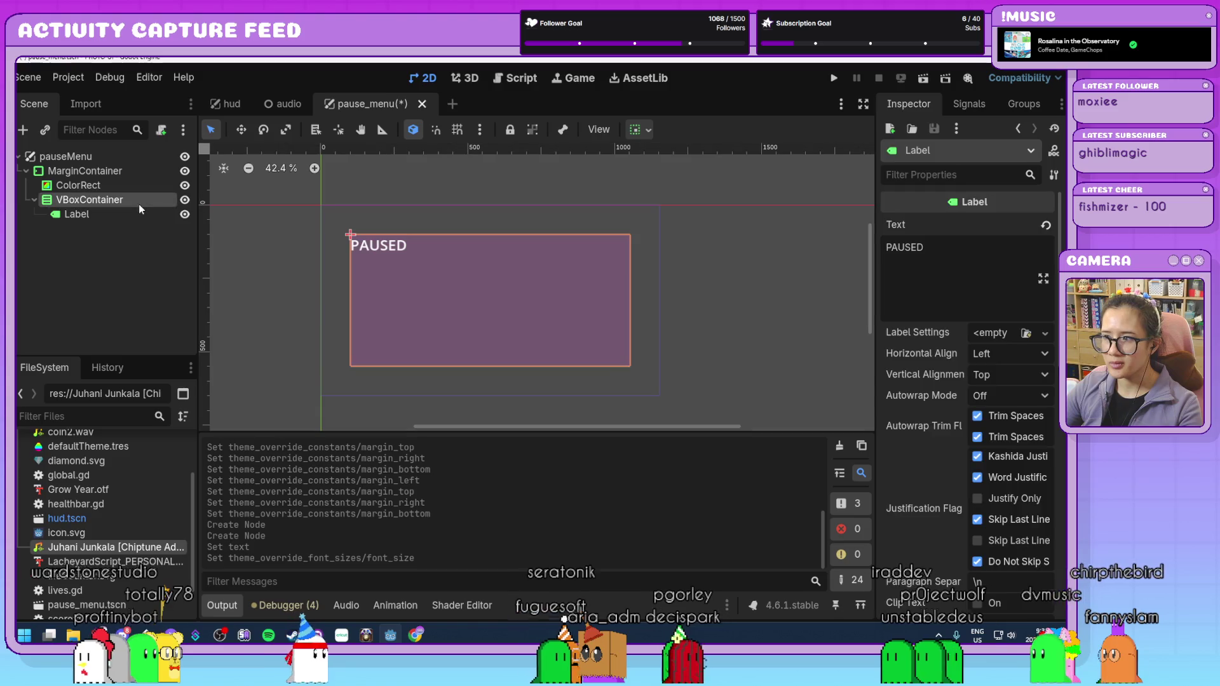
# - Keep the VBoxContainer aligned to the top and set the PAUSED label's horizontal alignment to Center
pyautogui.scroll(1, 845, 313)
pyautogui.click(1011, 224)
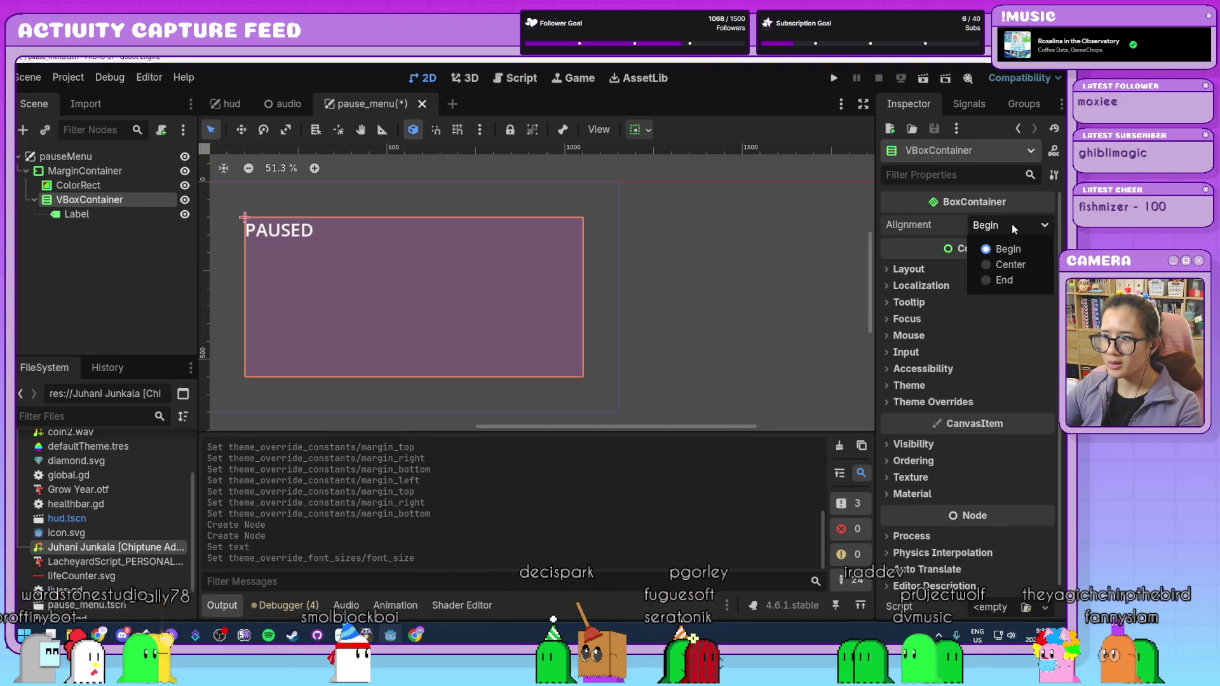
pyautogui.click(1005, 261)
pyautogui.click(1005, 228)
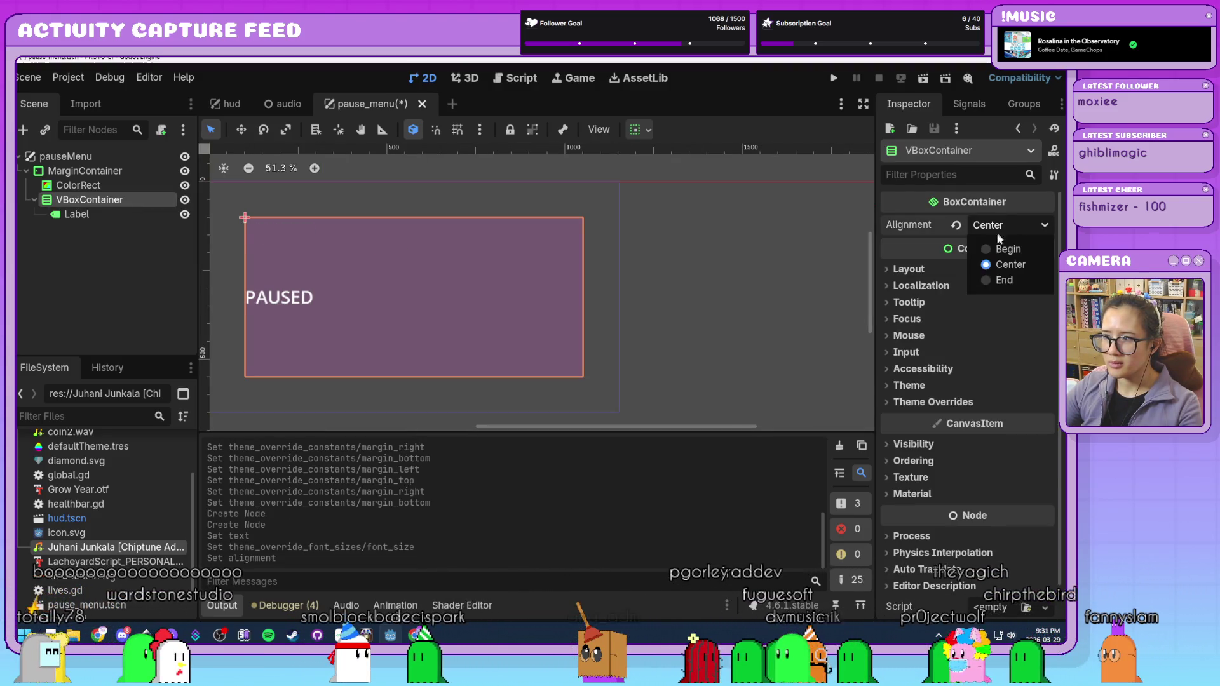
pyautogui.click(993, 243)
pyautogui.click(98, 216)
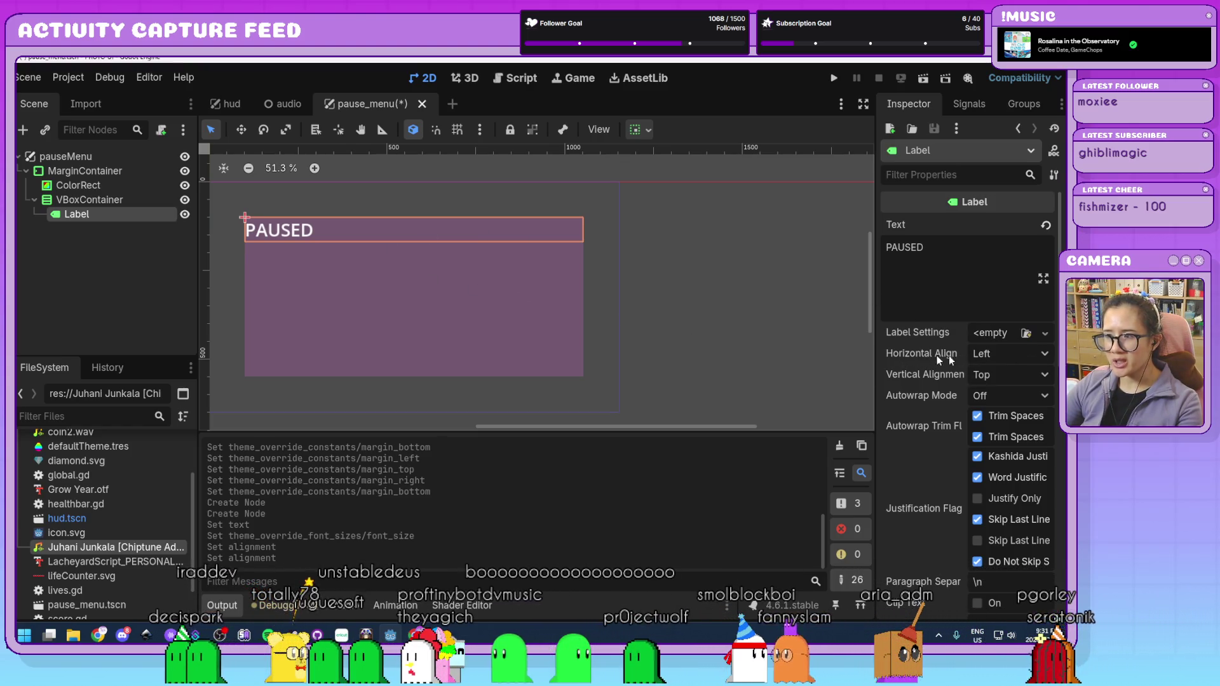
pyautogui.click(997, 354)
pyautogui.click(1001, 394)
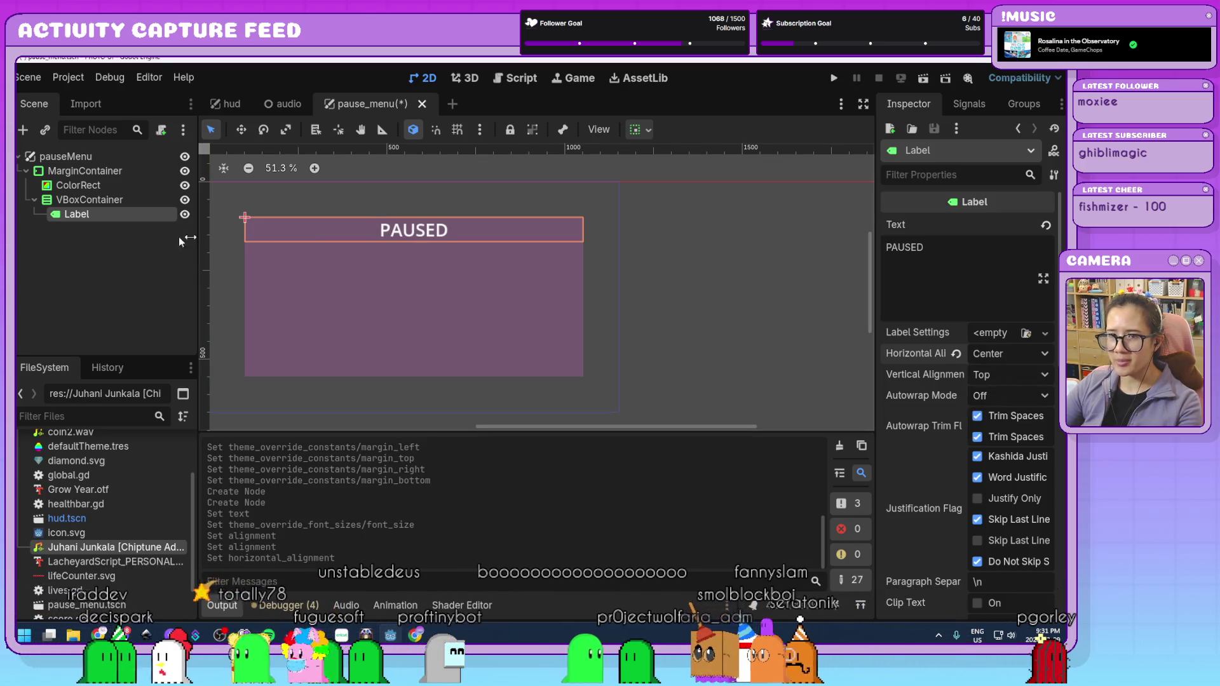
# - Begin adding another child node to the VBoxContainer via Ctrl+A
pyautogui.click(133, 255)
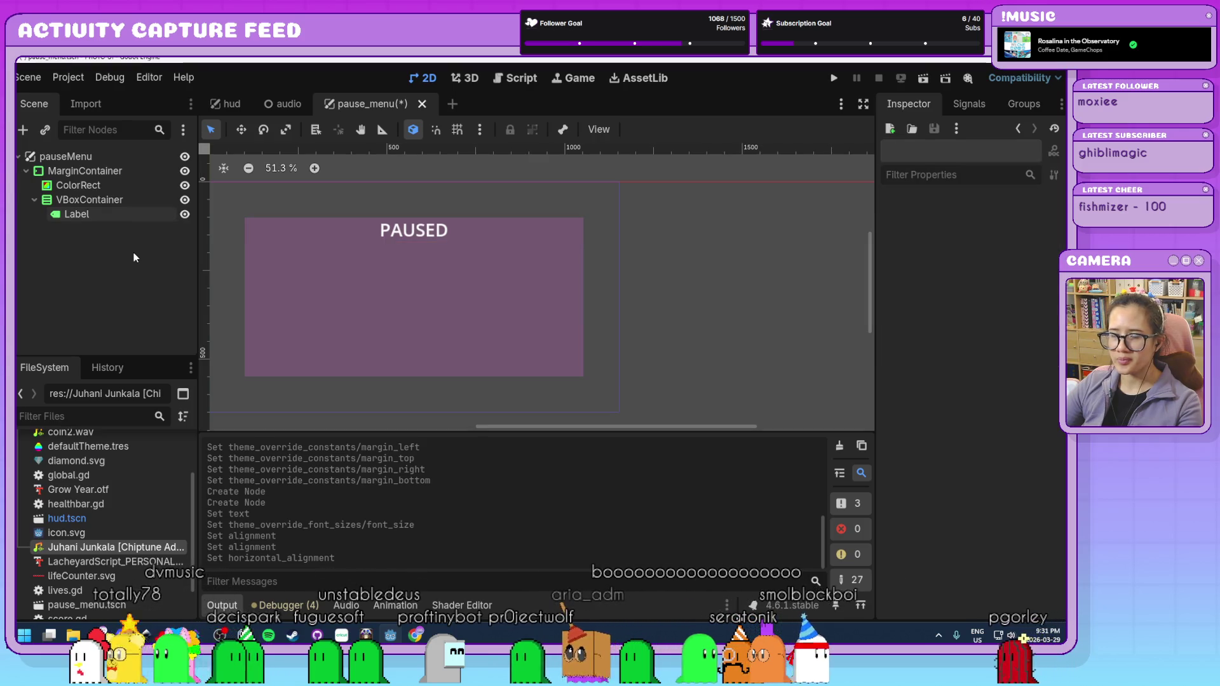
pyautogui.click(111, 200)
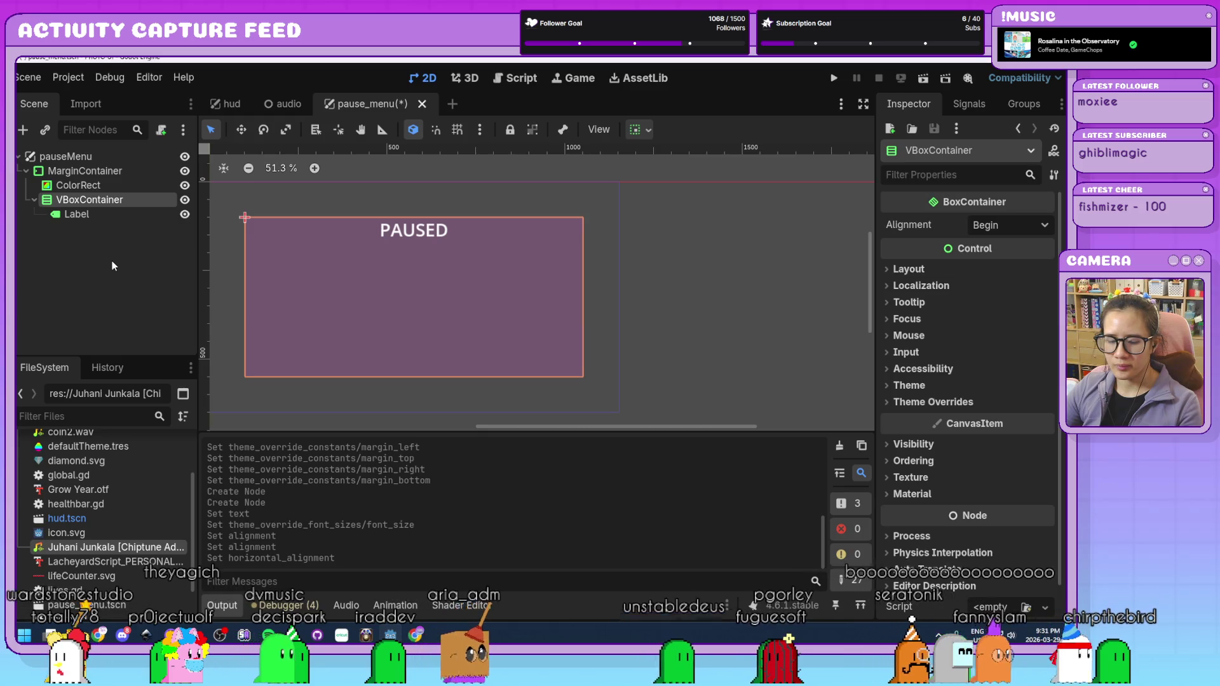
pyautogui.hotkey('ctrl', 'a')
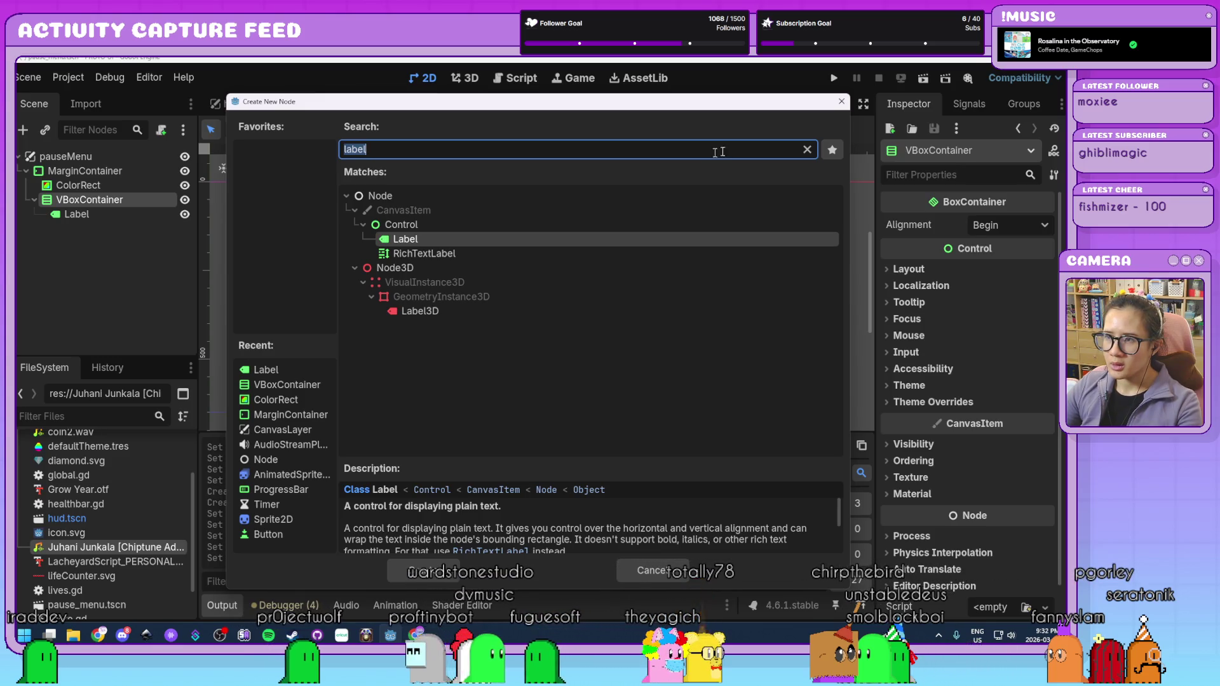
# - Add an HBoxContainer row under the VBoxContainer, below the PAUSED title
pyautogui.click(838, 108)
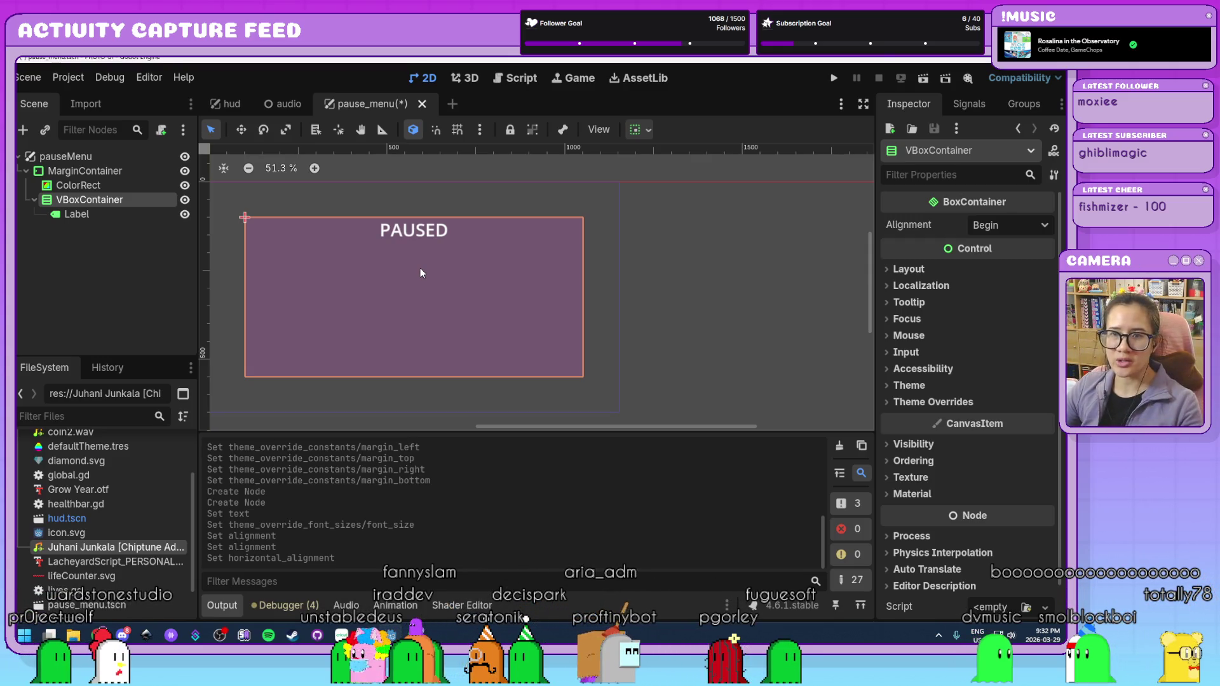
pyautogui.hotkey('ctrl', 'a')
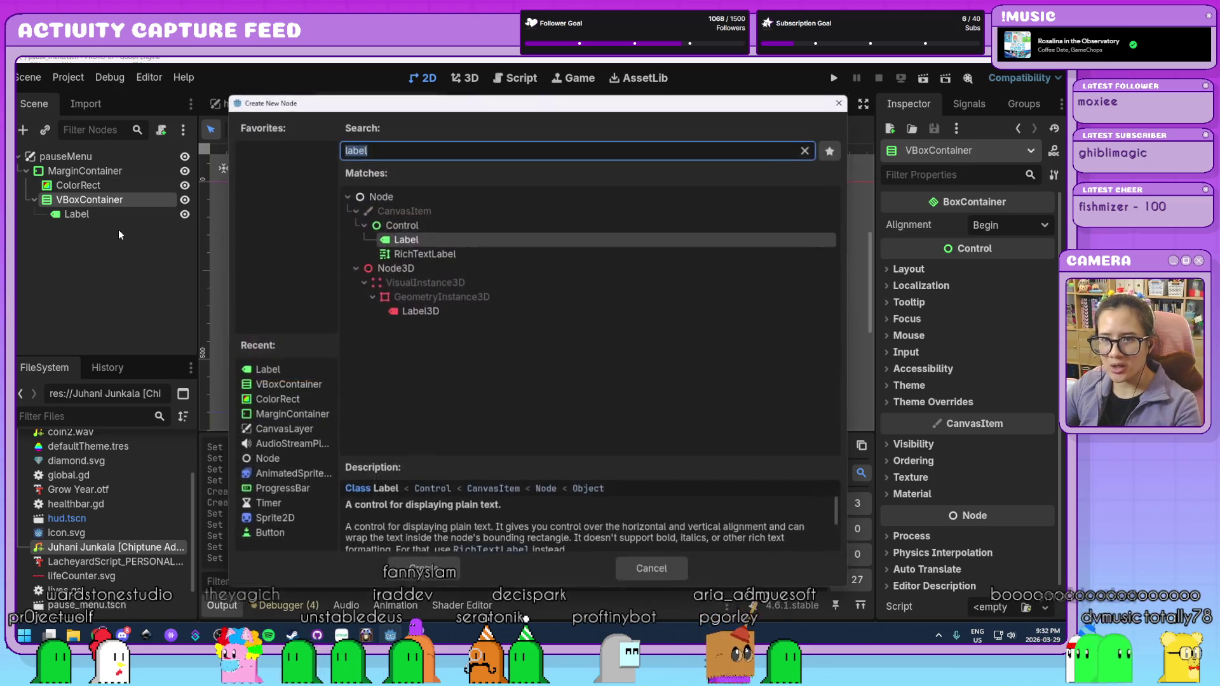
pyautogui.write('hbox')
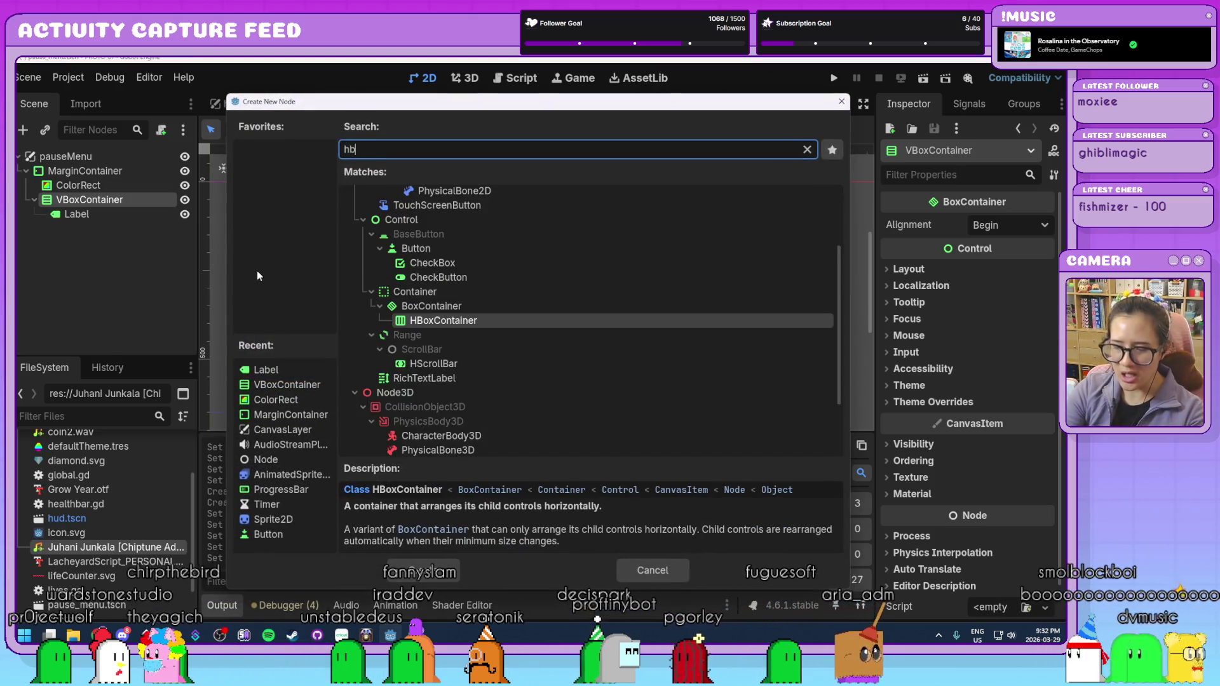
pyautogui.doubleClick(479, 311)
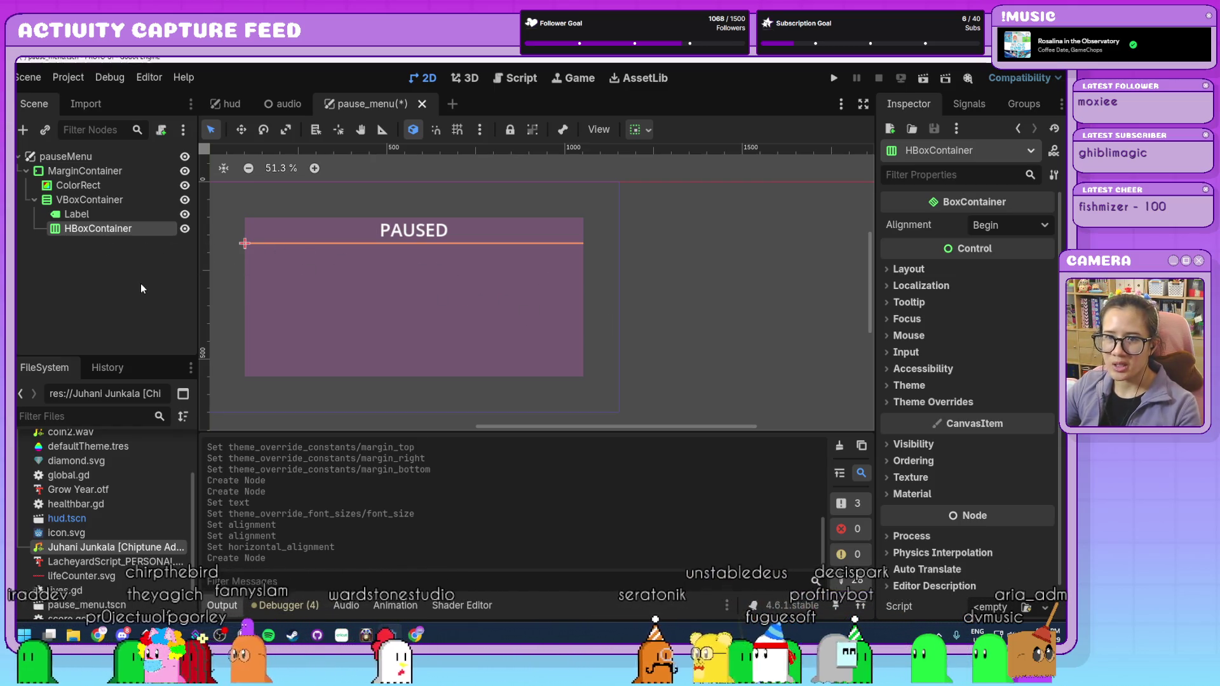
# - Add a TextureButton inside the HBoxContainer row
pyautogui.hotkey('ctrl', 'a')
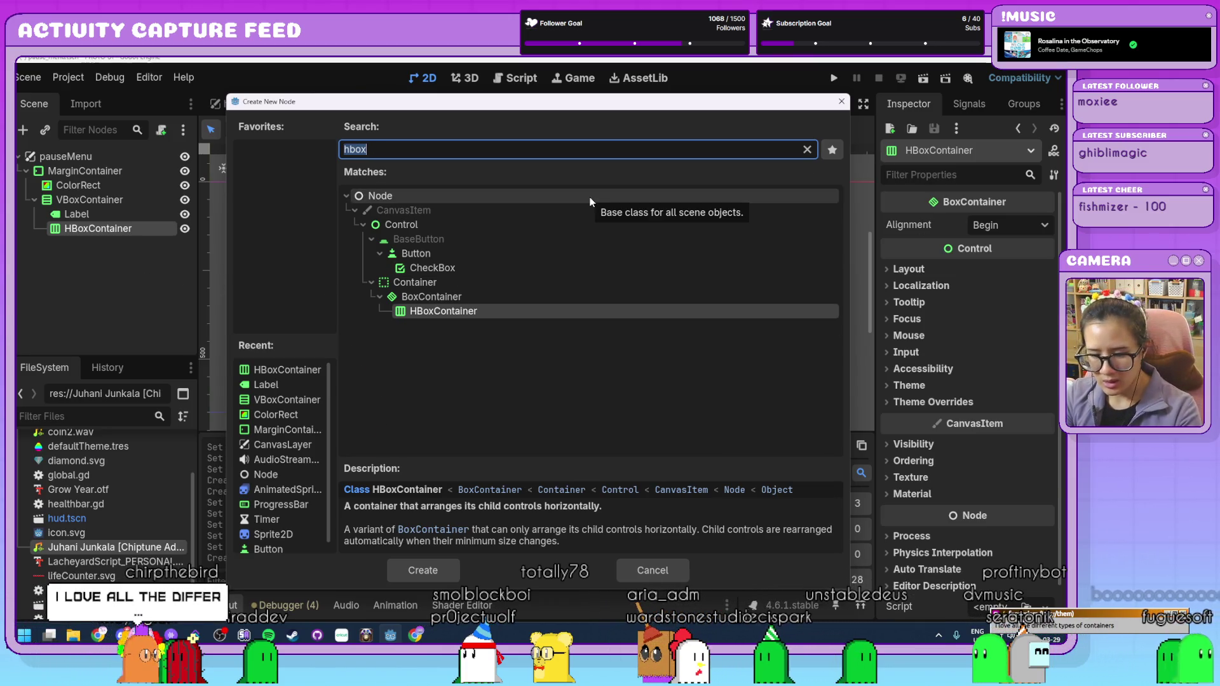
pyautogui.write('text')
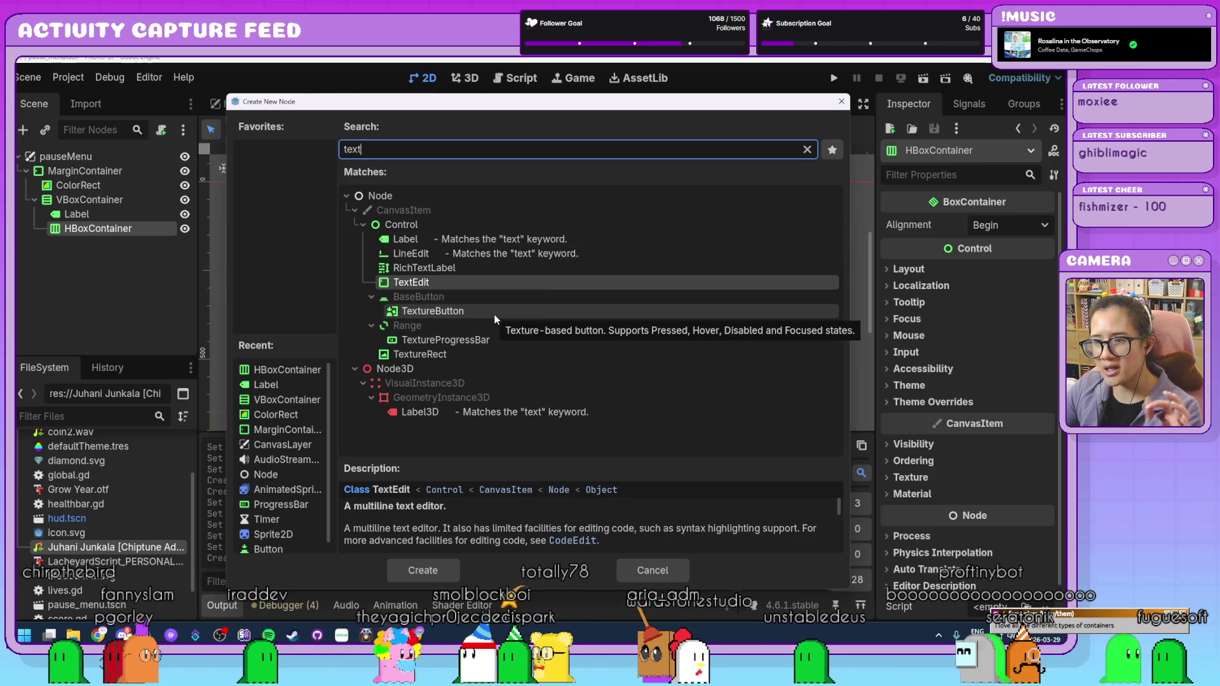
pyautogui.doubleClick(495, 314)
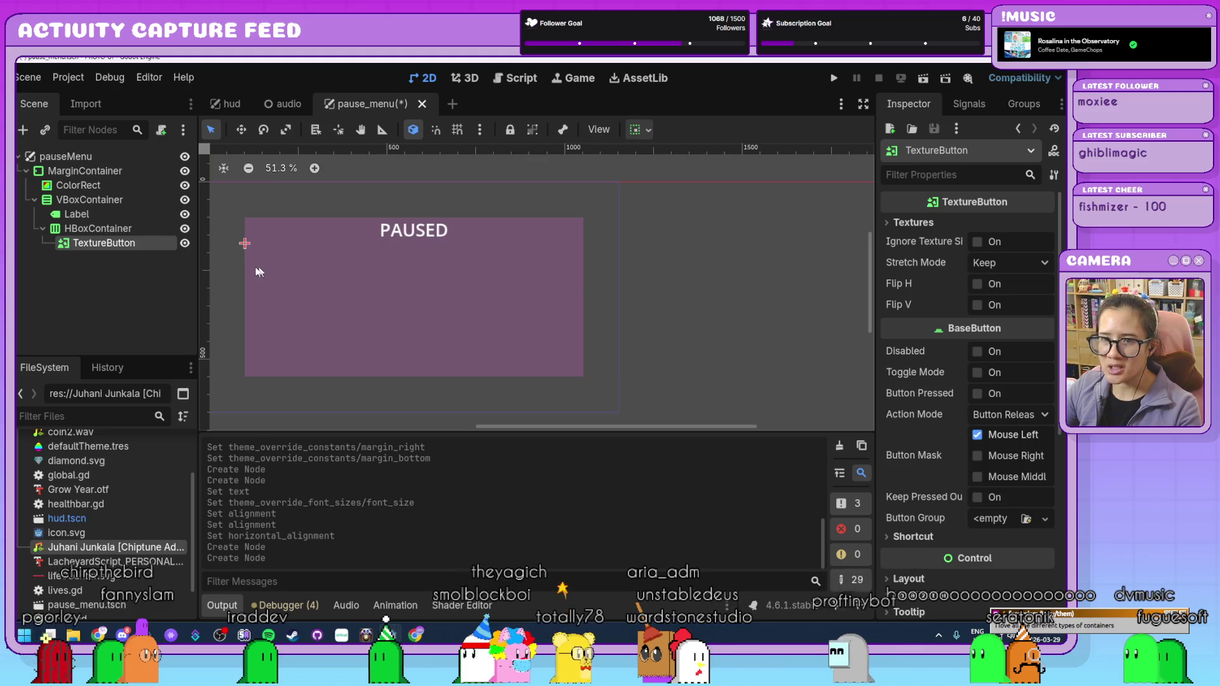
pyautogui.doubleClick(140, 245)
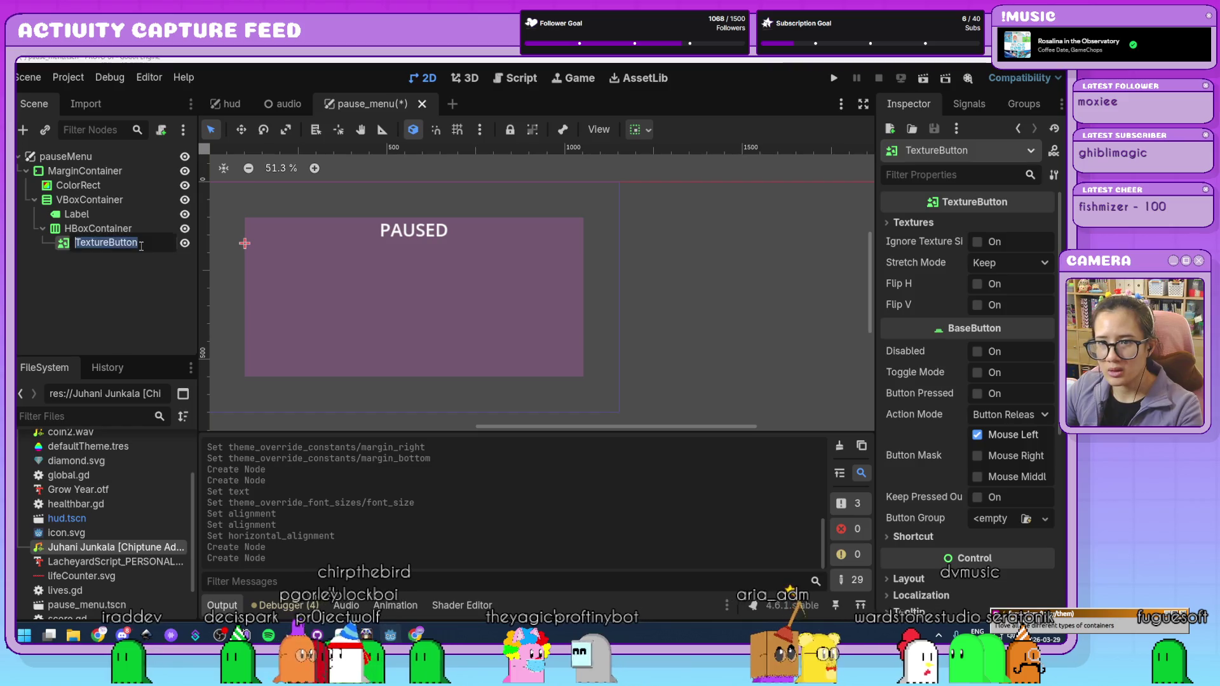
# - Add an HSlider as the row's second child
pyautogui.click(122, 228)
pyautogui.hotkey('ctrl', 'a')
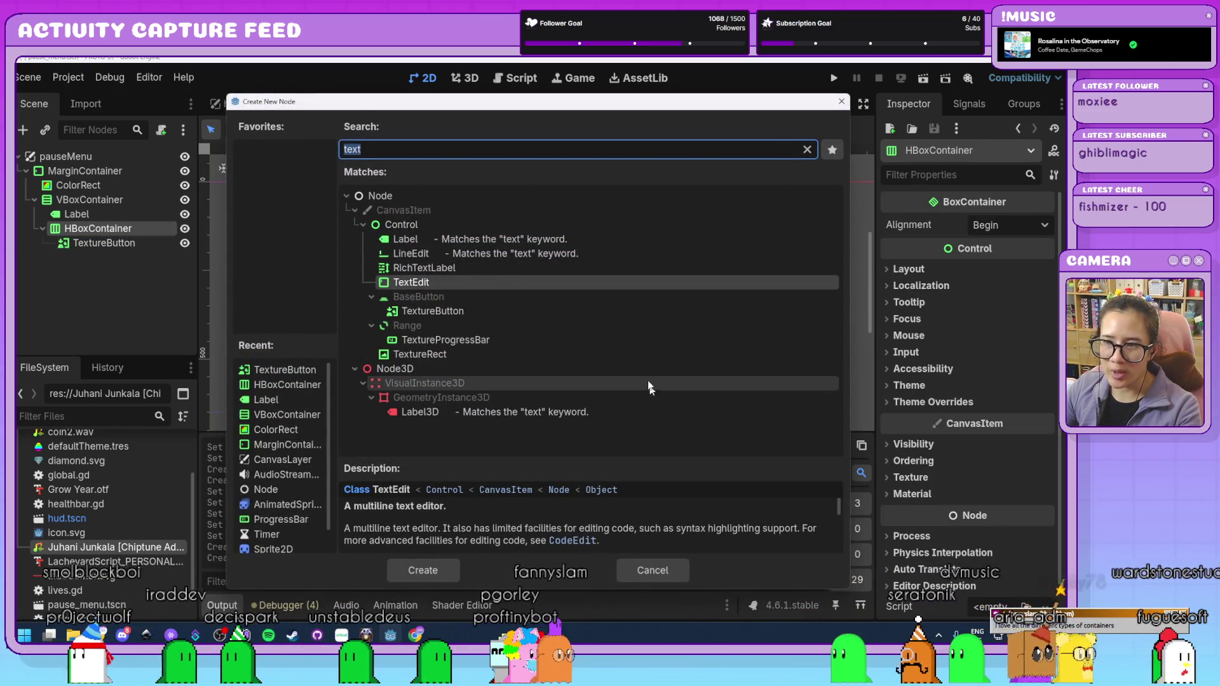
pyautogui.write('h')
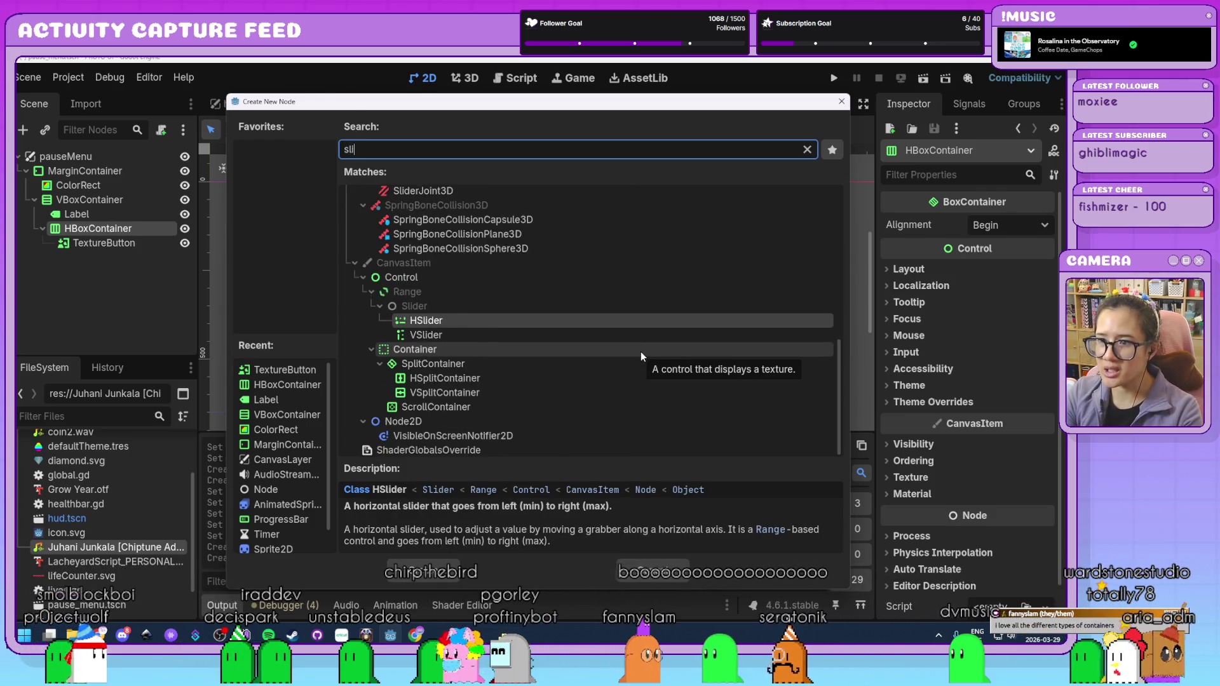
pyautogui.press('BackSpace')
pyautogui.write('slider')
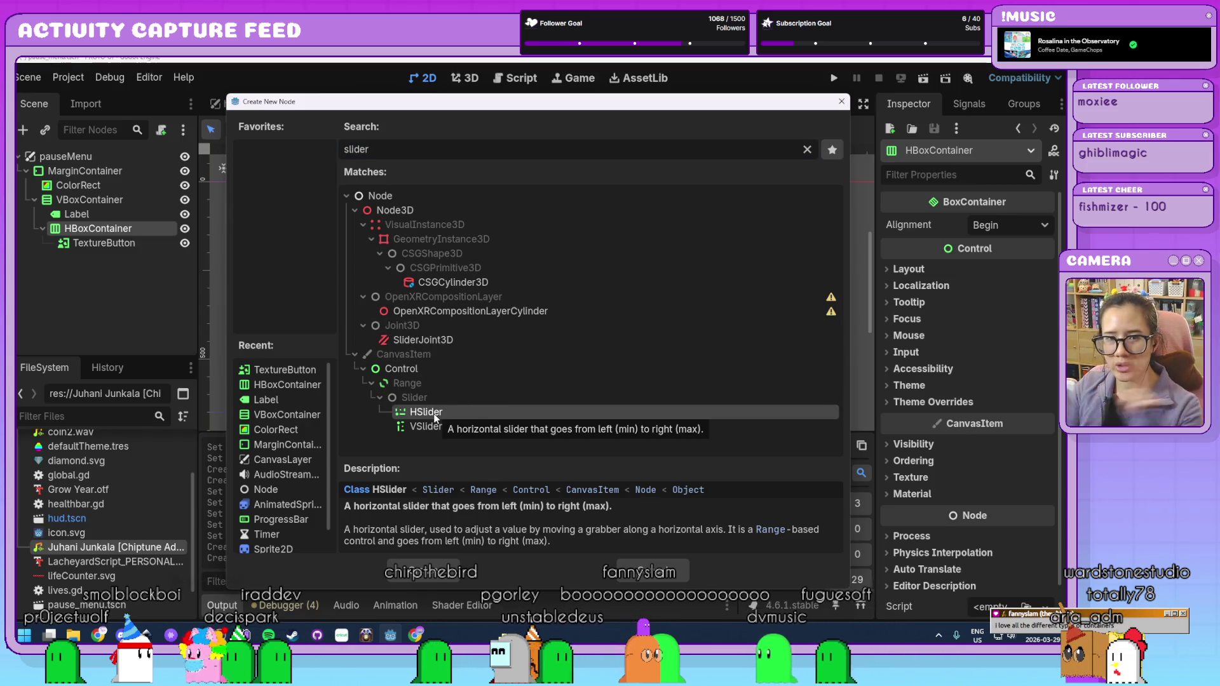
pyautogui.click(416, 569)
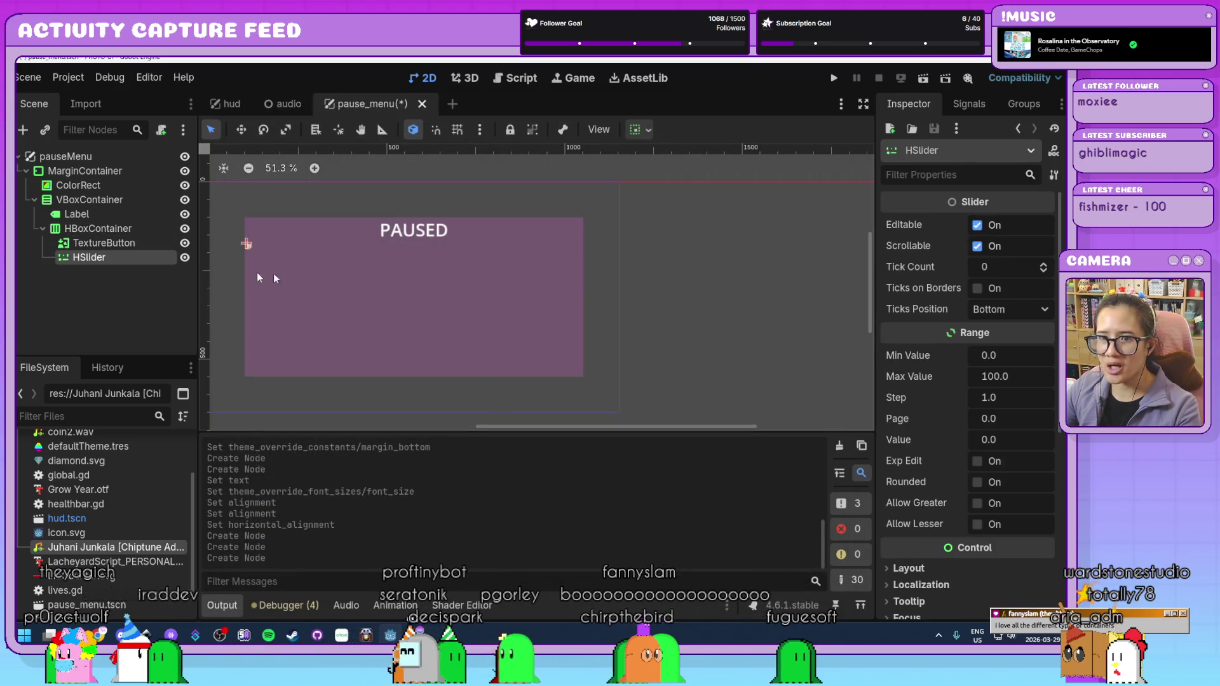
# - Add a plain Button as the row's third child
pyautogui.click(118, 232)
pyautogui.hotkey('ctrl', 'a')
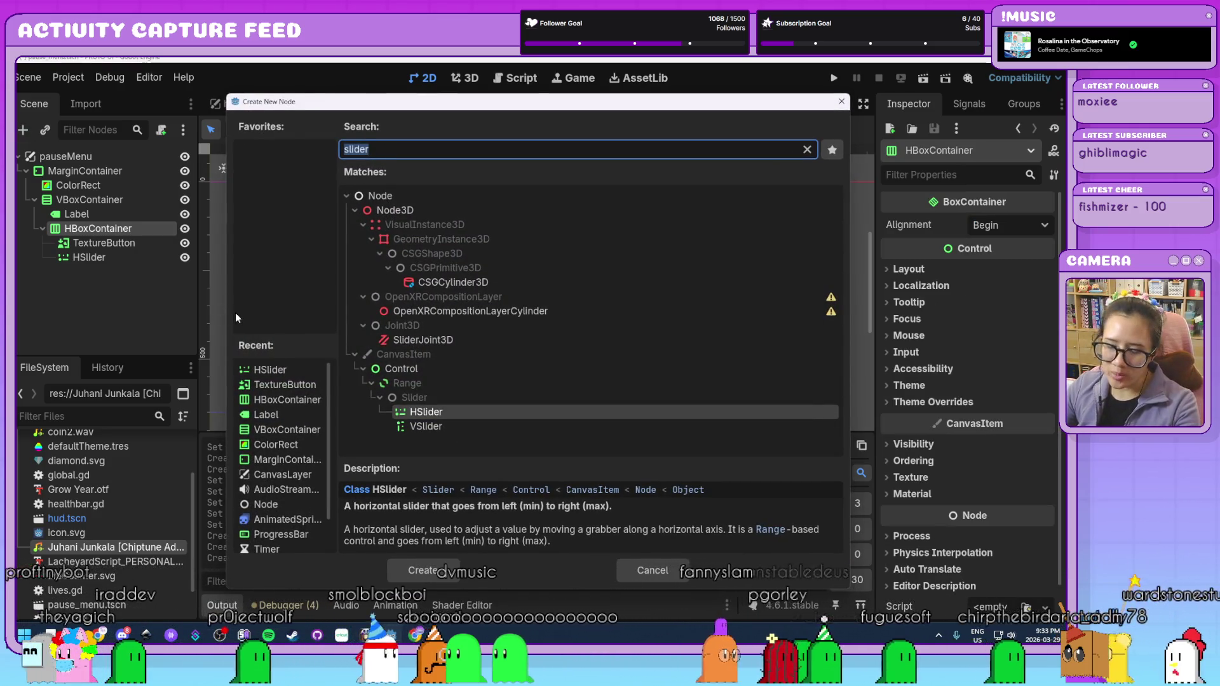
pyautogui.write('butt')
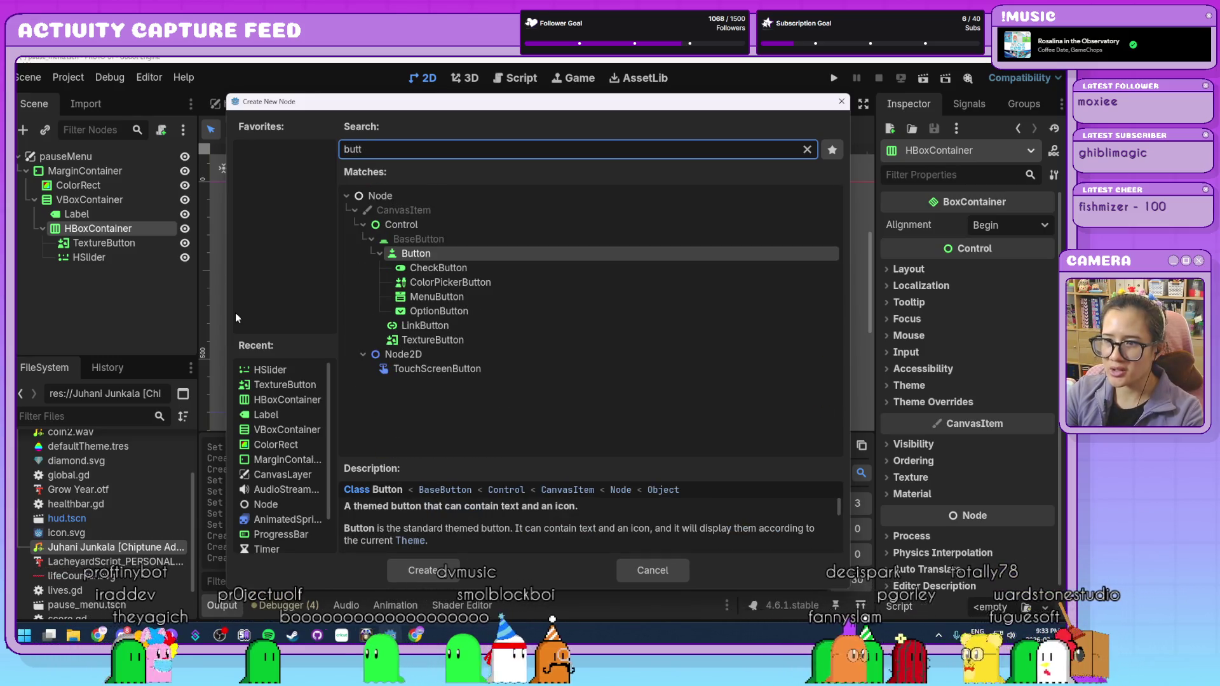
pyautogui.press('Return')
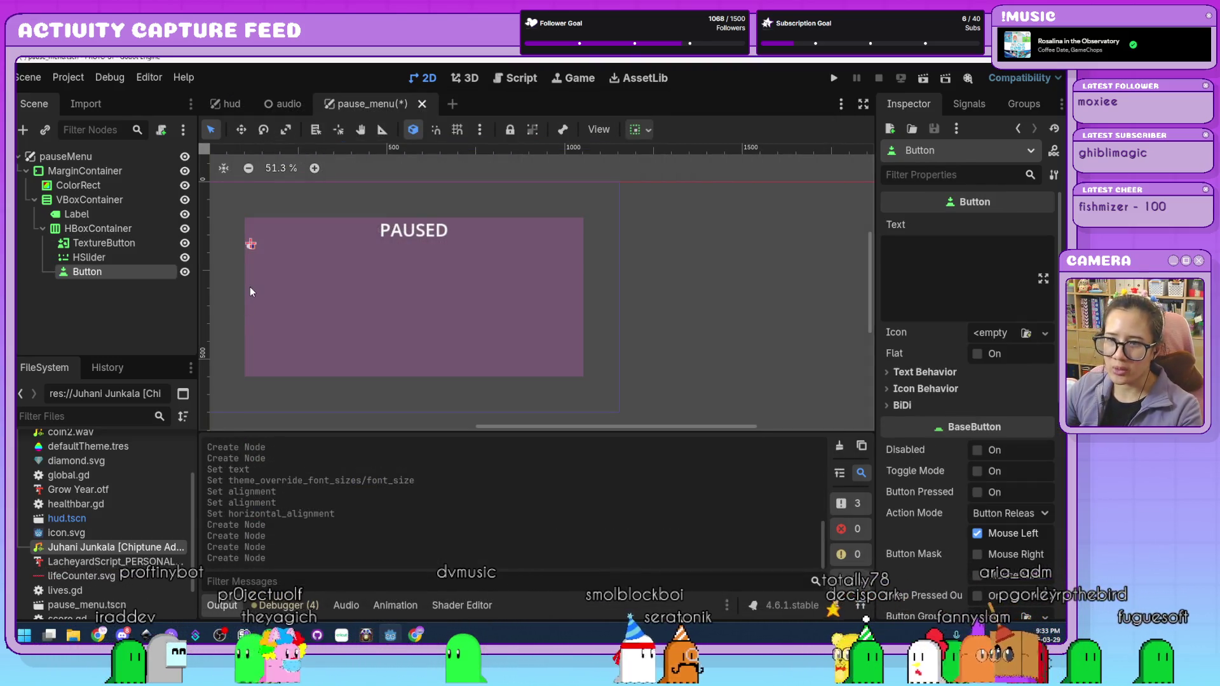
pyautogui.scroll(1, 250, 288)
pyautogui.scroll(1, 249, 287)
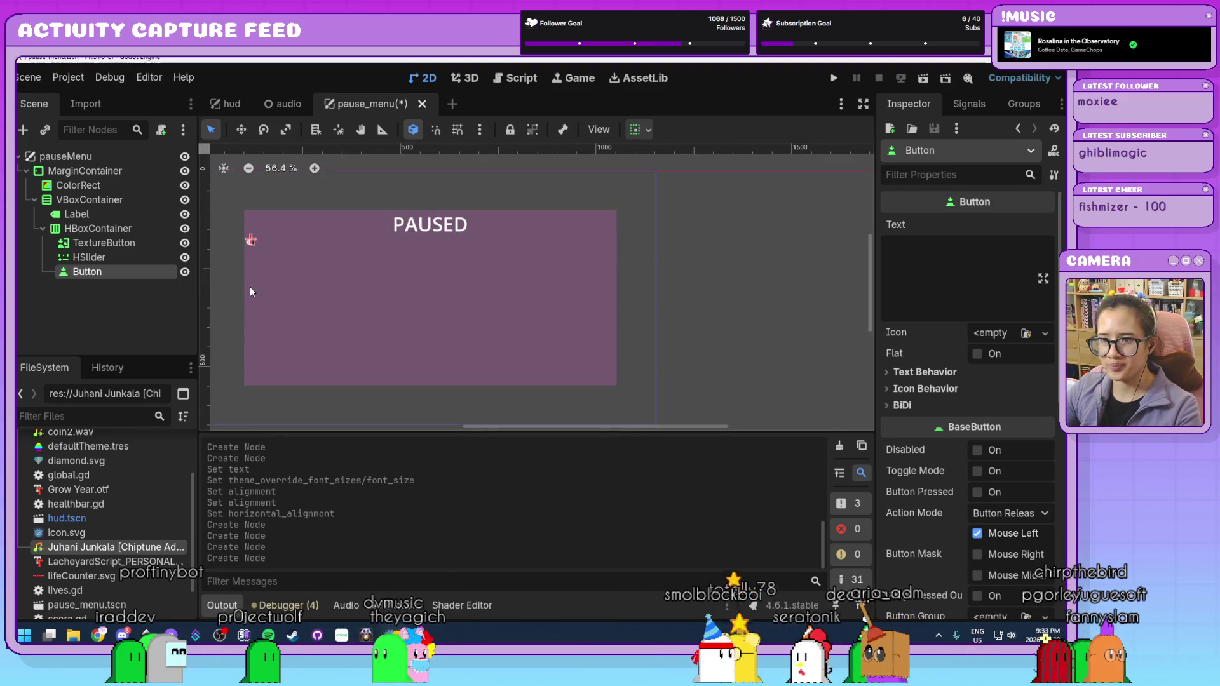
# - Review the VBoxContainer's alignment choices and the PAUSED label and row nodes
pyautogui.click(120, 242)
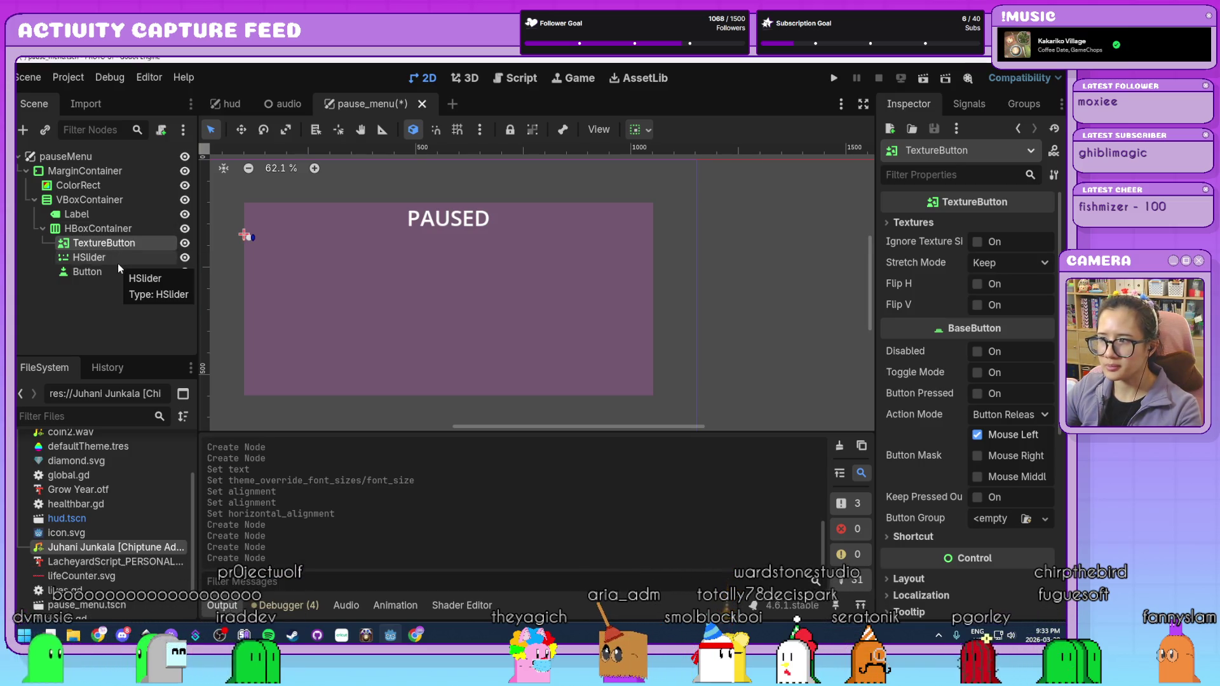
pyautogui.click(96, 200)
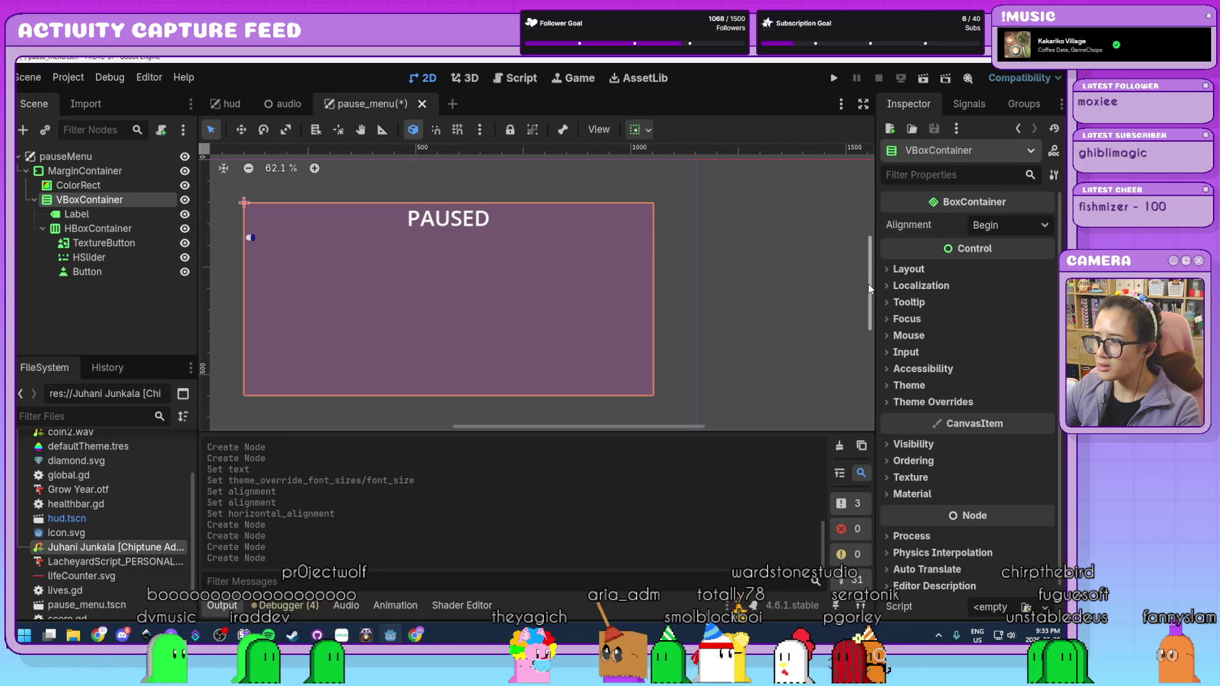
pyautogui.click(1012, 226)
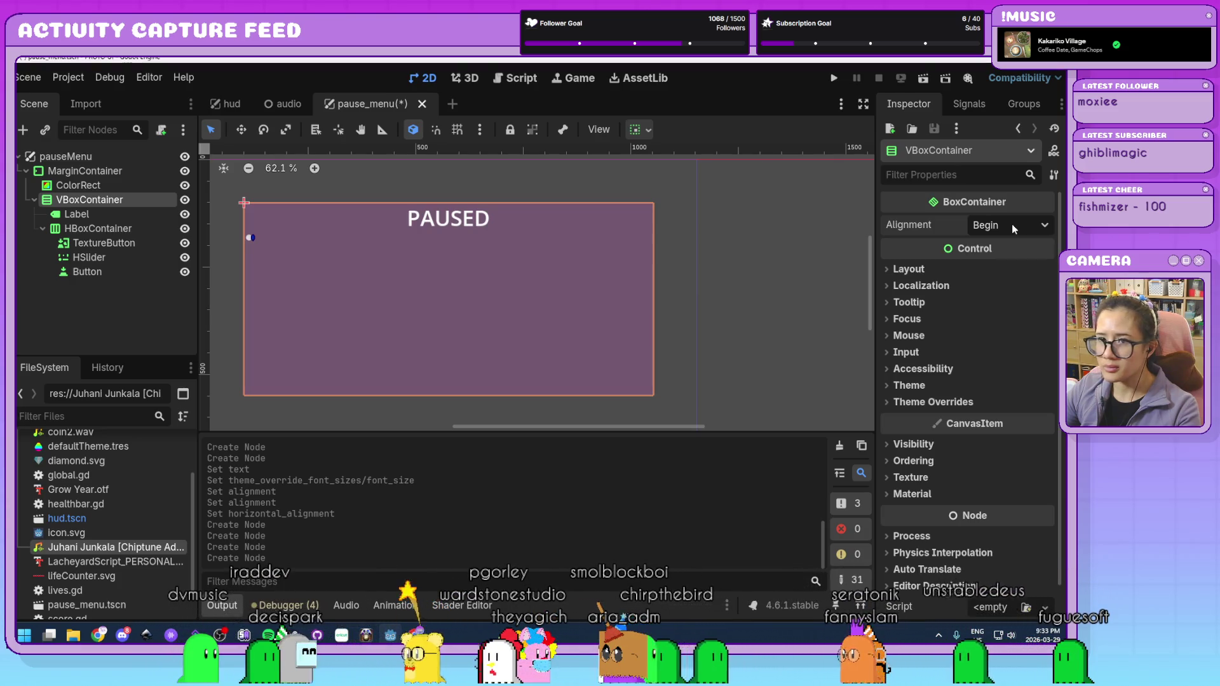
pyautogui.click(104, 213)
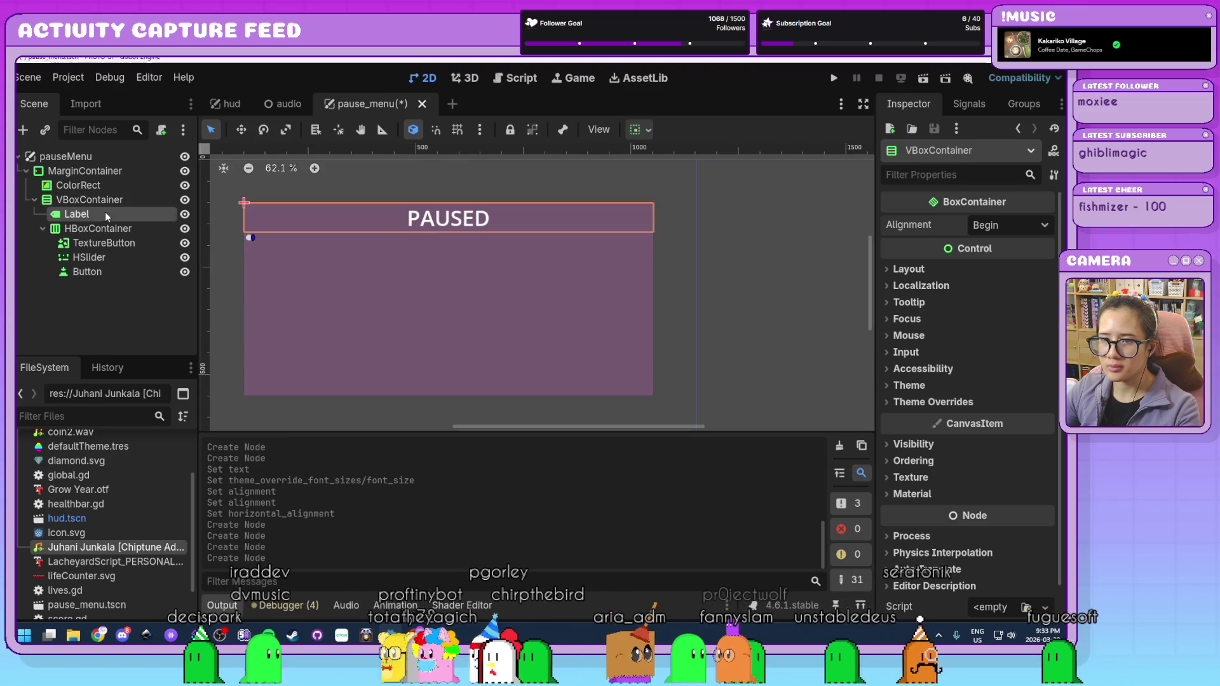
pyautogui.click(106, 228)
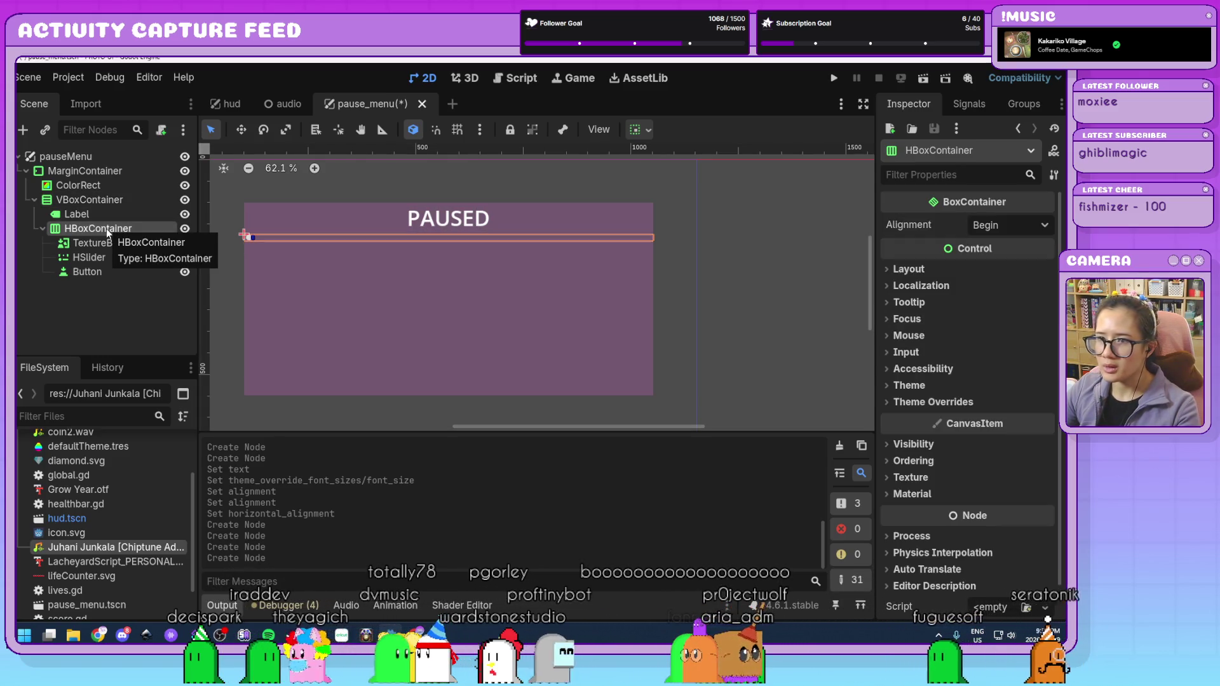
# - Expand the TextureButton's Textures section and list the new texture types for Normal
pyautogui.click(103, 244)
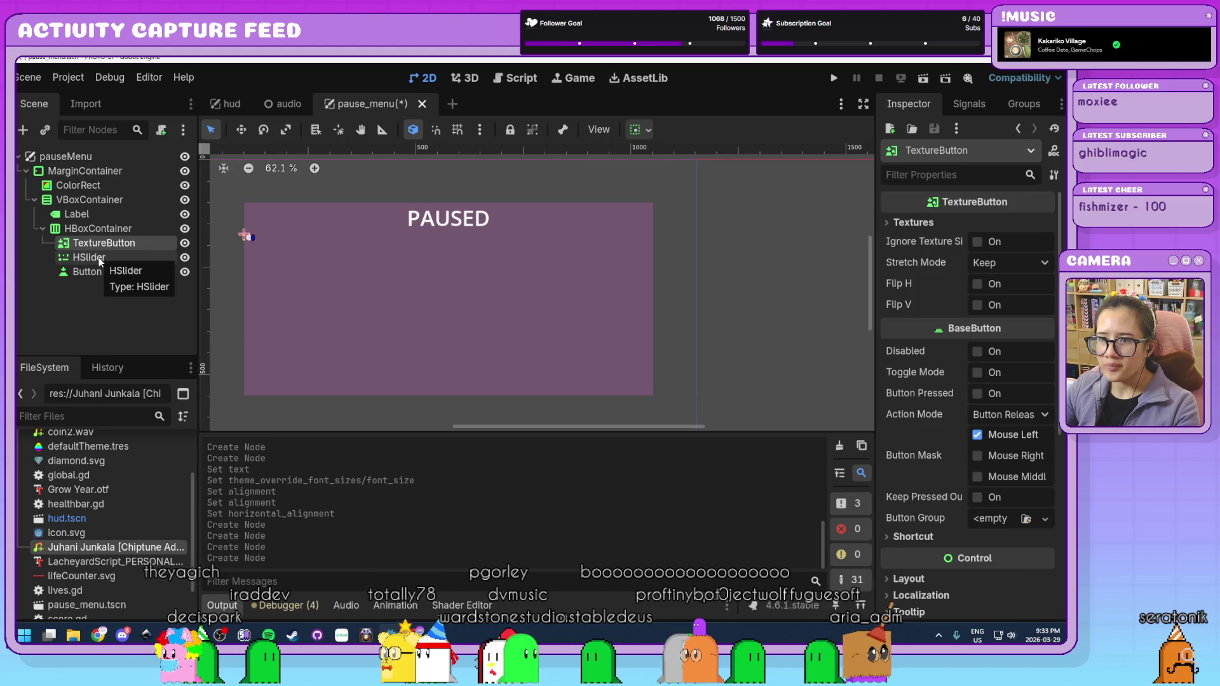
pyautogui.scroll(4, 248, 238)
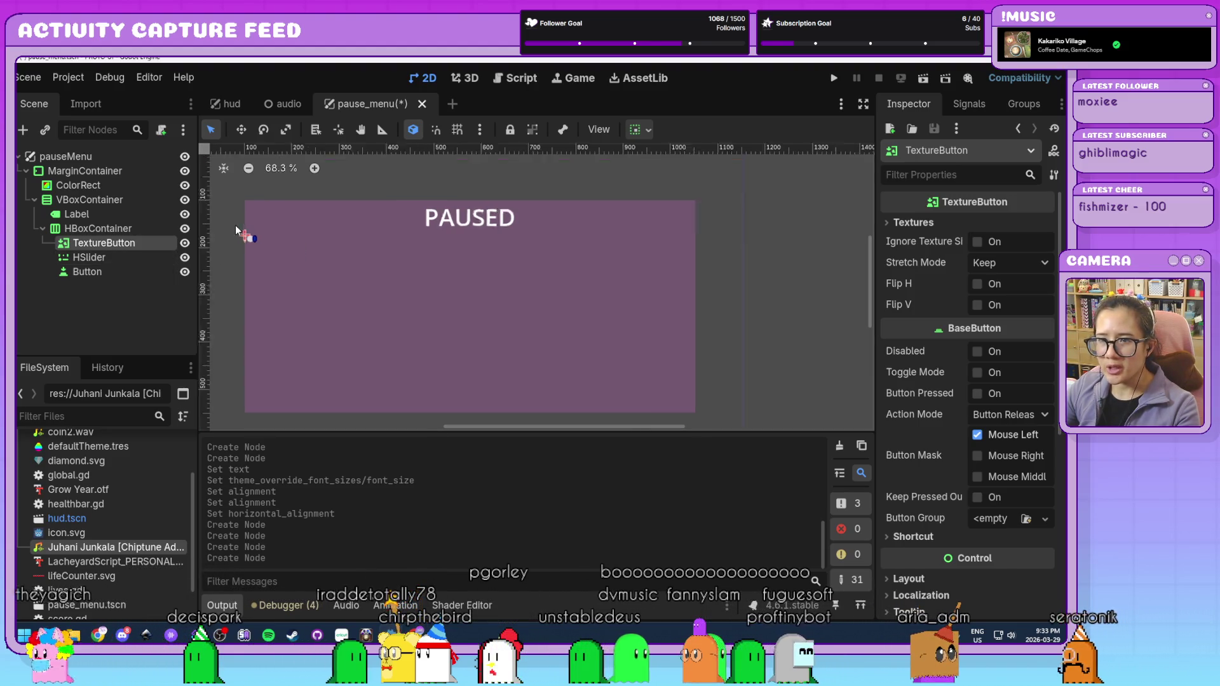
pyautogui.scroll(-2, 256, 242)
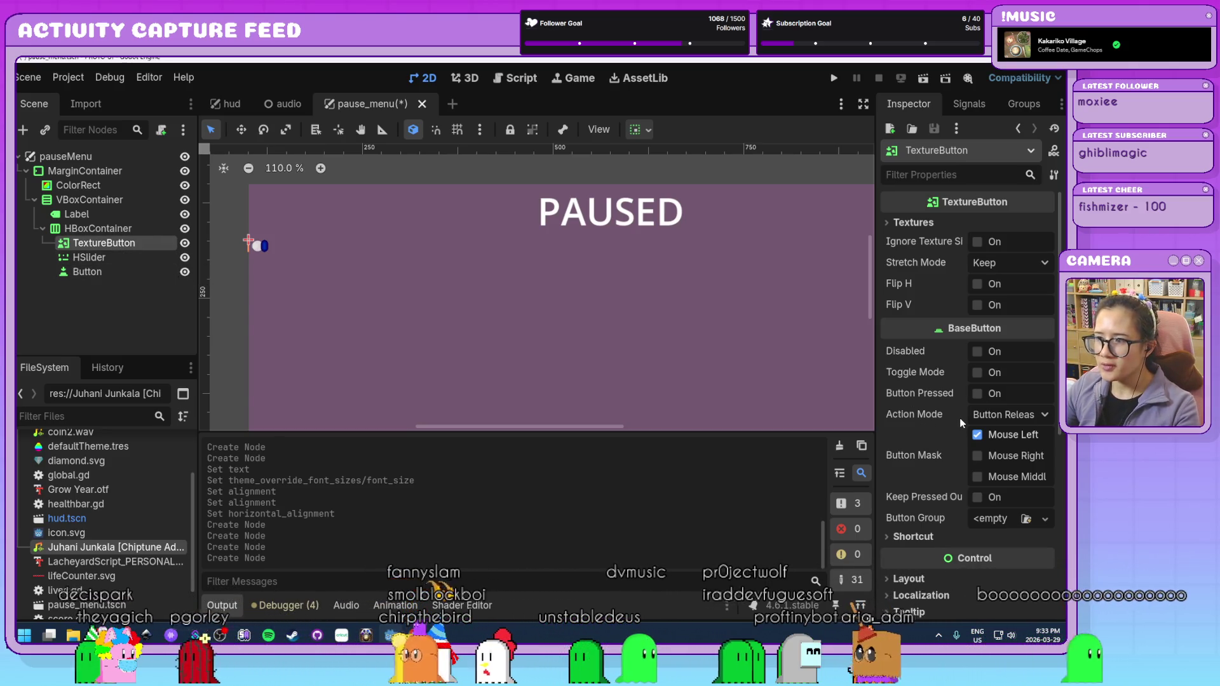
pyautogui.moveTo(962, 422)
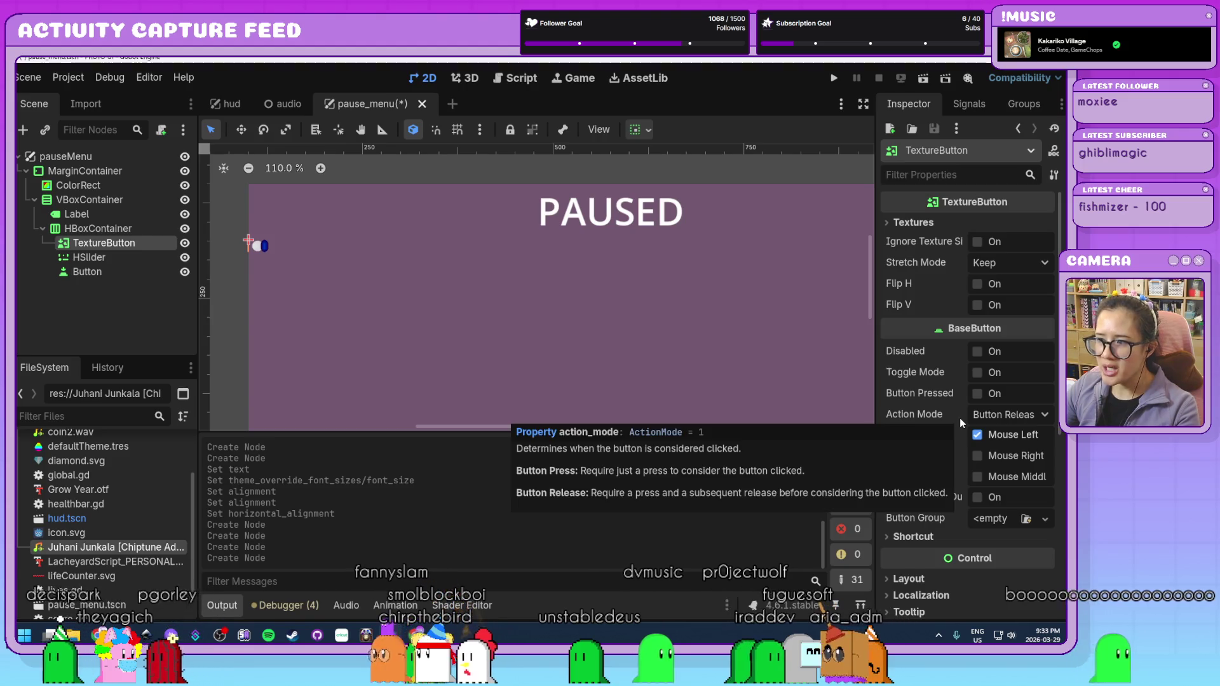
pyautogui.click(914, 224)
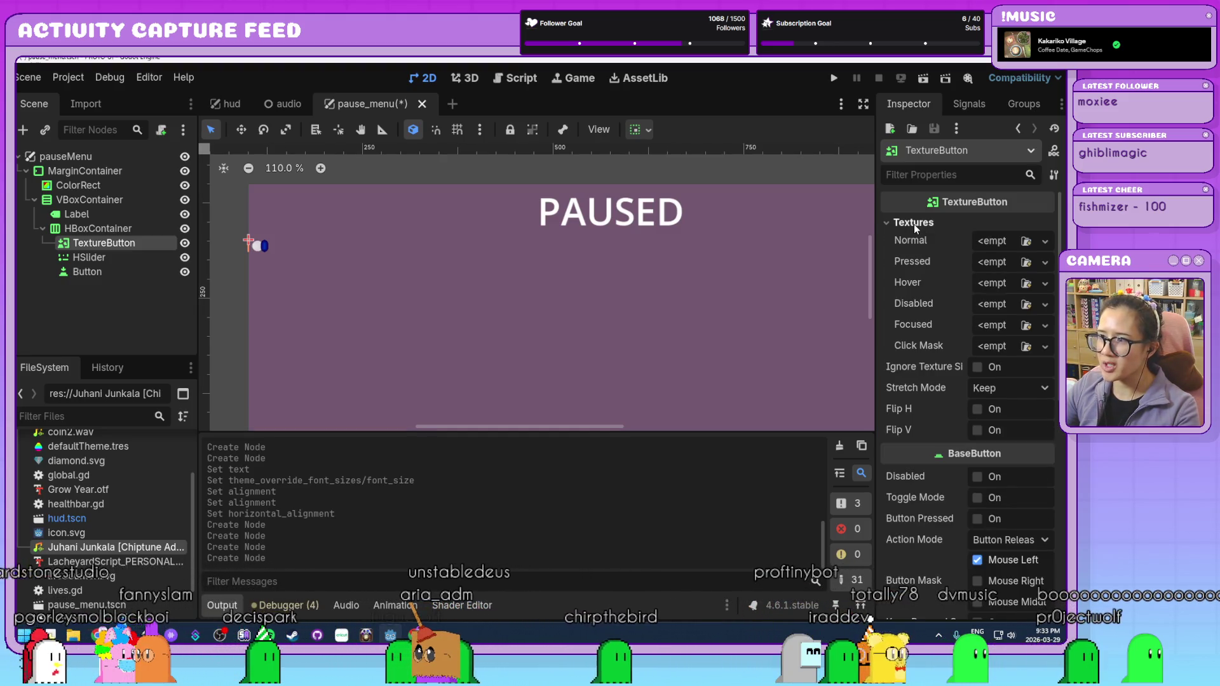
pyautogui.click(986, 244)
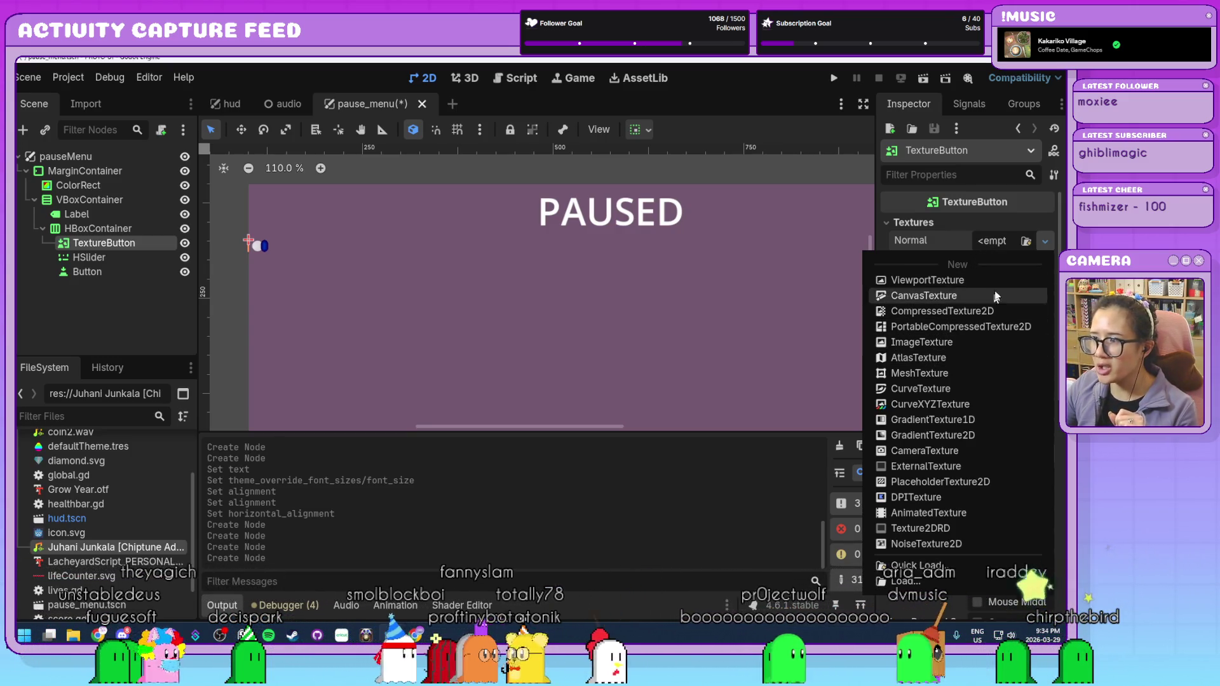
# - Create a new AtlasTexture for Normal using soundToggle.svg as its atlas, then open Edit Region
pyautogui.click(997, 242)
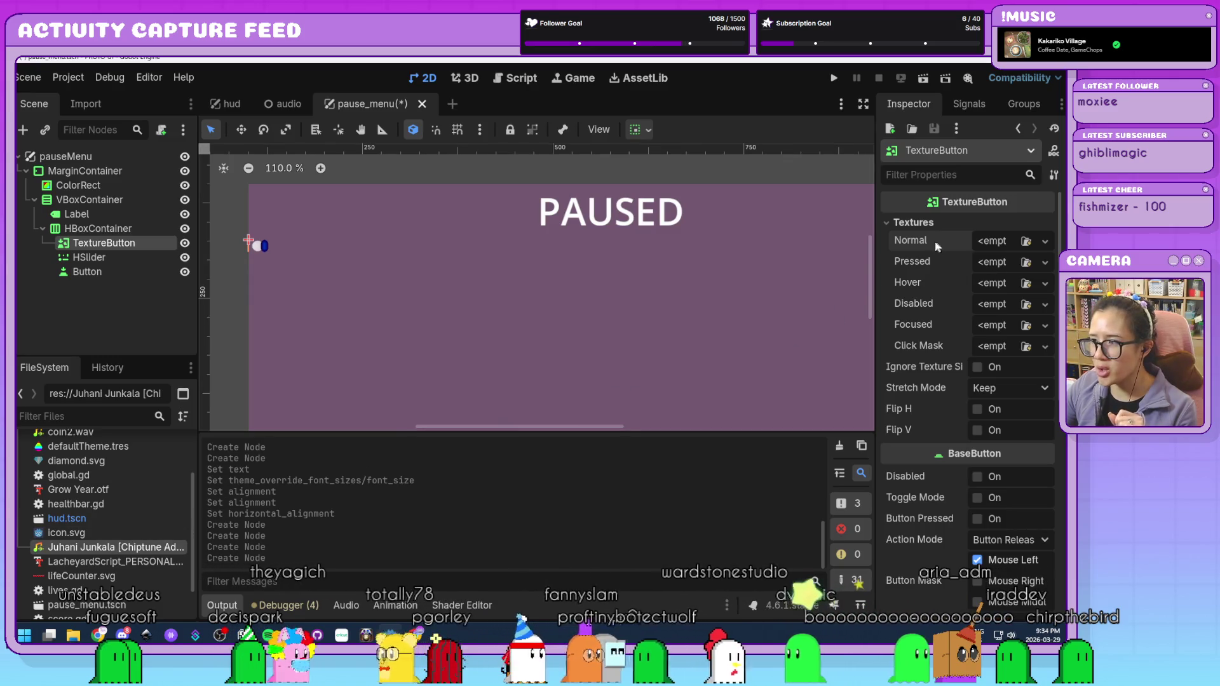
pyautogui.click(984, 243)
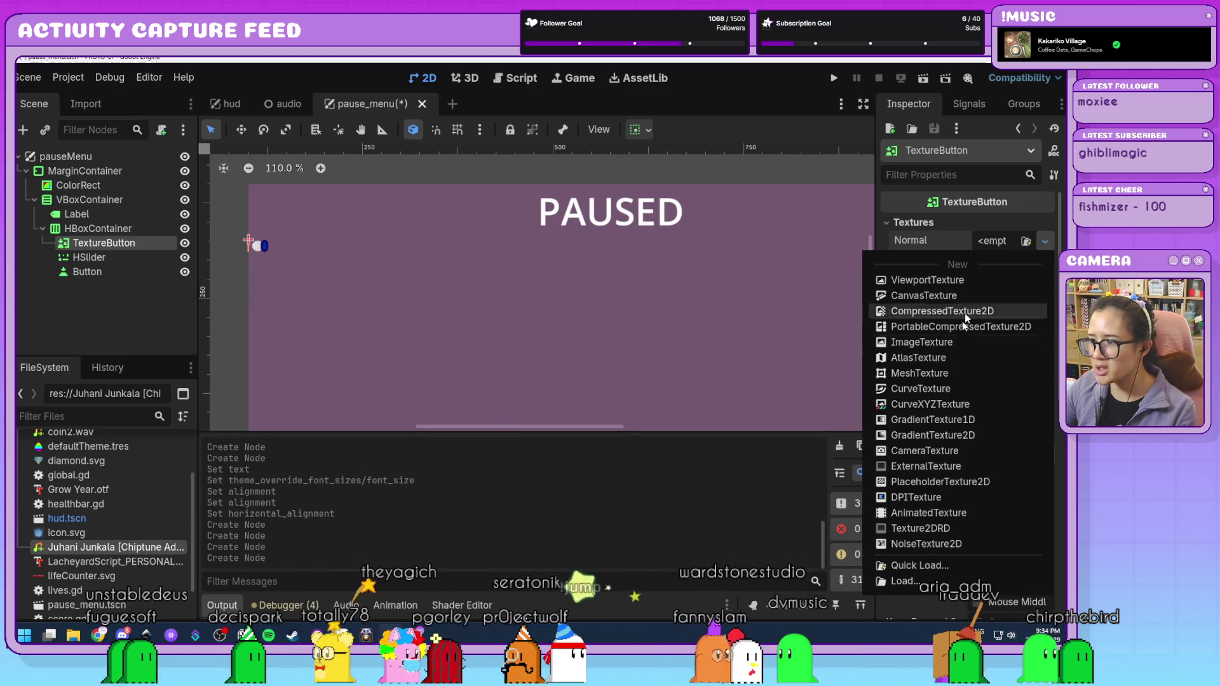
pyautogui.click(935, 358)
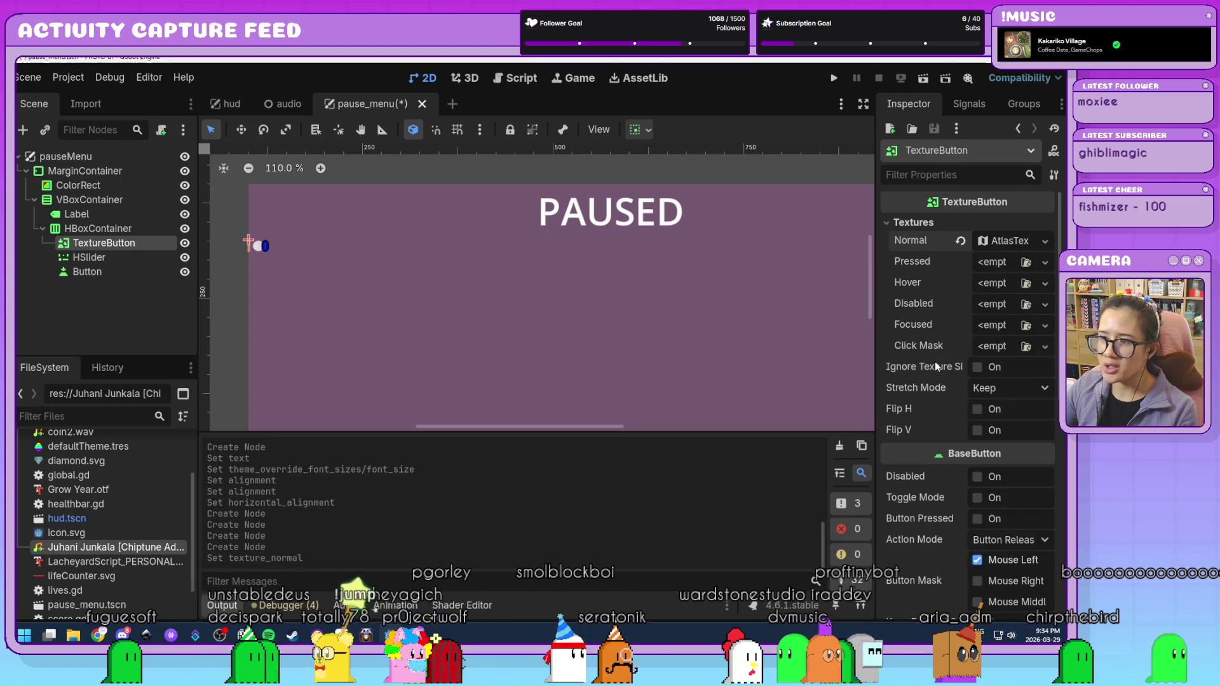
pyautogui.click(1009, 239)
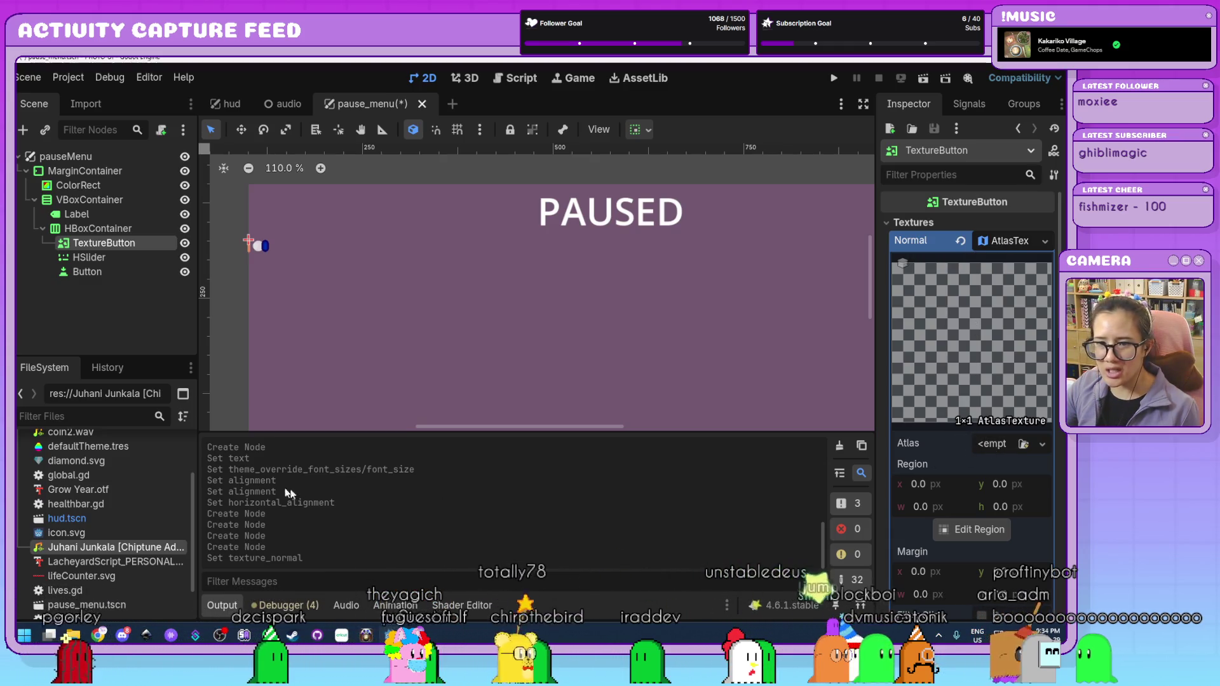
pyautogui.scroll(-2, 109, 531)
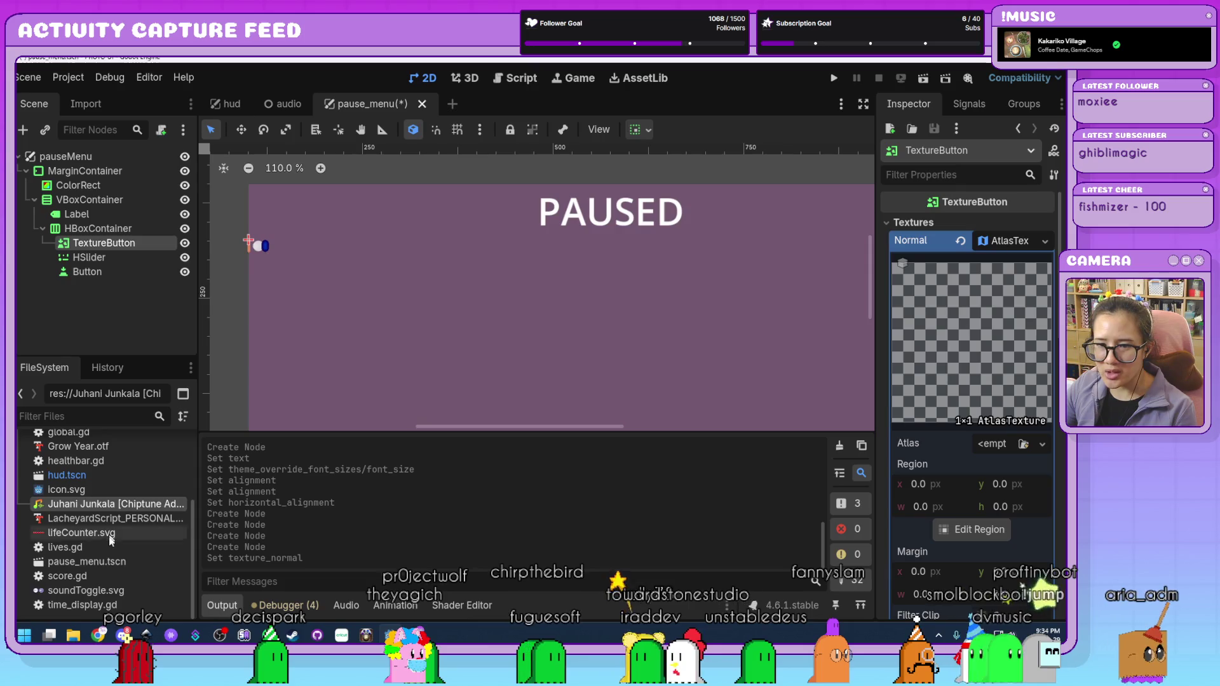
pyautogui.moveTo(89, 591)
pyautogui.mouseDown()
pyautogui.moveTo(57, 592)
pyautogui.moveTo(963, 397)
pyautogui.mouseUp()
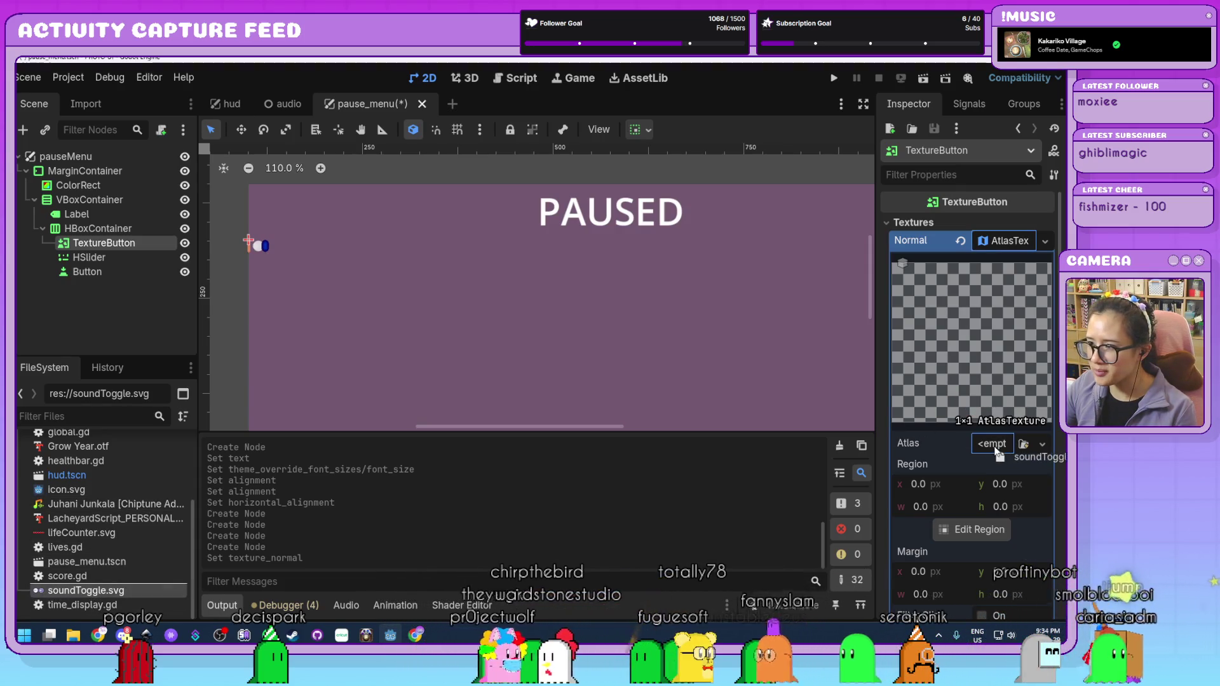
pyautogui.moveTo(994, 447); pyautogui.dragTo(994, 448)
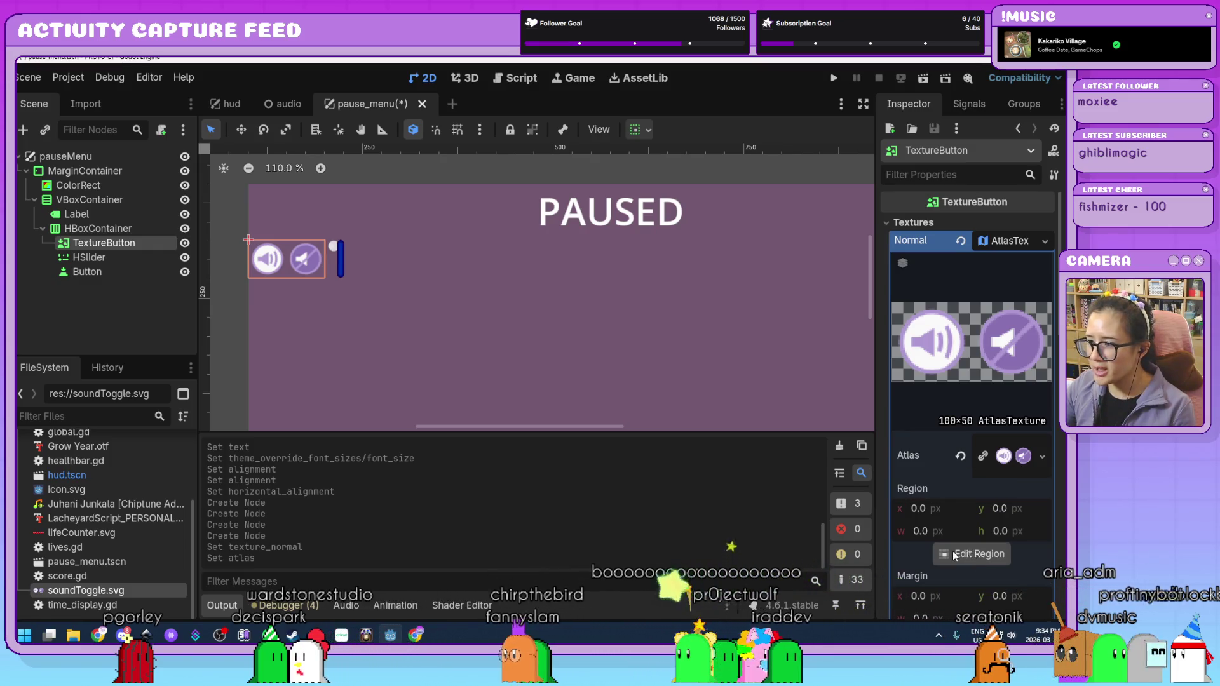
pyautogui.click(980, 557)
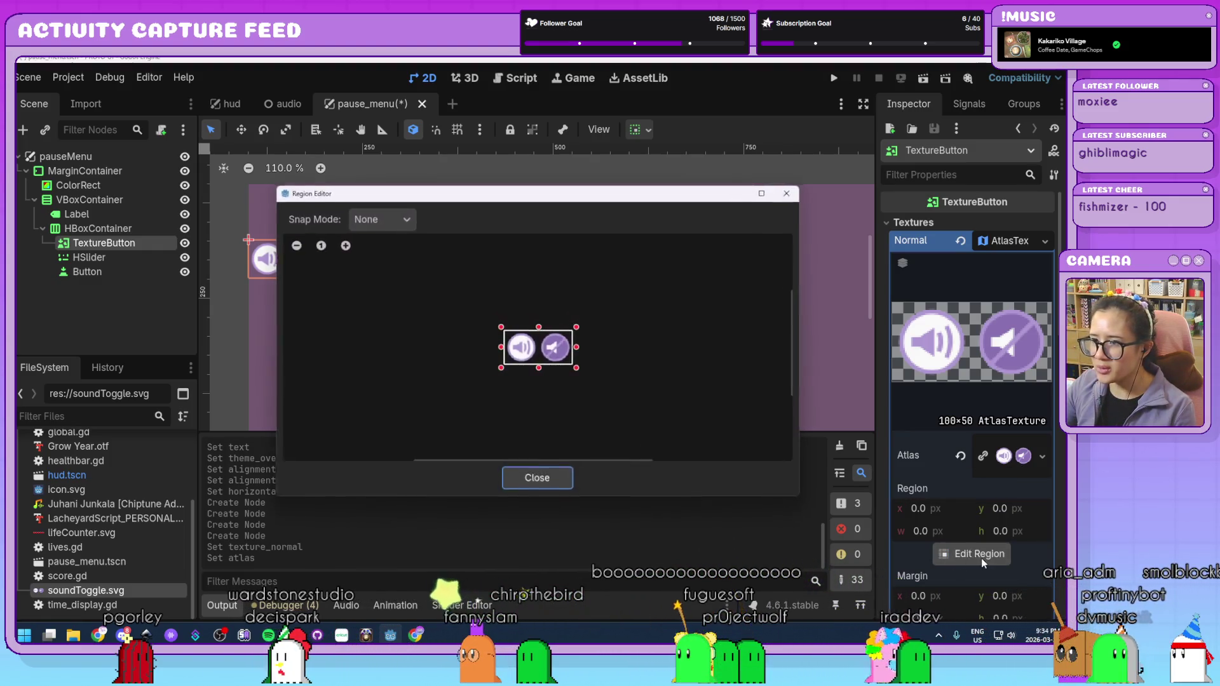
# - Crop the Normal atlas region to the speaker icon by setting its width to 50
pyautogui.moveTo(577, 348); pyautogui.dragTo(540, 353)
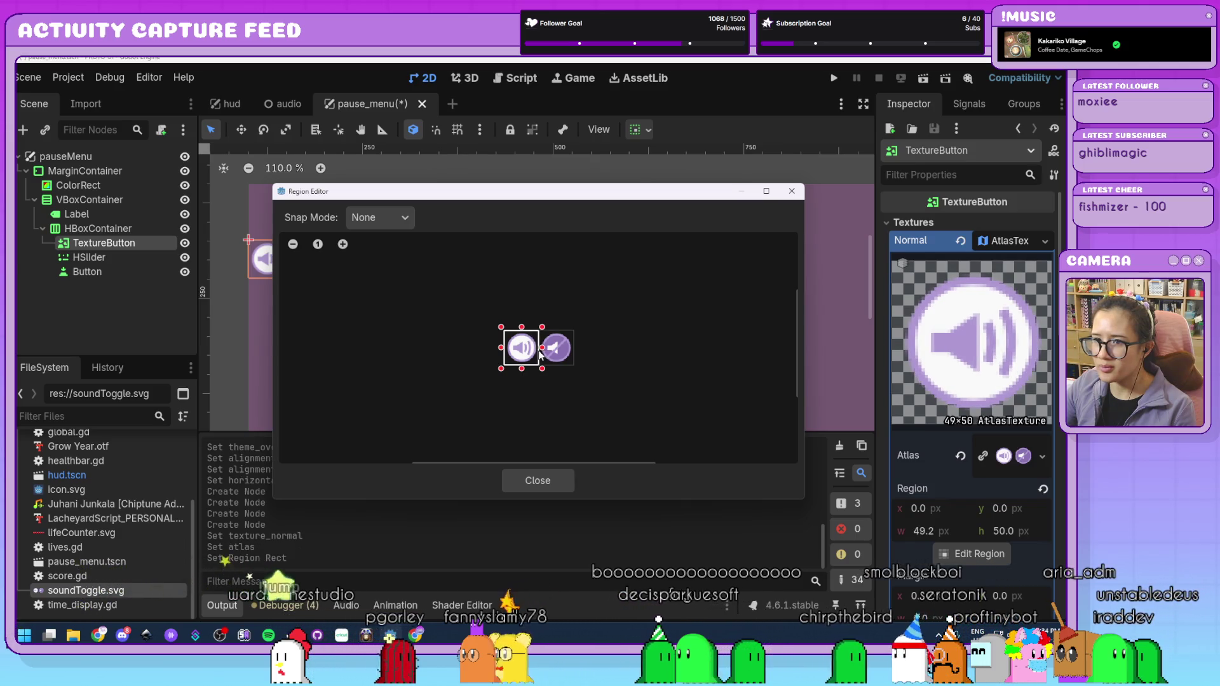
pyautogui.scroll(5, 554, 367)
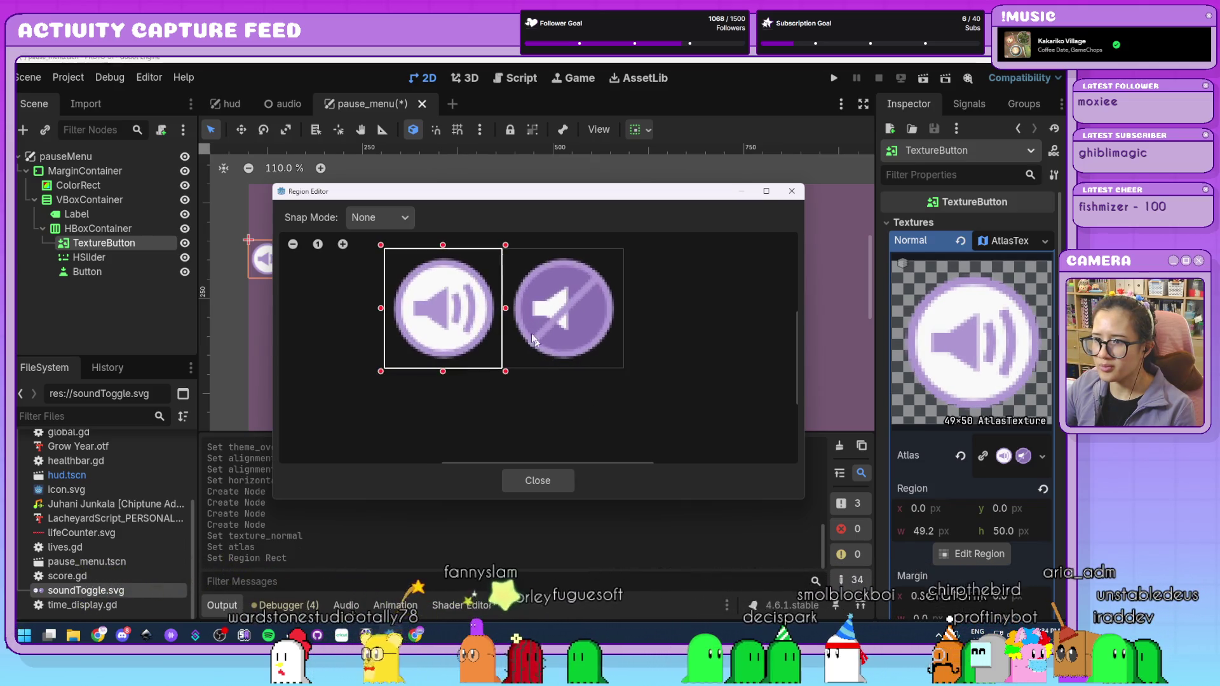
pyautogui.moveTo(506, 312); pyautogui.dragTo(501, 314)
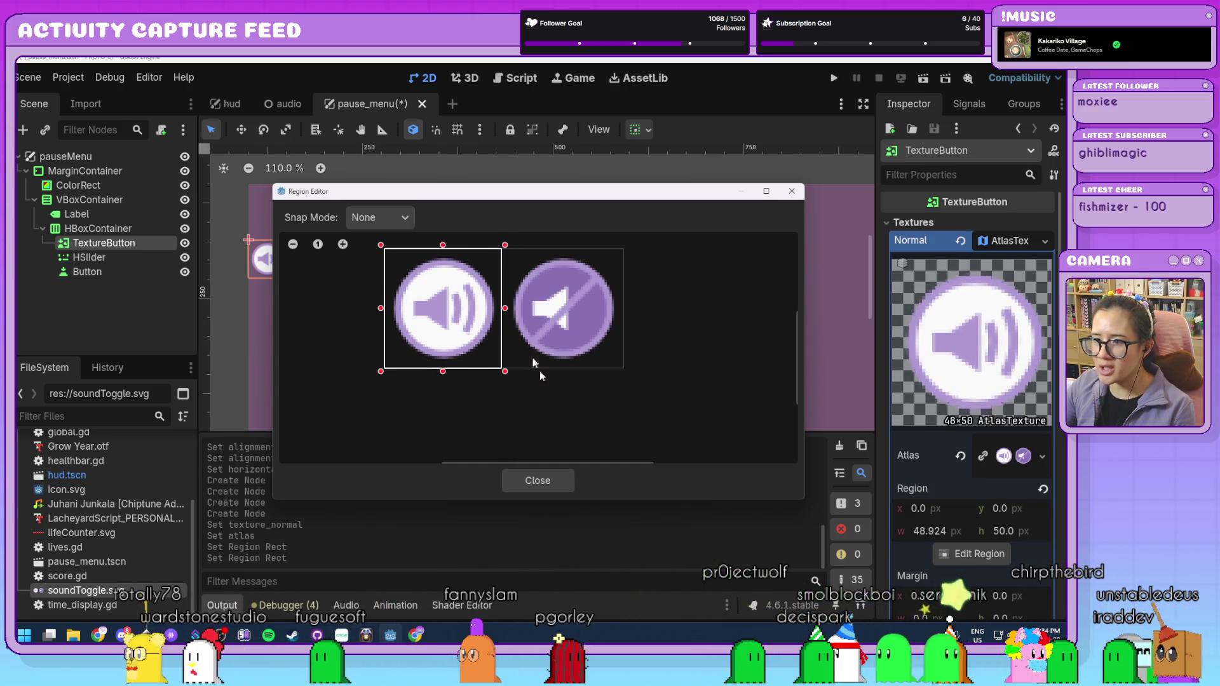
pyautogui.click(530, 479)
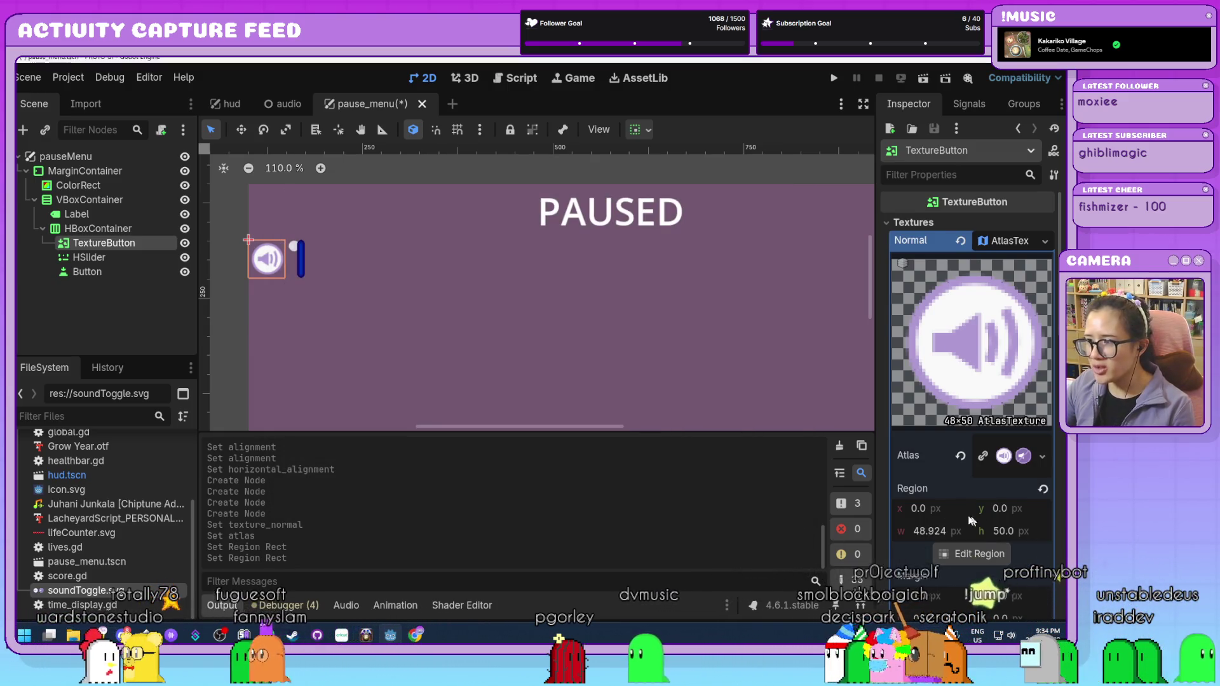
pyautogui.click(922, 531)
pyautogui.write('50')
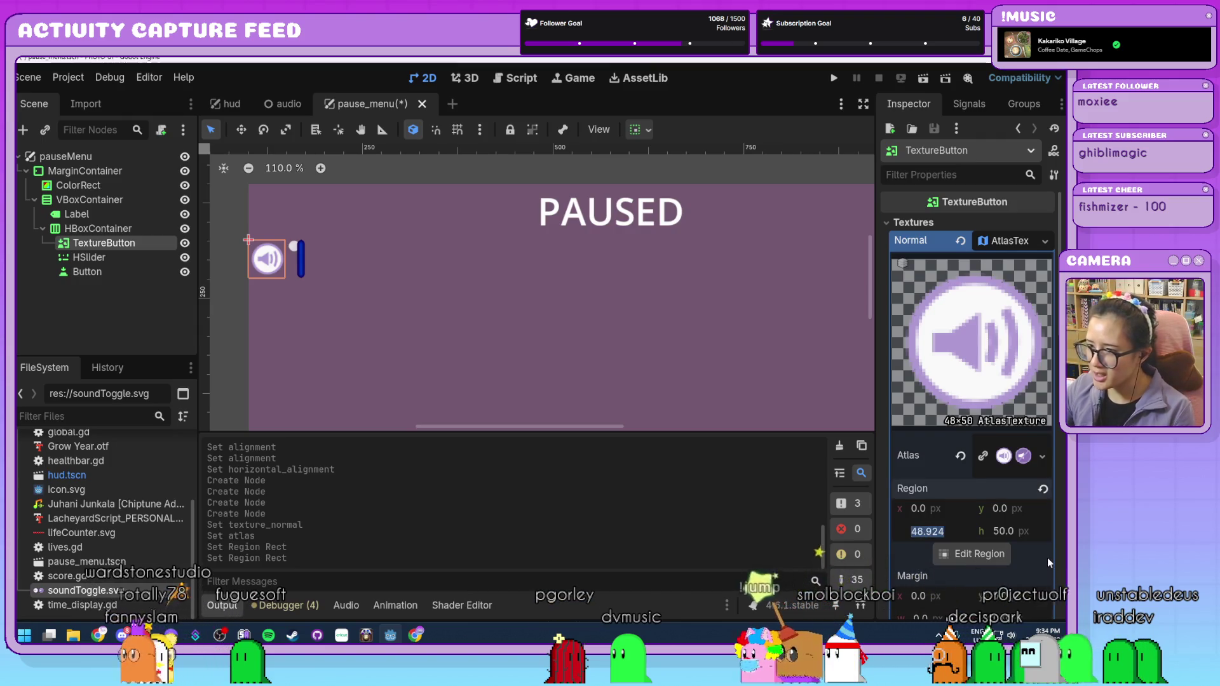
pyautogui.press('Return')
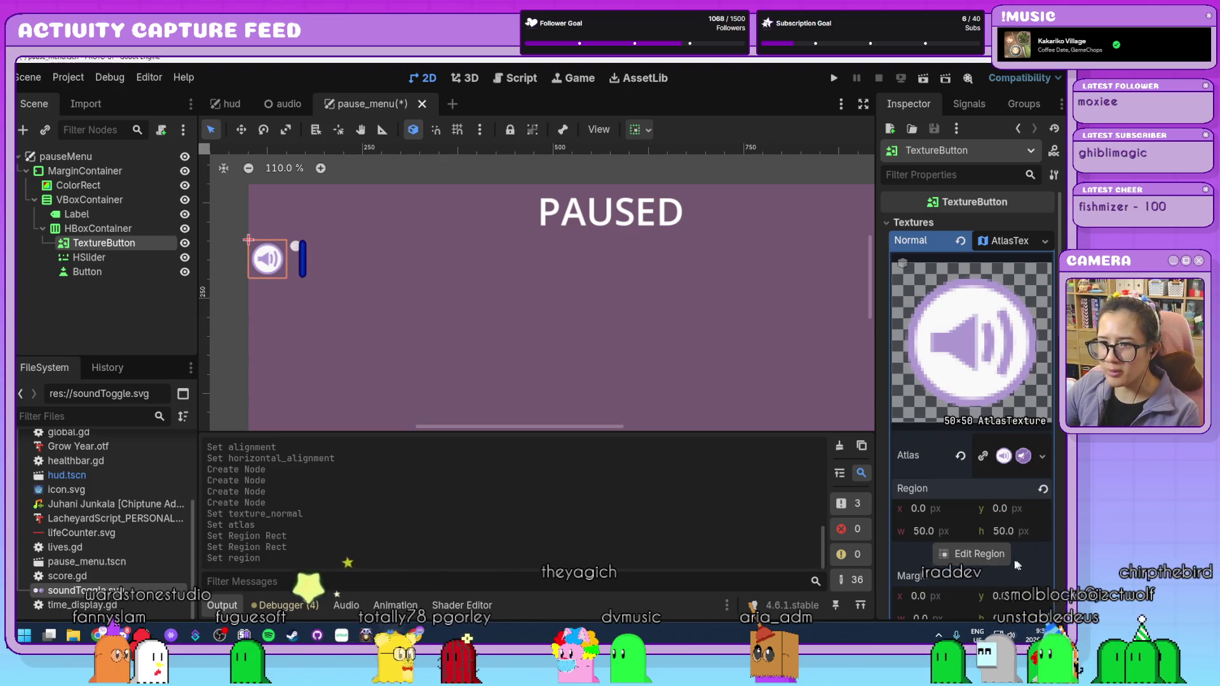
pyautogui.click(1015, 242)
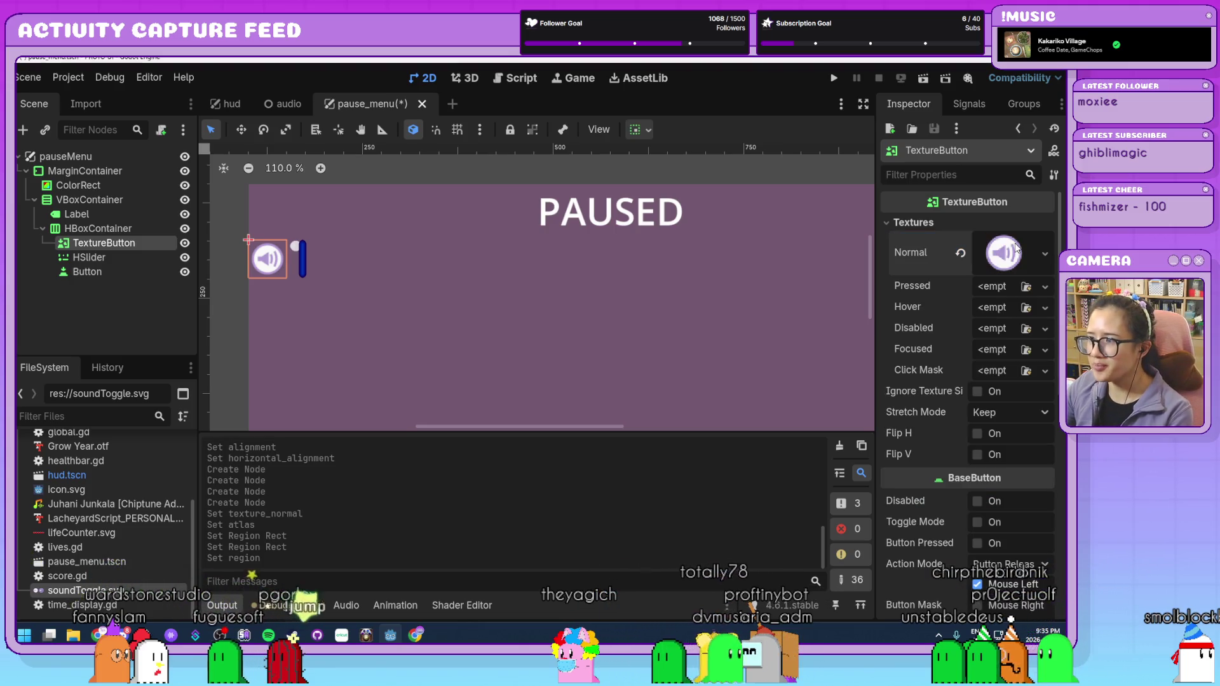
# - Give the Pressed state a new AtlasTexture from soundToggle.svg and open its region editor
pyautogui.click(995, 287)
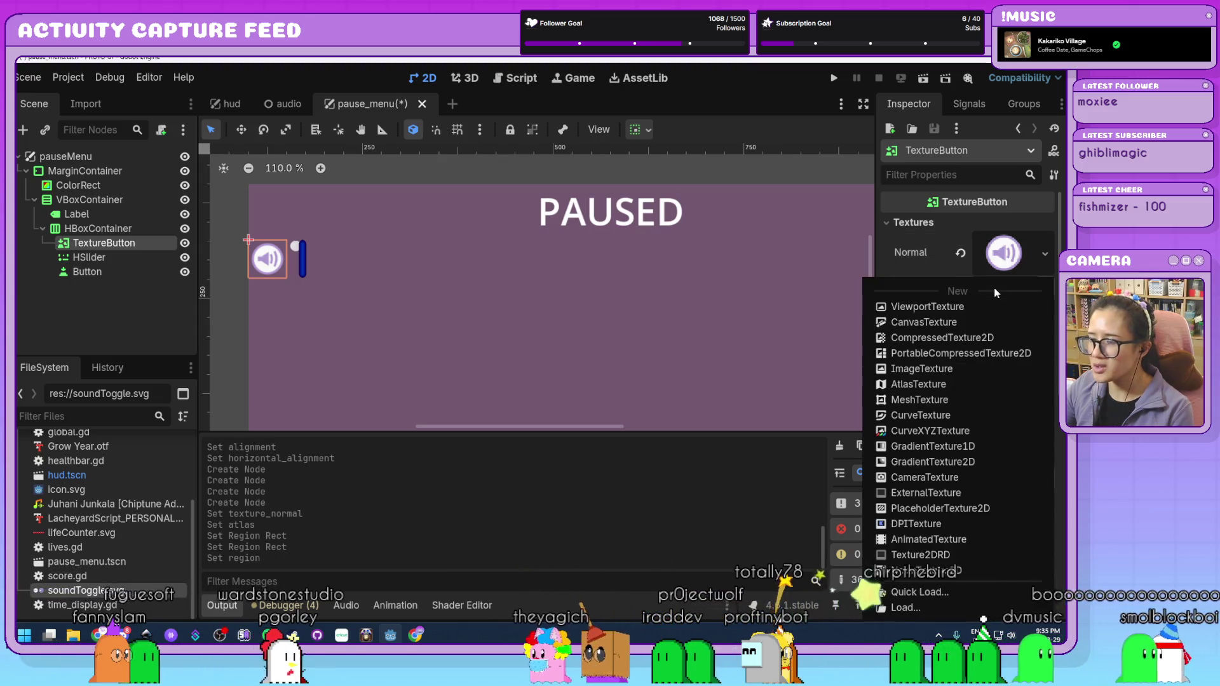
pyautogui.click(934, 384)
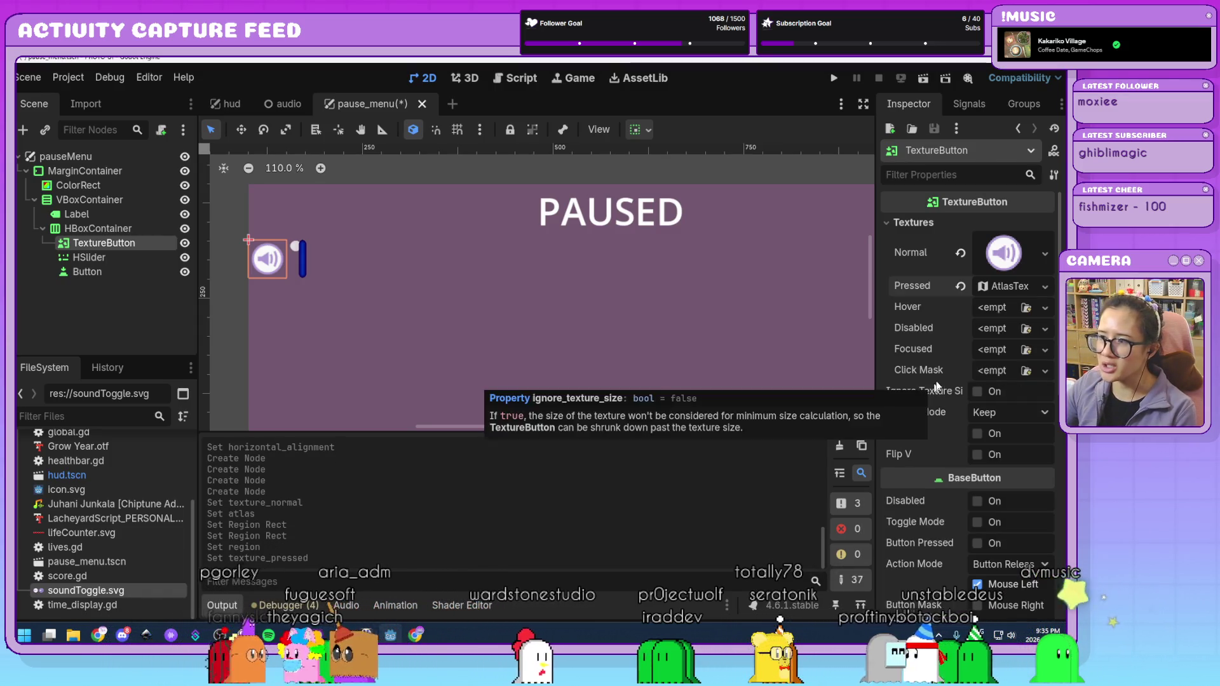
pyautogui.click(1006, 287)
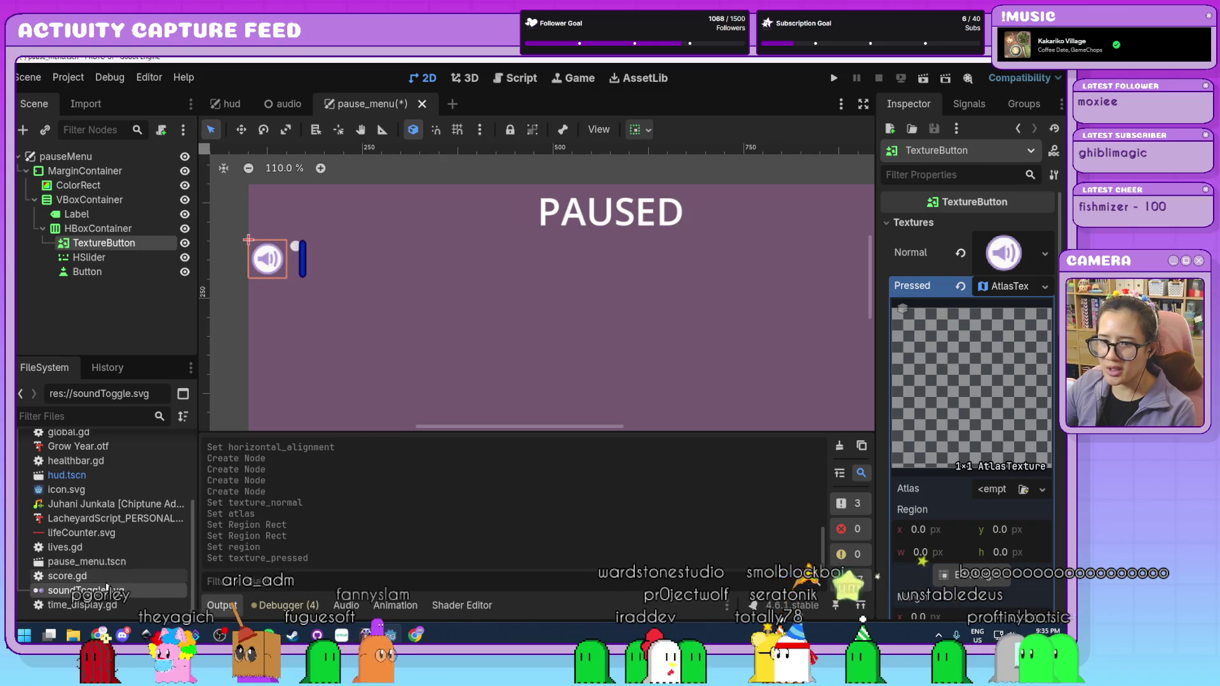
pyautogui.moveTo(76, 590)
pyautogui.mouseDown()
pyautogui.moveTo(980, 504)
pyautogui.moveTo(989, 493)
pyautogui.mouseUp()
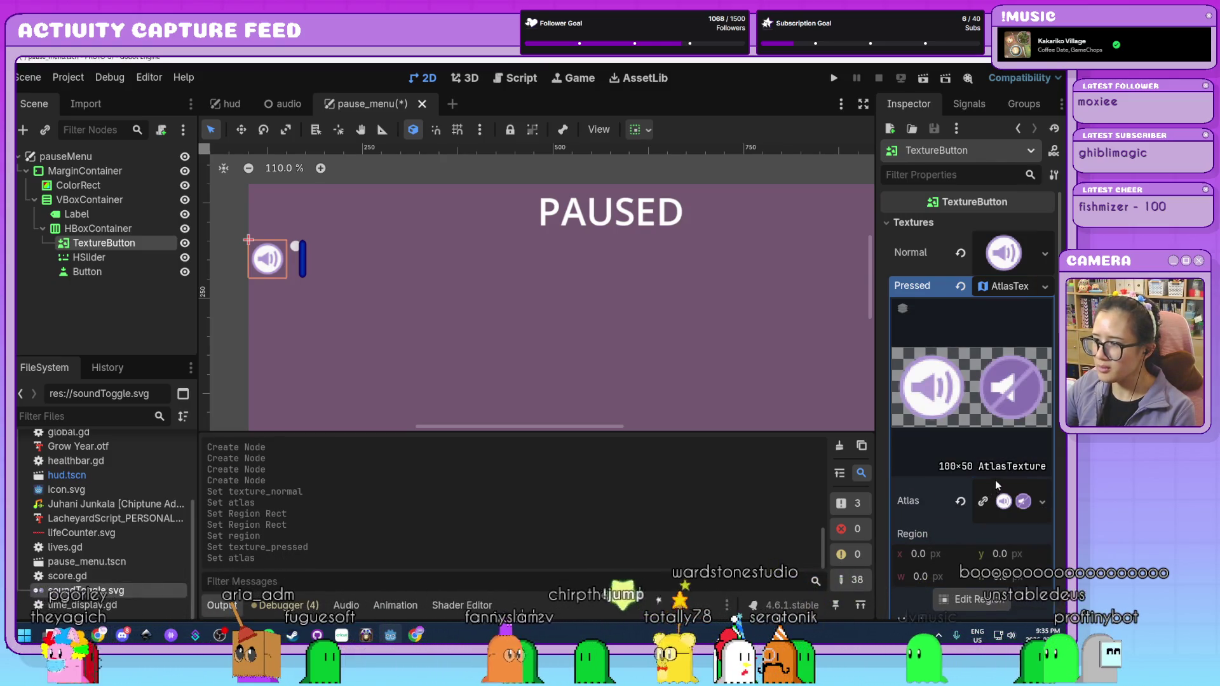
pyautogui.click(1004, 501)
pyautogui.scroll(-2, 1020, 510)
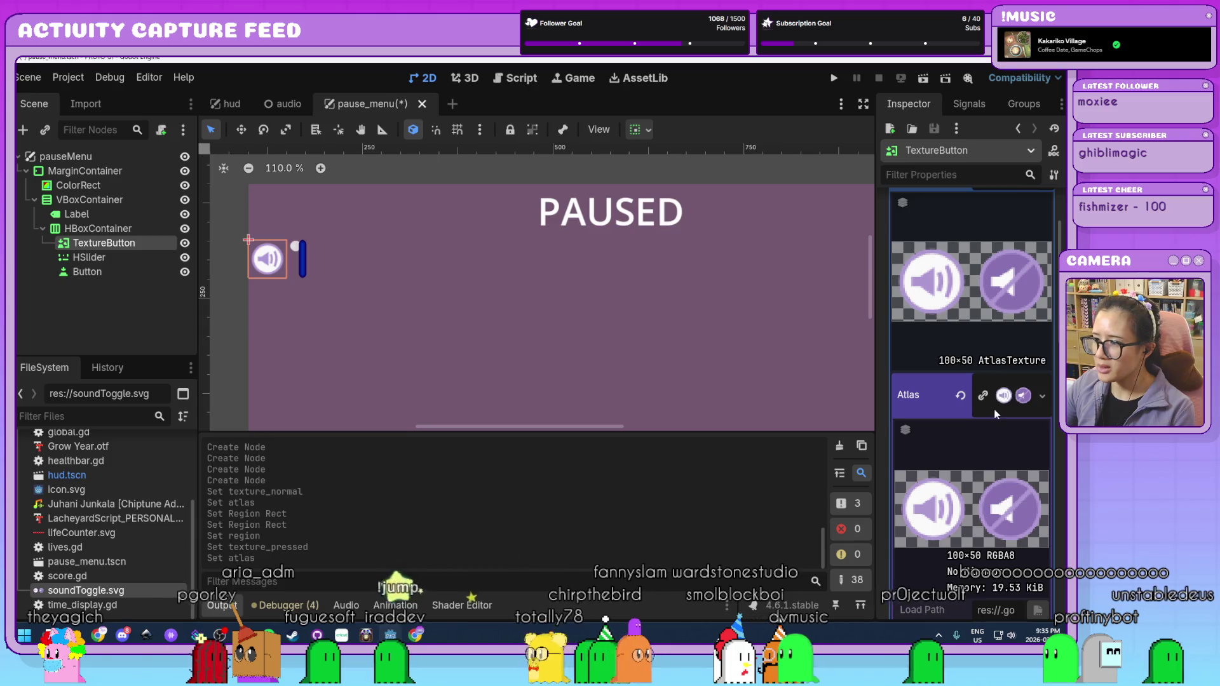
pyautogui.click(1004, 395)
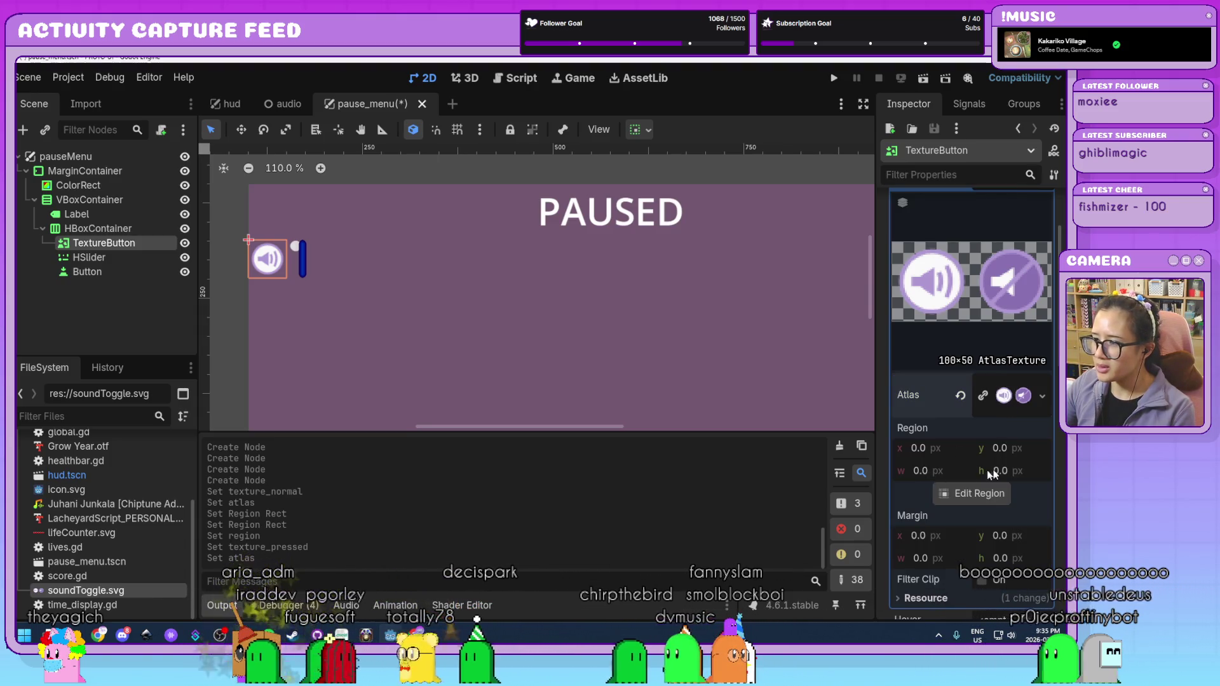
pyautogui.click(967, 498)
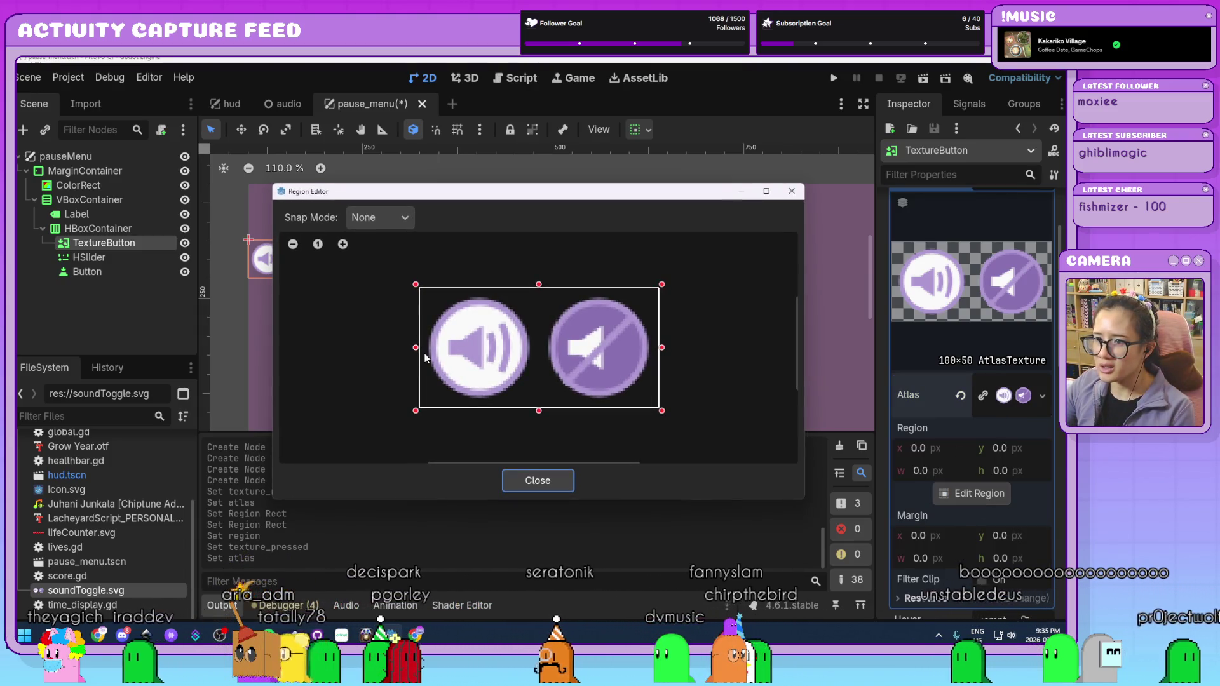
# - Crop the Pressed region to the mute icon at x 50, width 50
pyautogui.moveTo(416, 348); pyautogui.dragTo(542, 371)
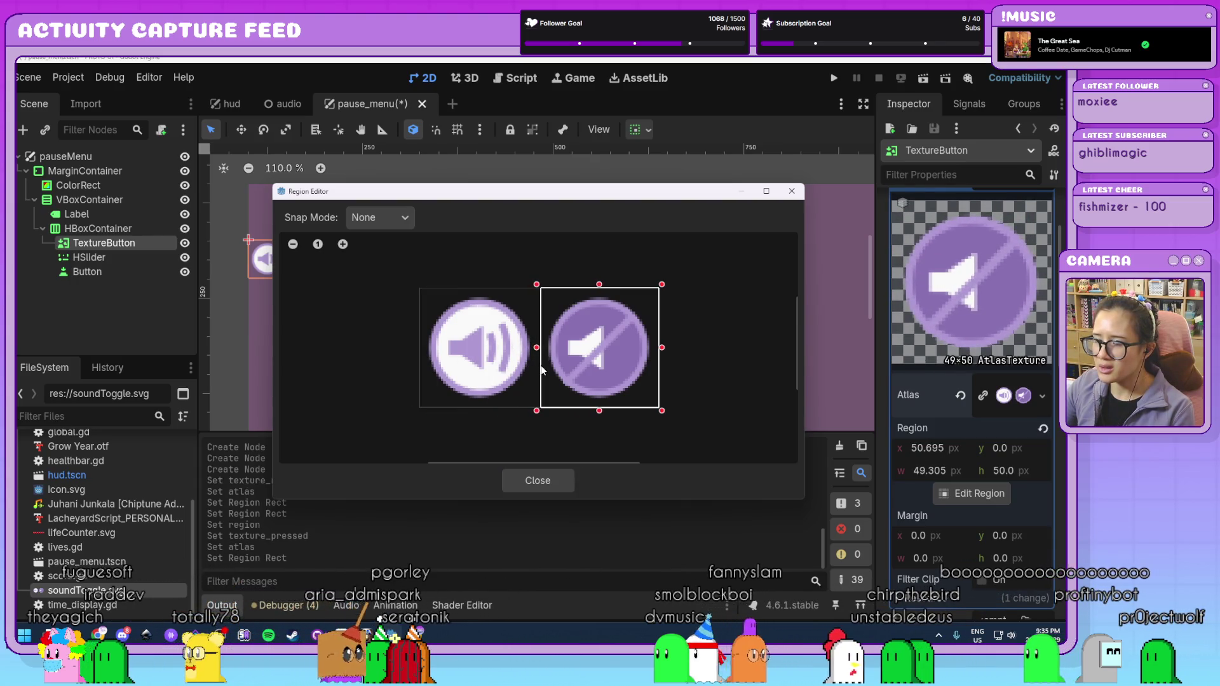
pyautogui.click(538, 481)
pyautogui.click(929, 453)
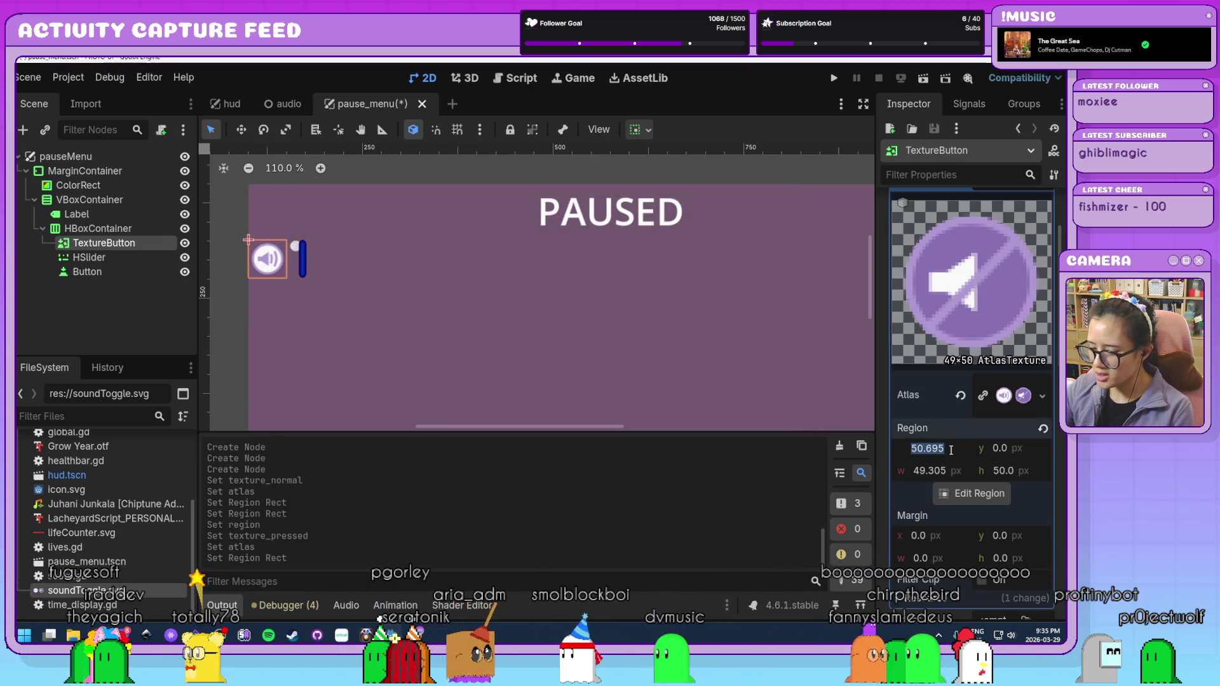
pyautogui.write('50')
pyautogui.click(942, 471)
pyautogui.write('50')
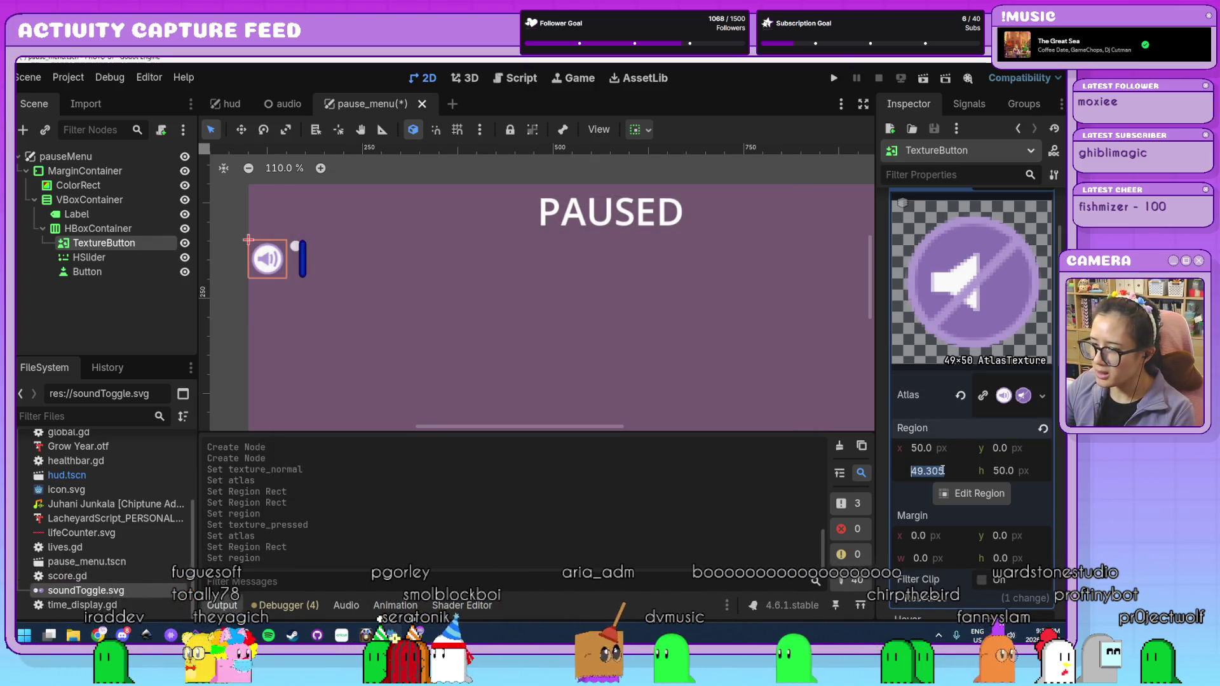
pyautogui.press('Return')
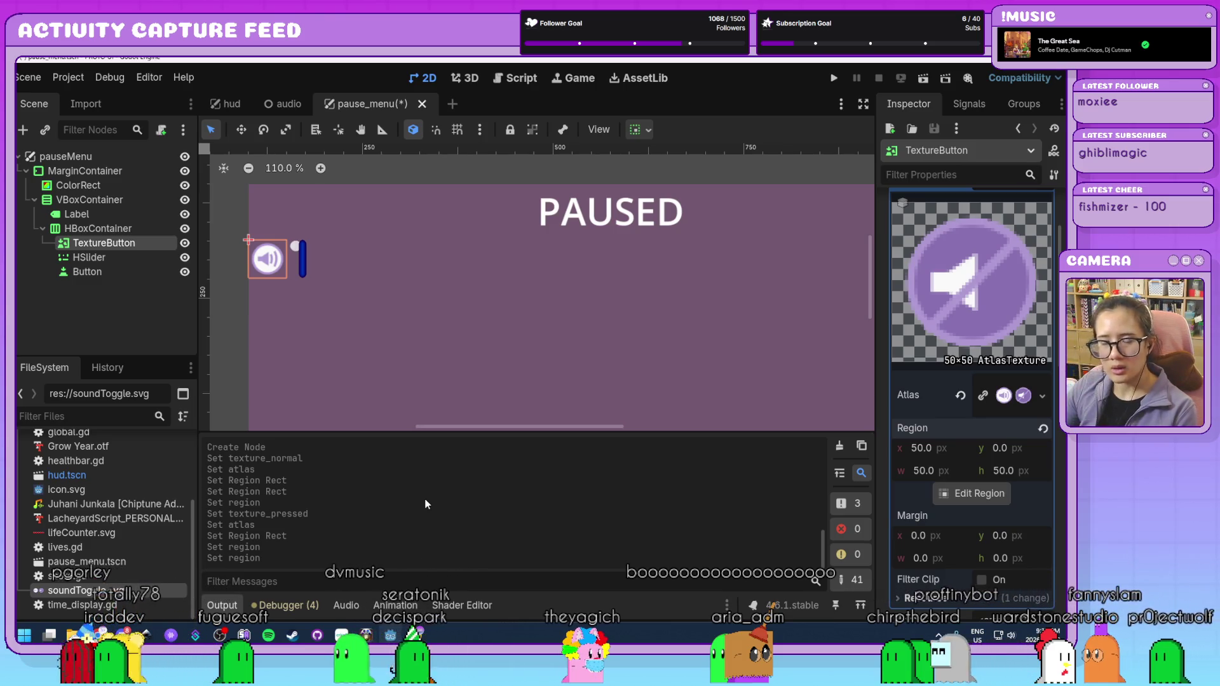
# - Rename the TextureButton node to buttonMute
pyautogui.doubleClick(140, 244)
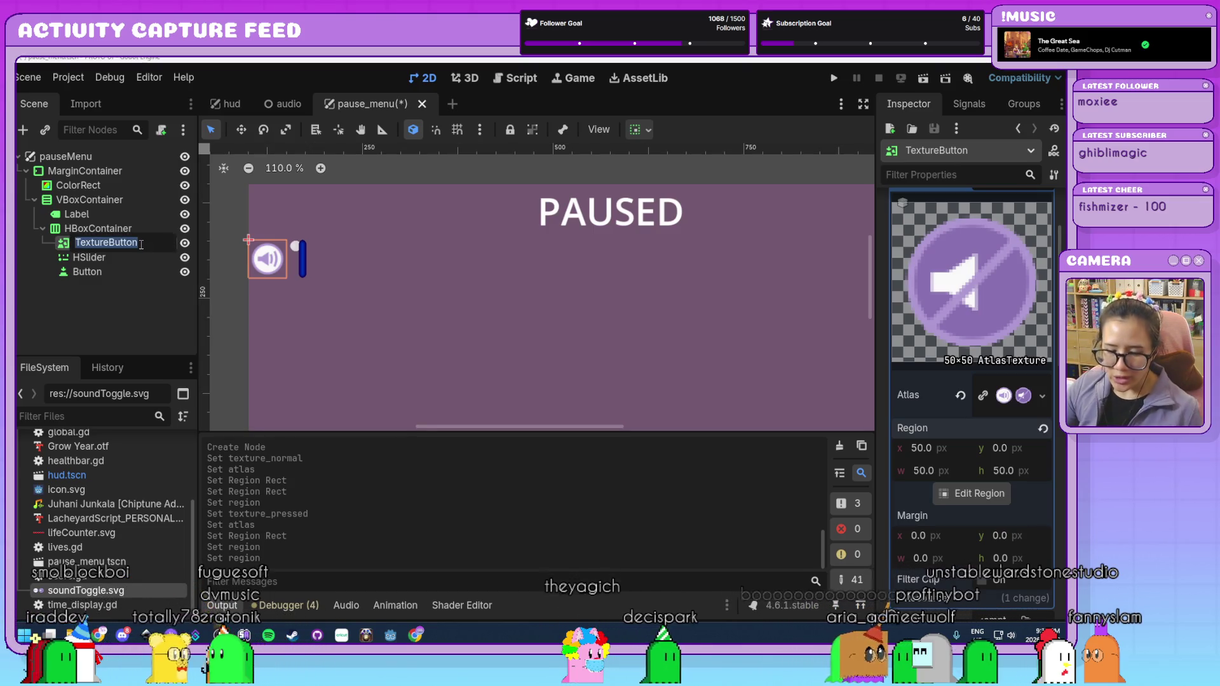
pyautogui.write('buttonM')
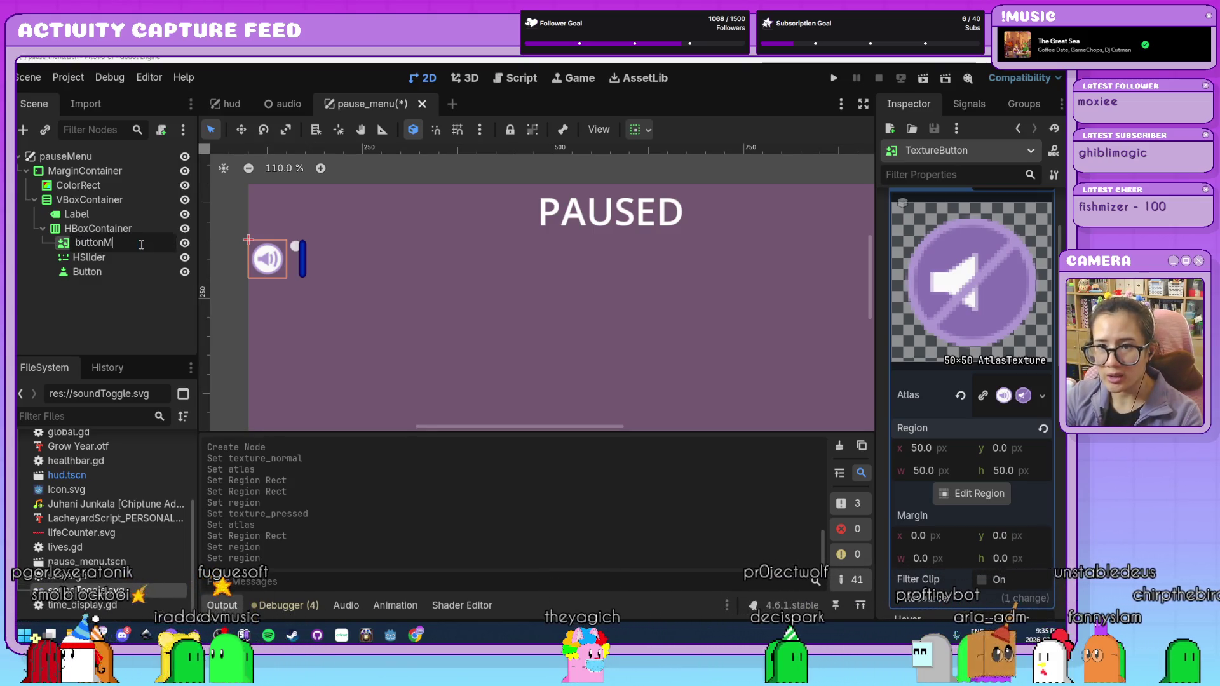
pyautogui.press('Return')
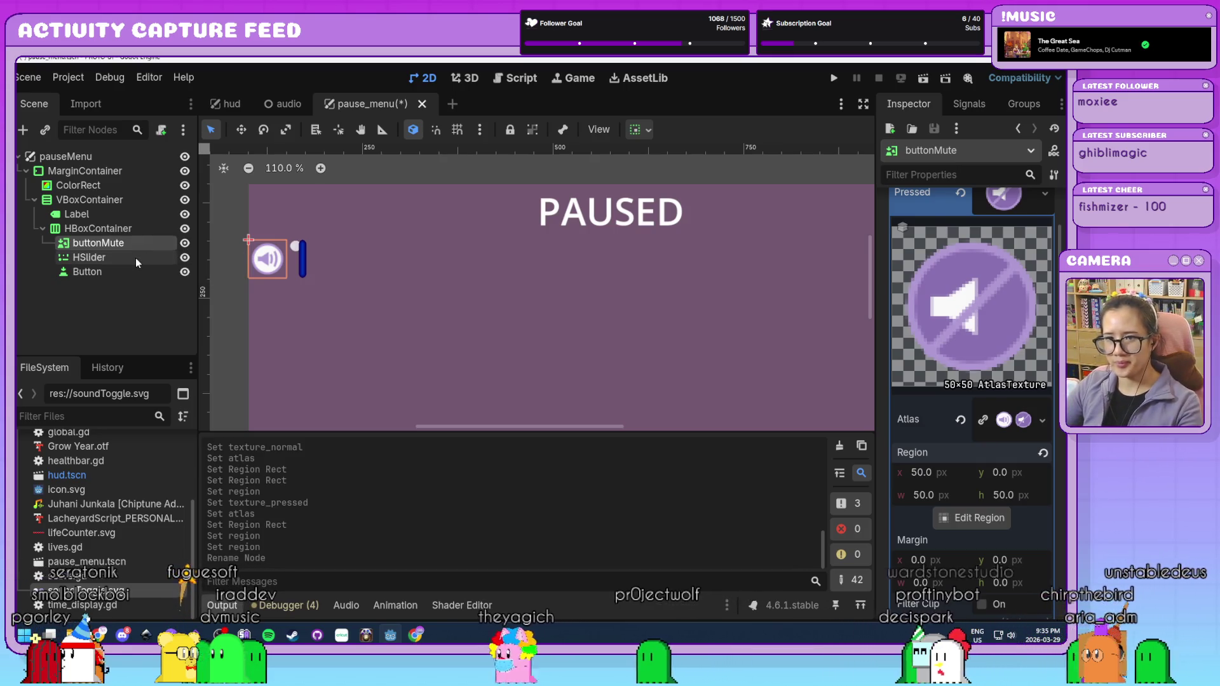
pyautogui.click(135, 257)
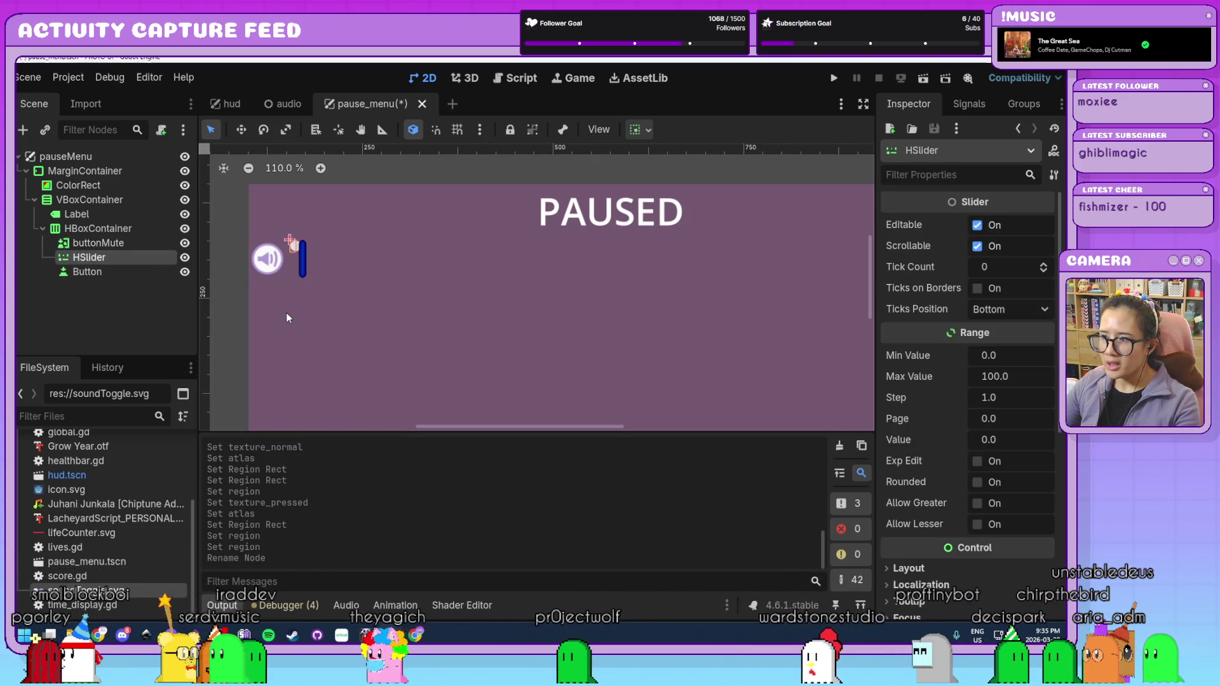
# - Set the HSlider's Custom Minimum Size x to 300 under Layout
pyautogui.scroll(-3, 914, 486)
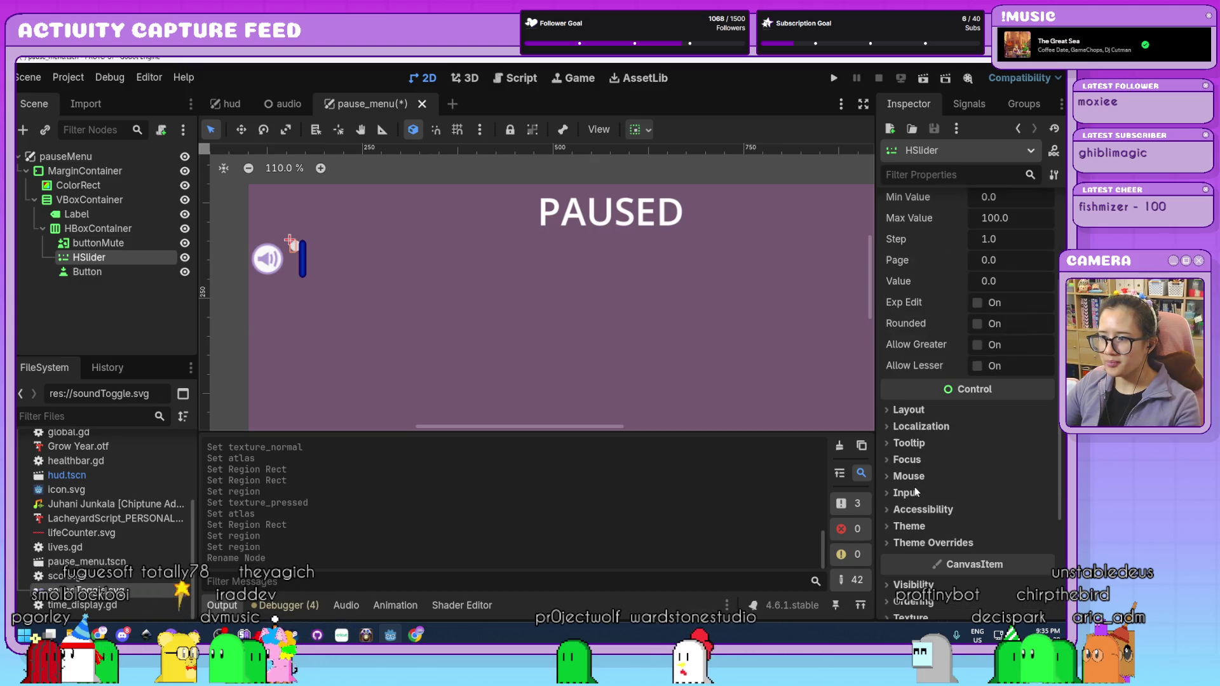
pyautogui.click(905, 410)
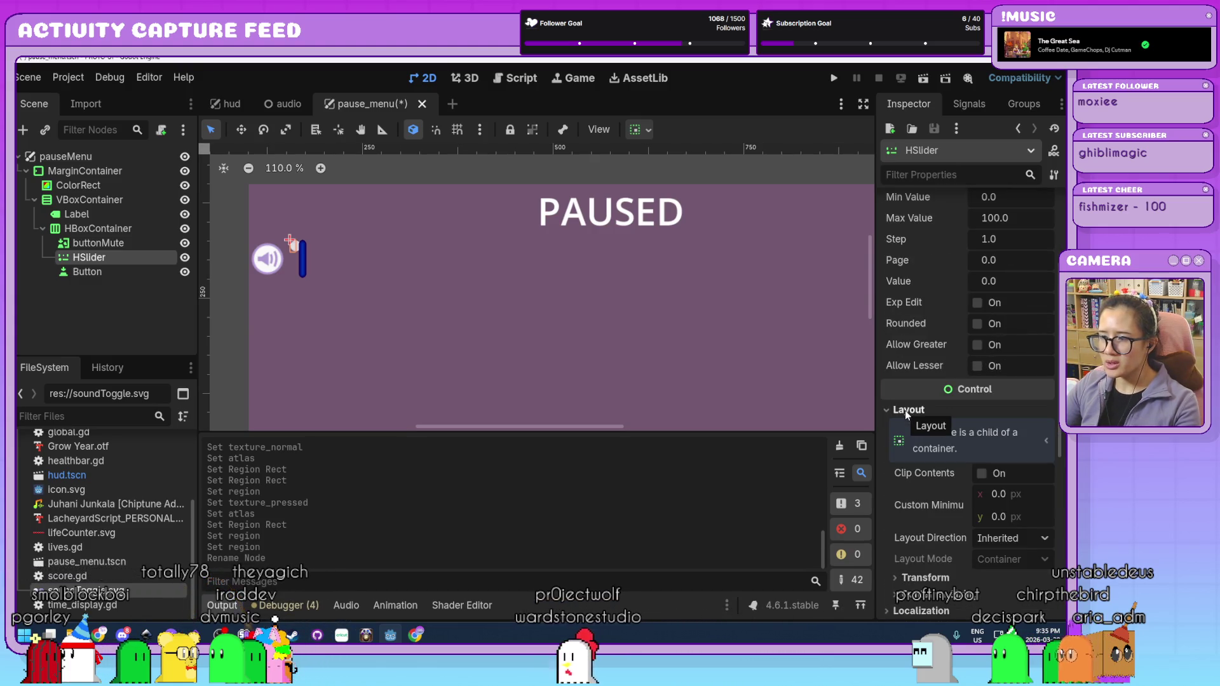
pyautogui.click(905, 410)
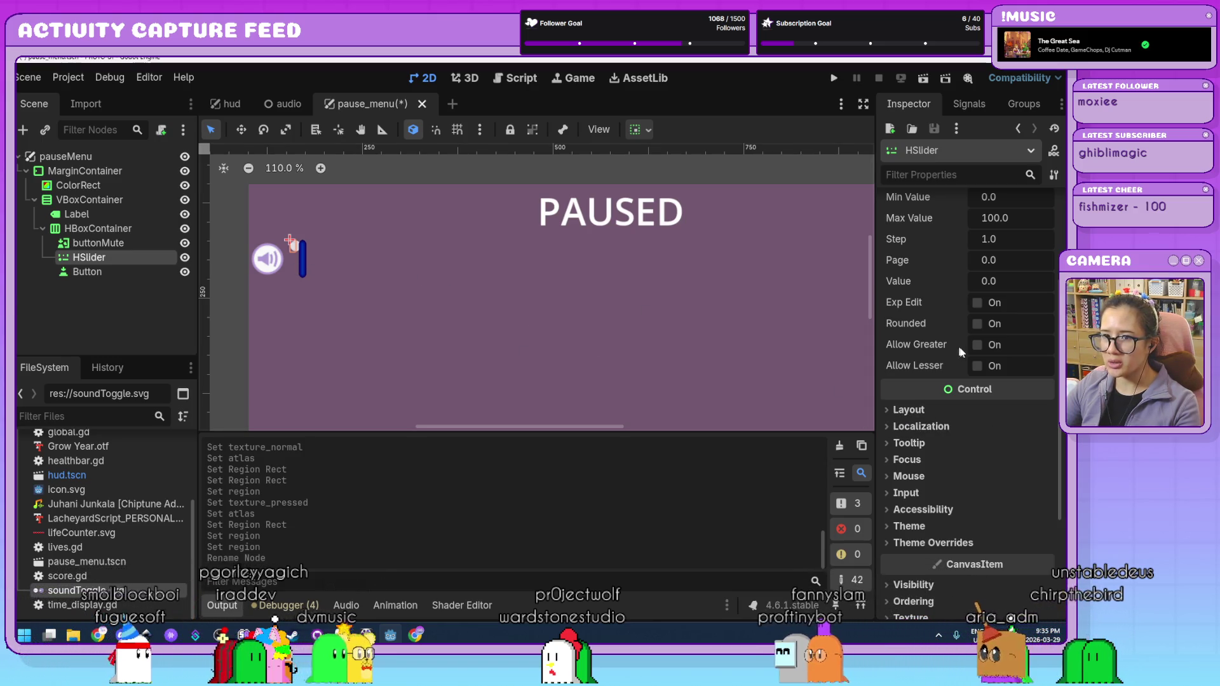
pyautogui.click(912, 413)
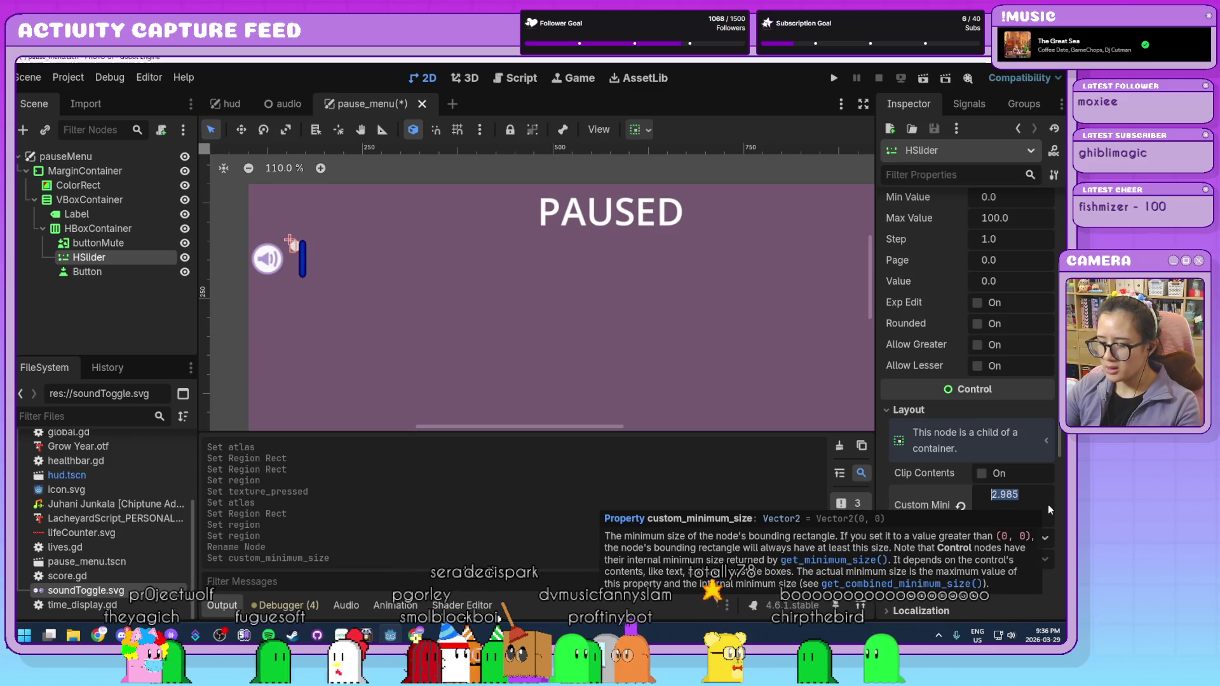
pyautogui.write('300')
pyautogui.press('Return')
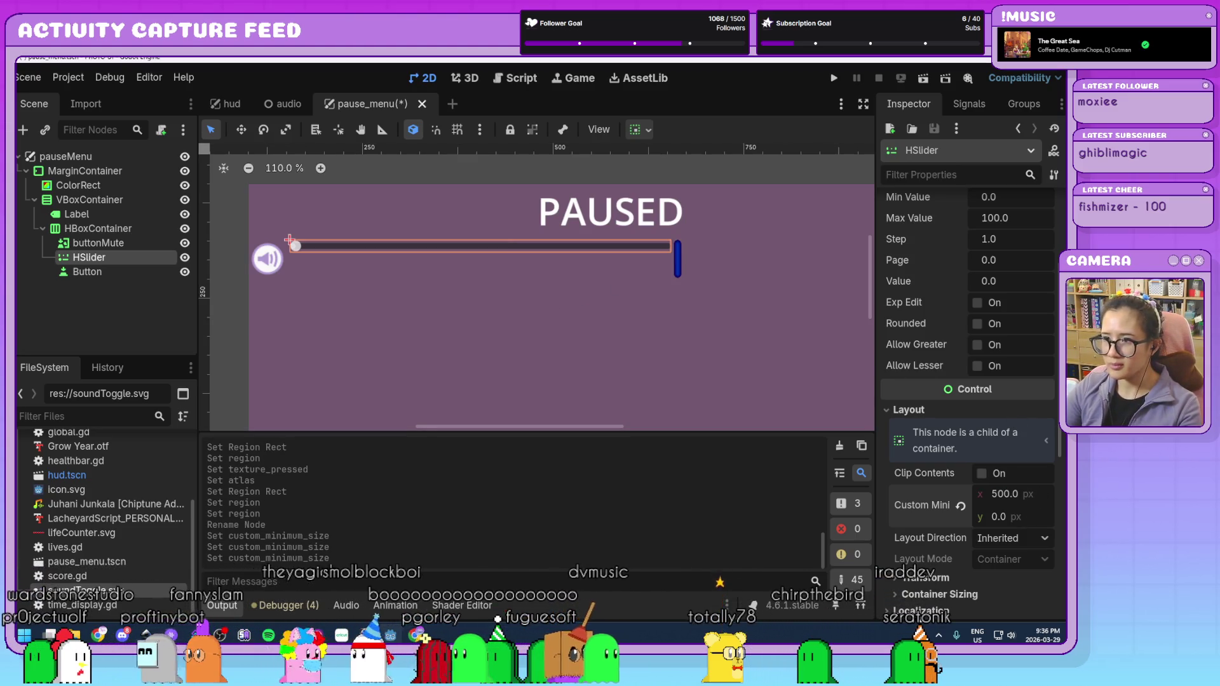
# - Check the HSlider's Layout size and position values
pyautogui.scroll(-3, 674, 404)
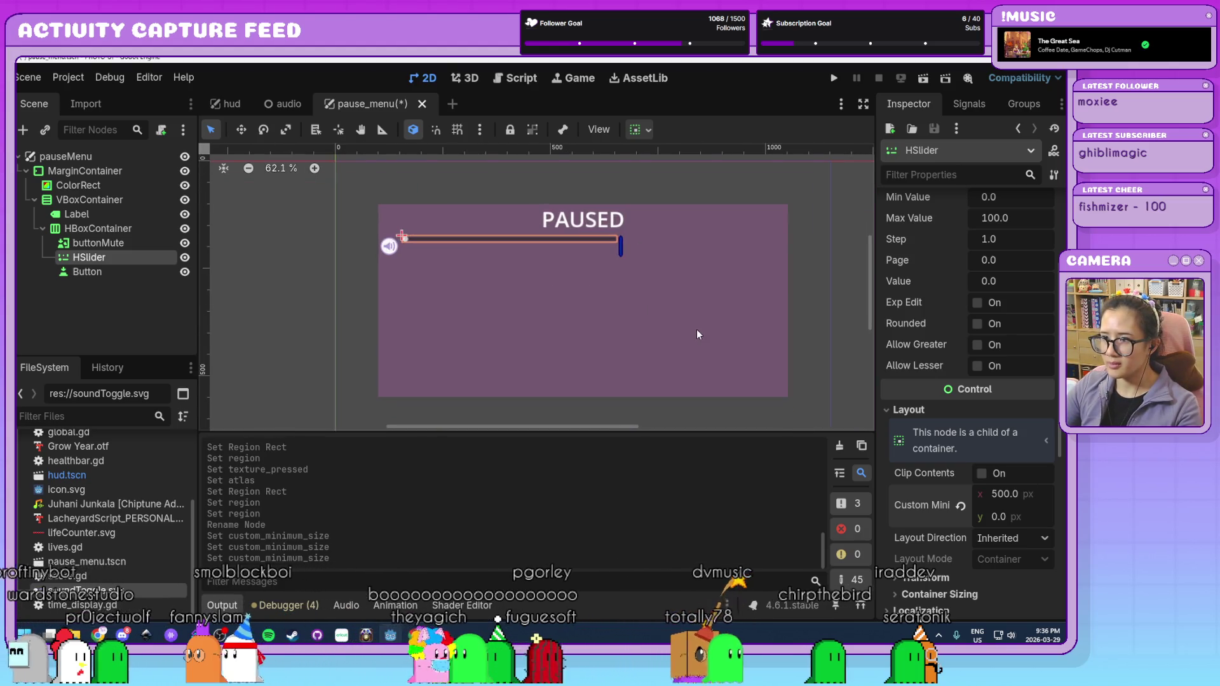
pyautogui.scroll(1, 696, 329)
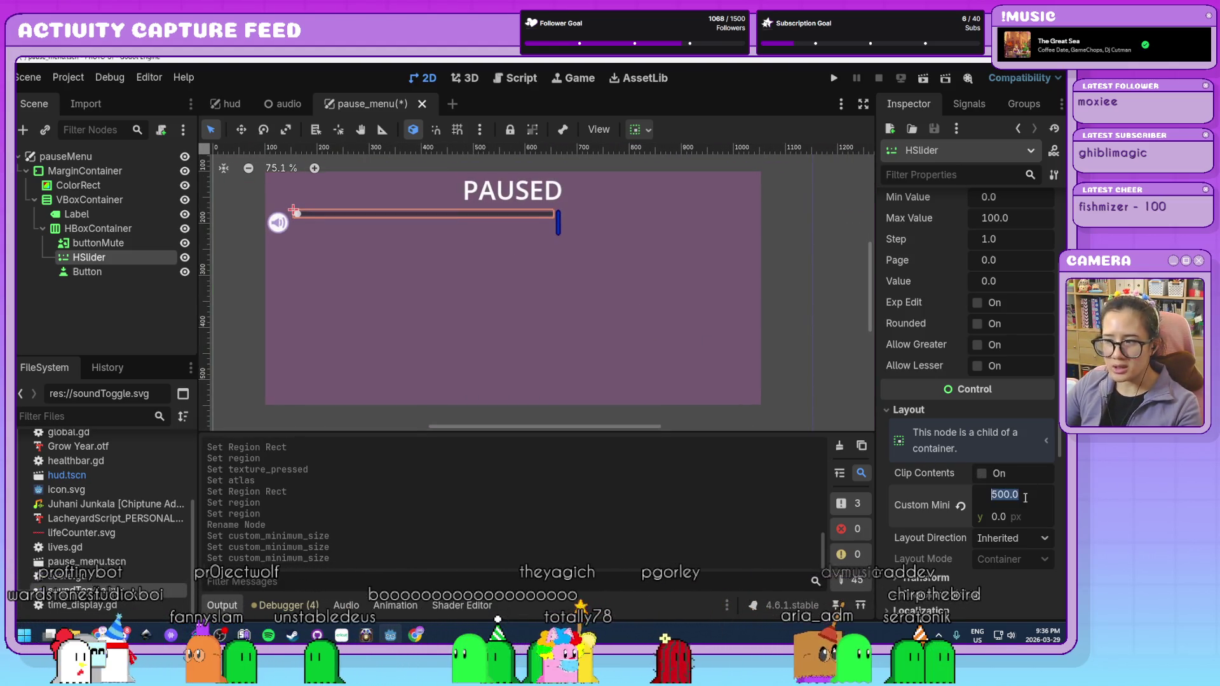
pyautogui.press('BackSpace')
pyautogui.press('BackSpace')
pyautogui.press('BackSpace')
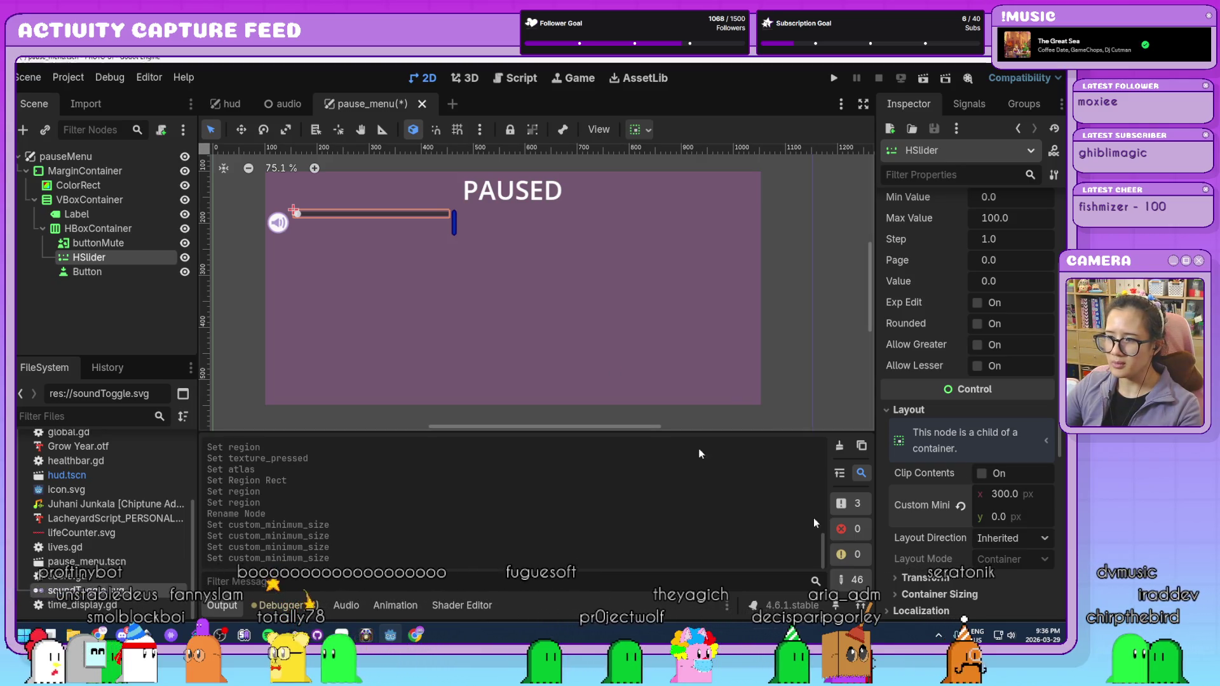
pyautogui.click(912, 578)
pyautogui.scroll(-2, 913, 578)
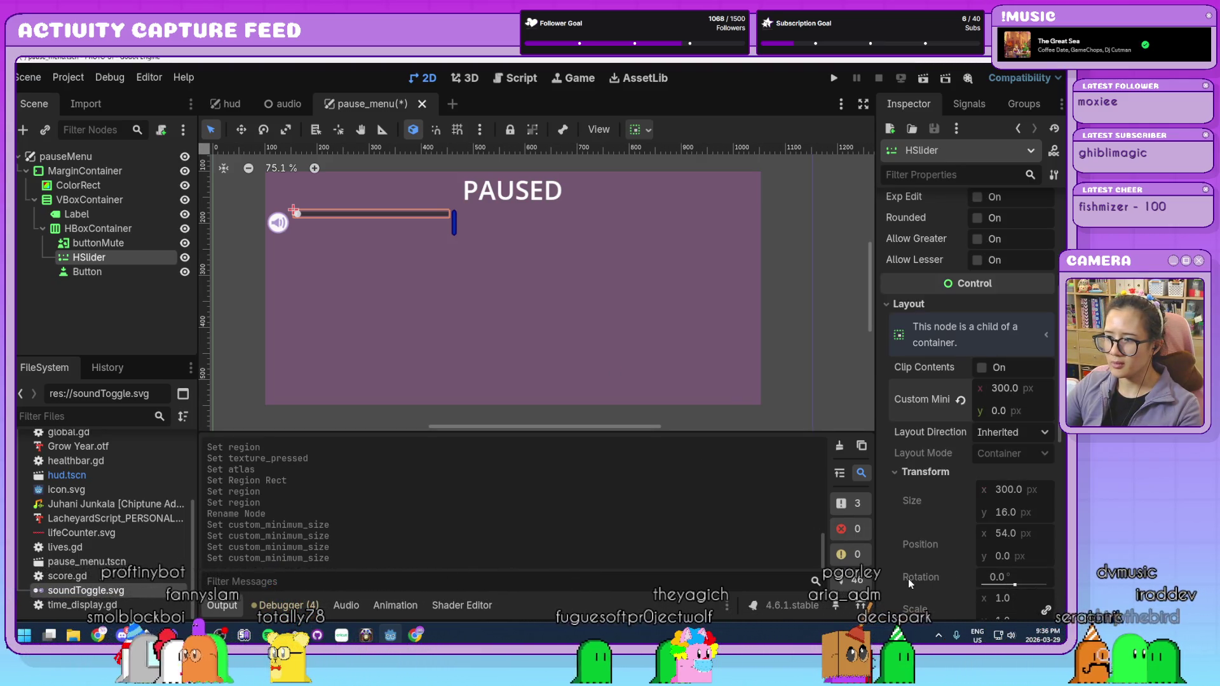
pyautogui.scroll(-2, 909, 578)
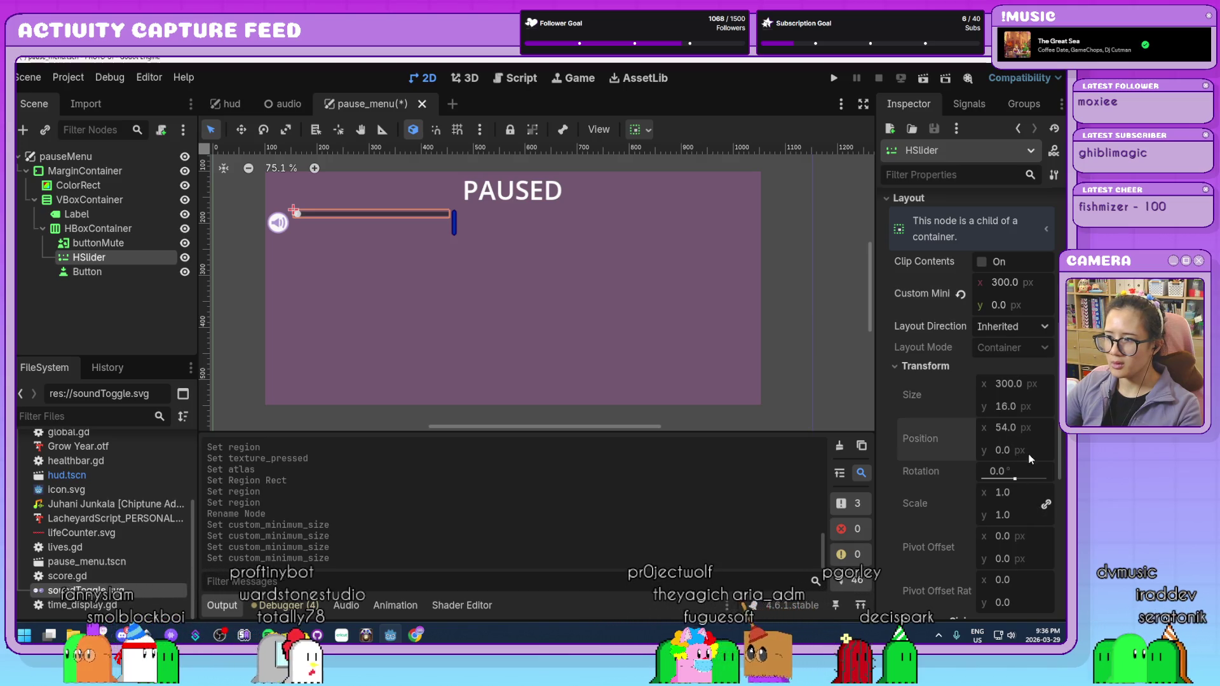
pyautogui.click(928, 370)
pyautogui.scroll(6, 929, 445)
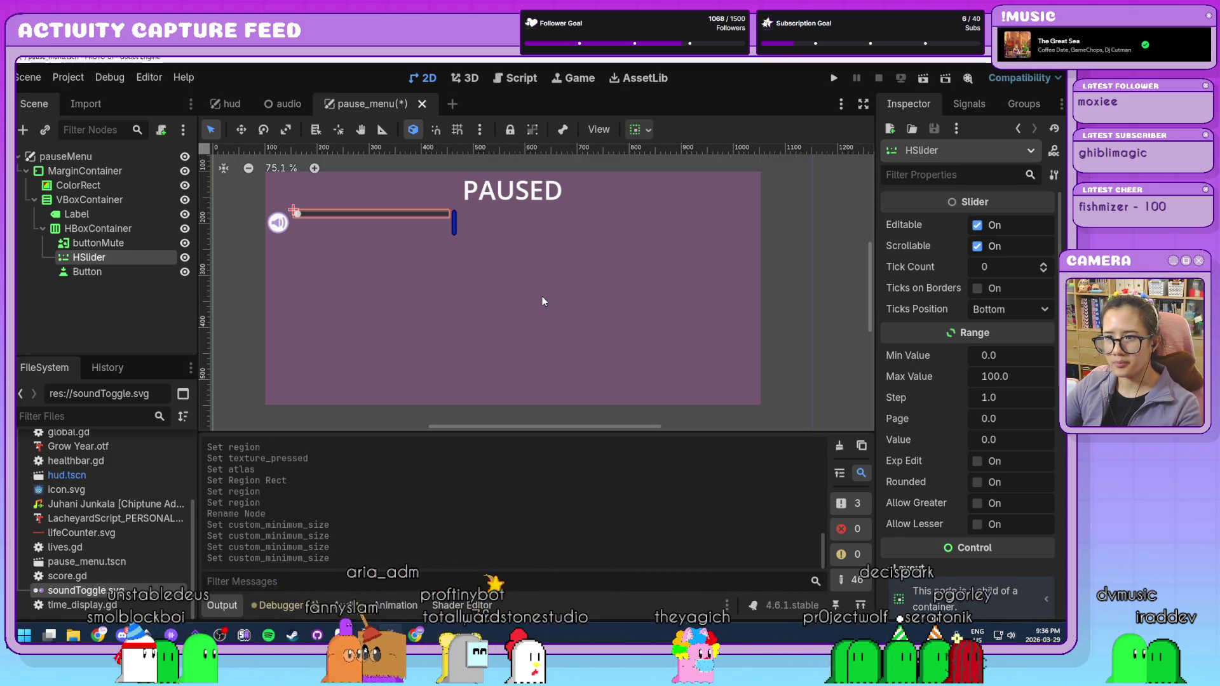
pyautogui.click(89, 272)
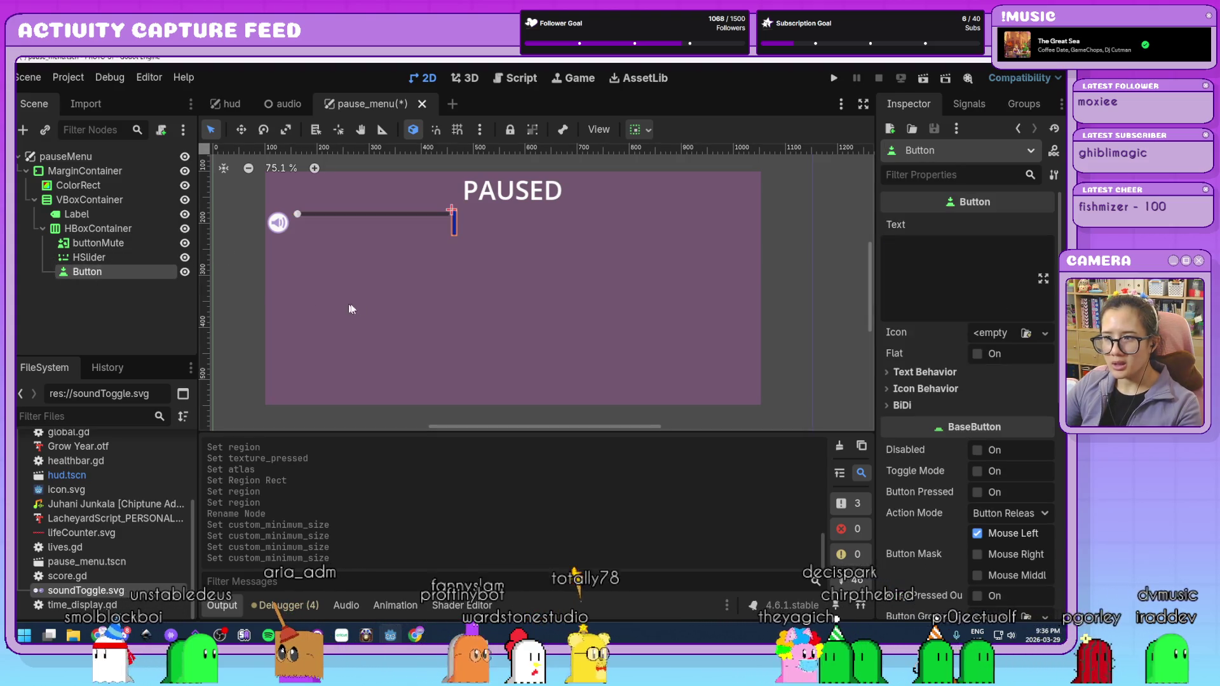
# - Set the Button's text to 'SFX Check' and its Custom Minimum Size to 150 × 50
pyautogui.click(945, 266)
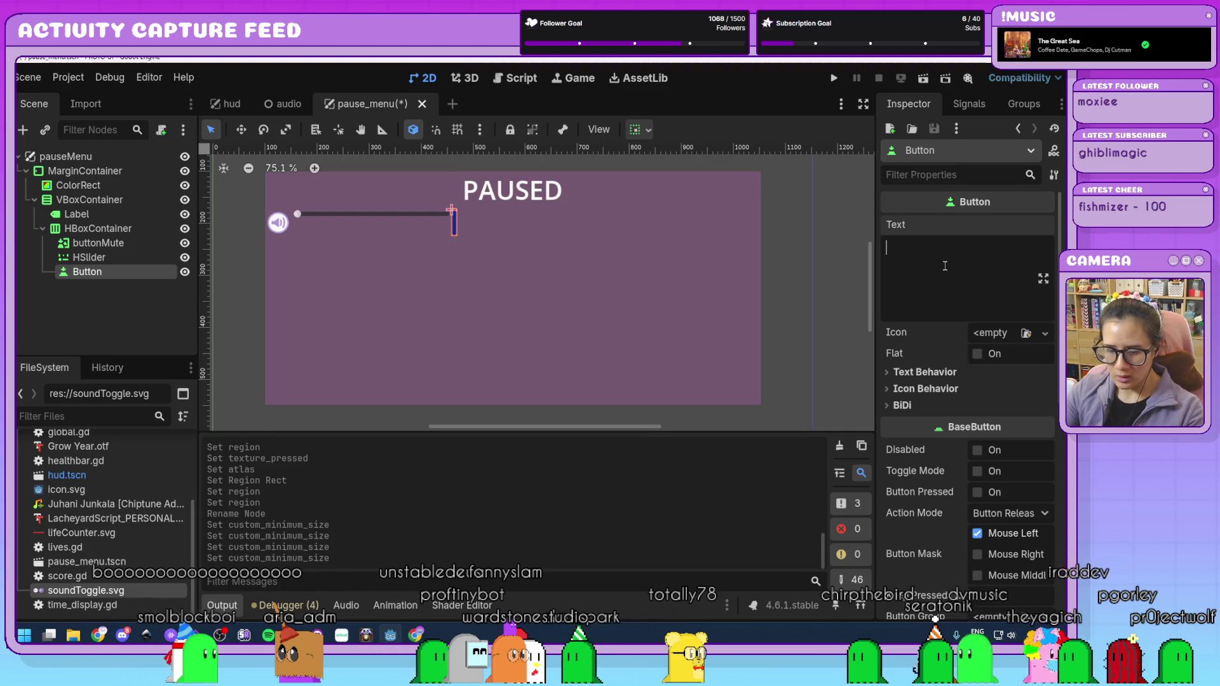
pyautogui.write('SFX Chec')
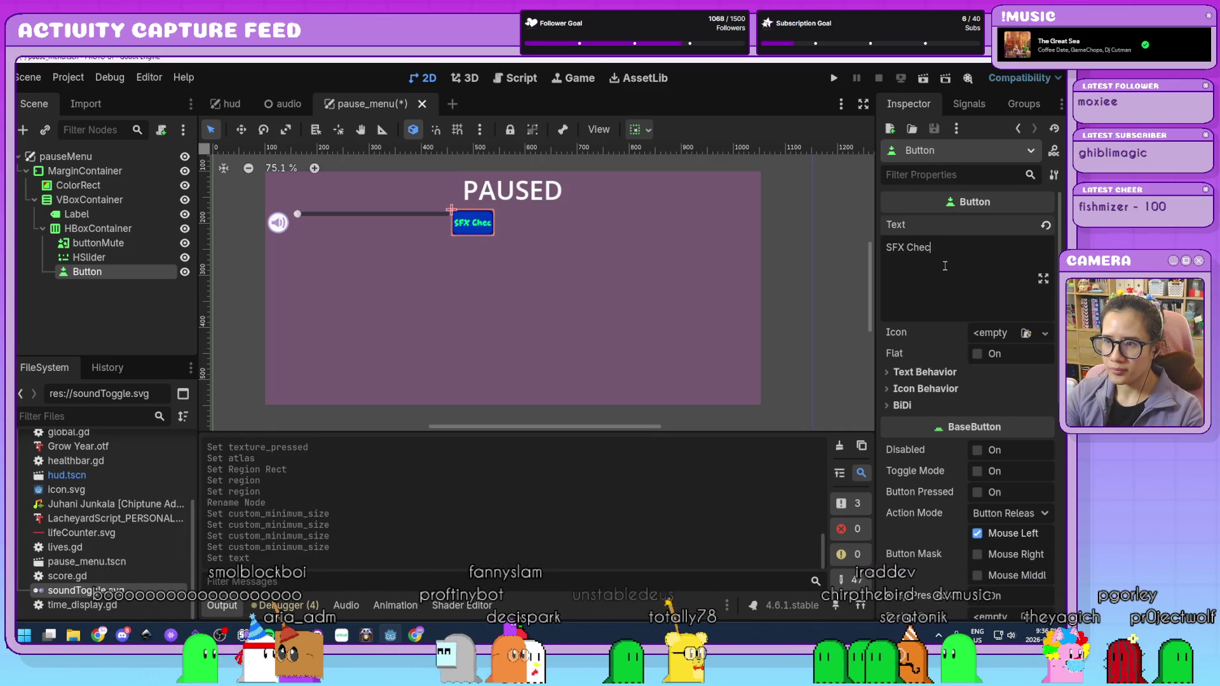
pyautogui.write('k')
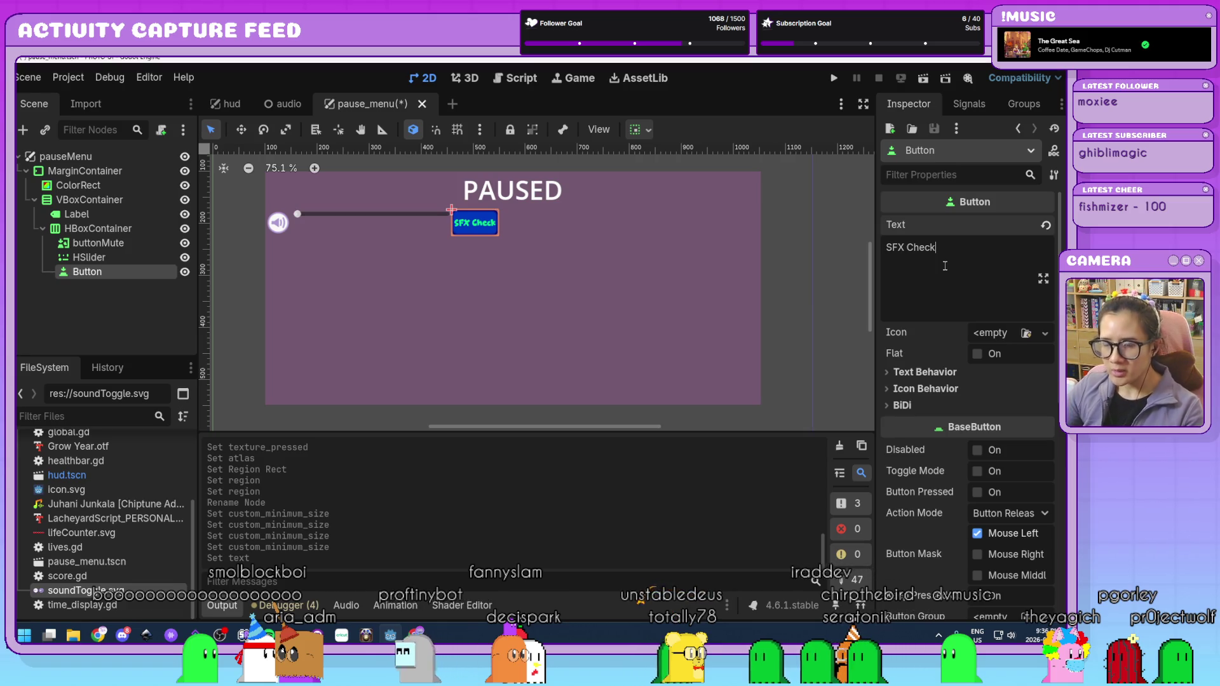
pyautogui.scroll(-5, 931, 367)
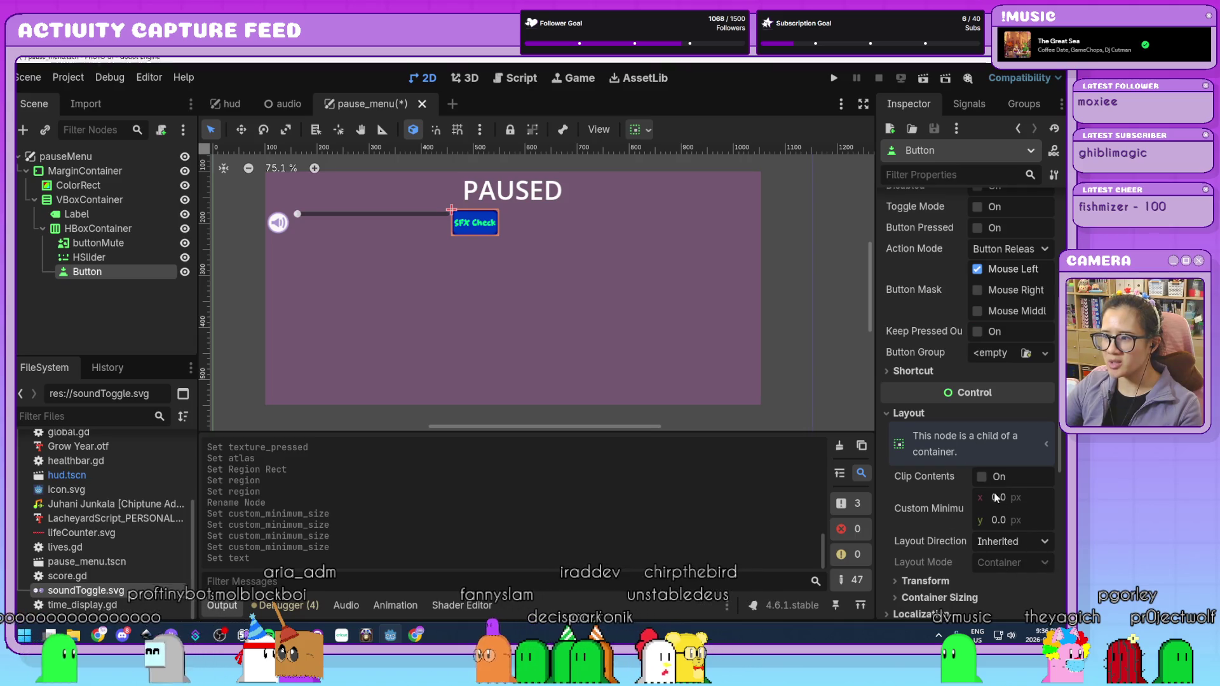
pyautogui.click(999, 498)
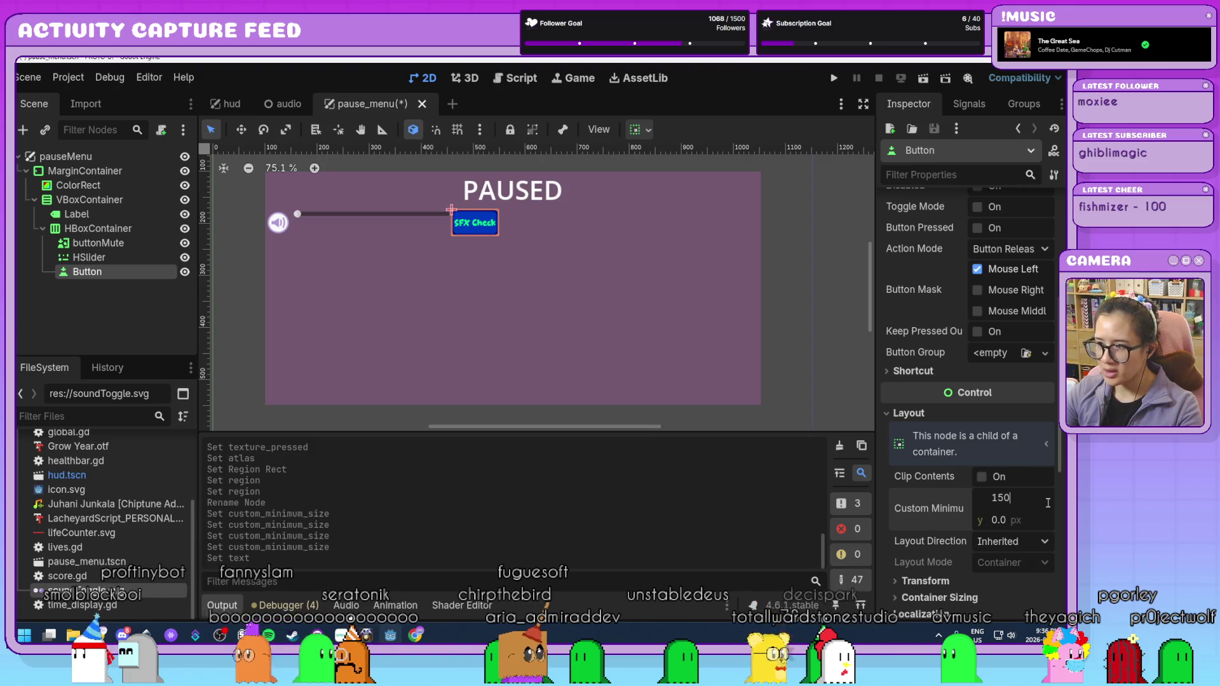
pyautogui.press('Tab')
pyautogui.write('50')
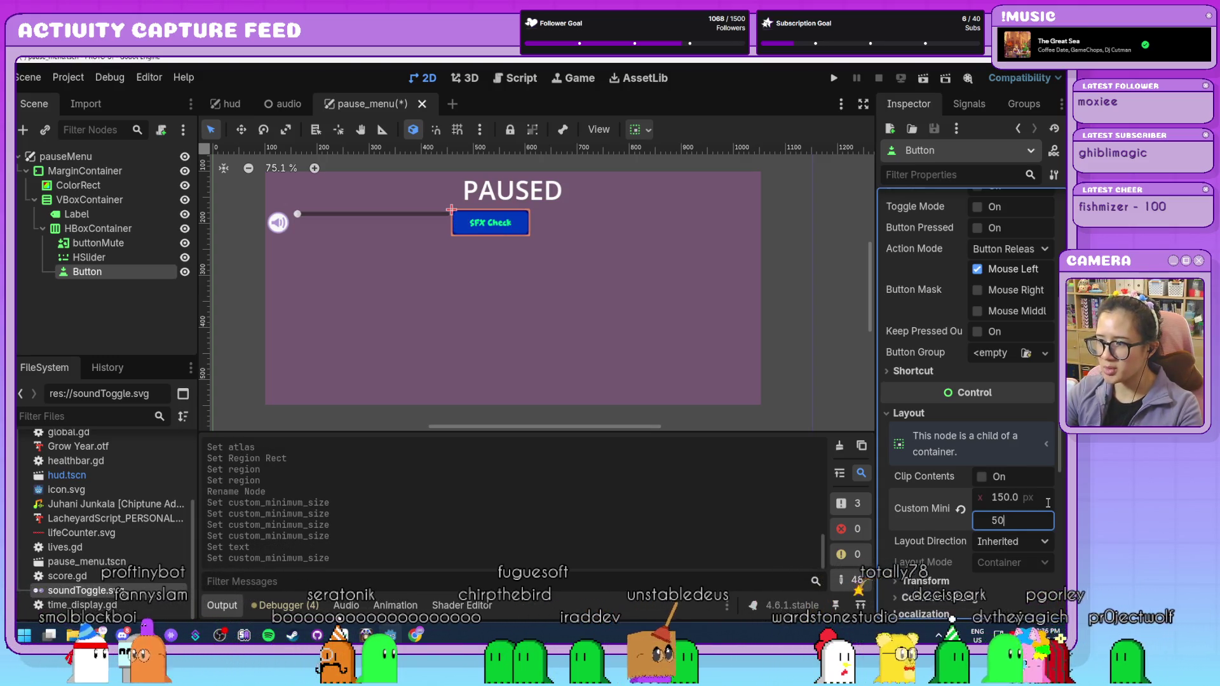
pyautogui.click(608, 263)
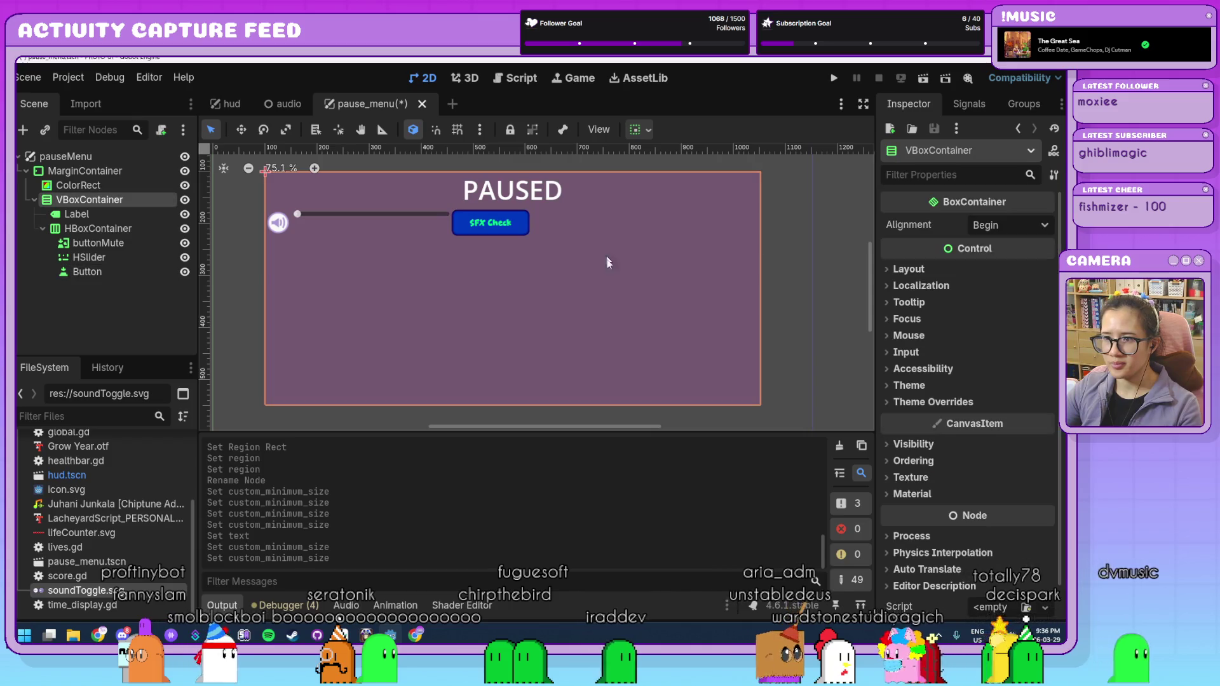
pyautogui.click(502, 227)
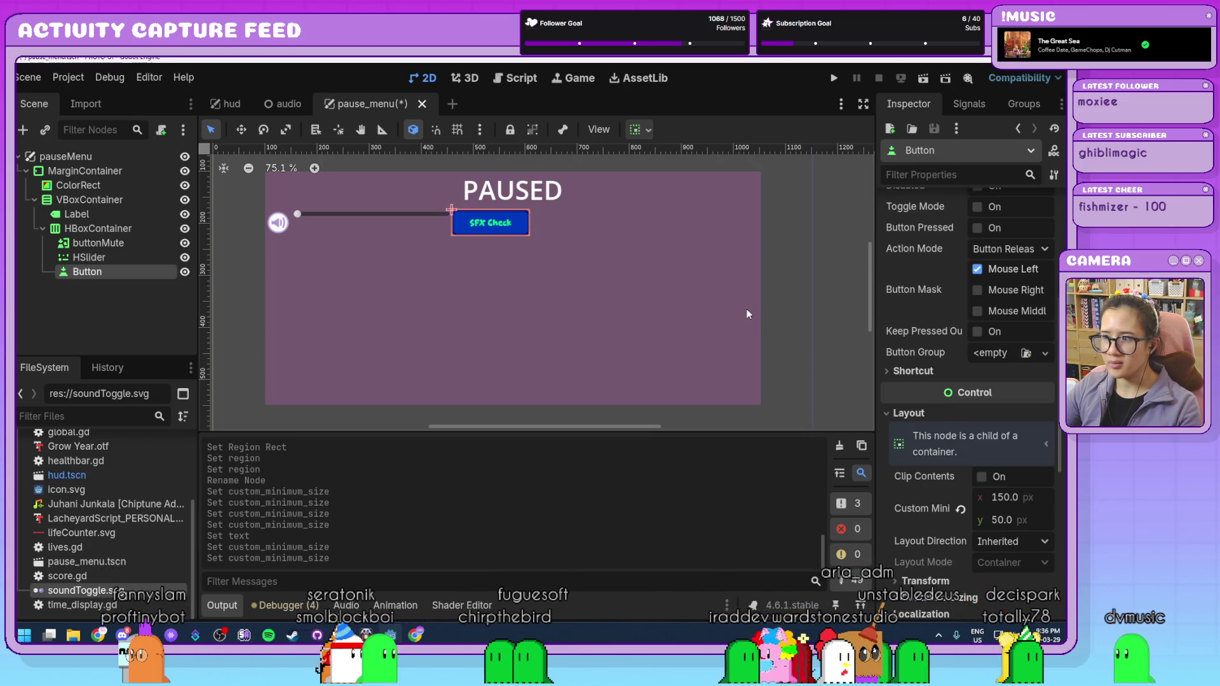
pyautogui.click(804, 335)
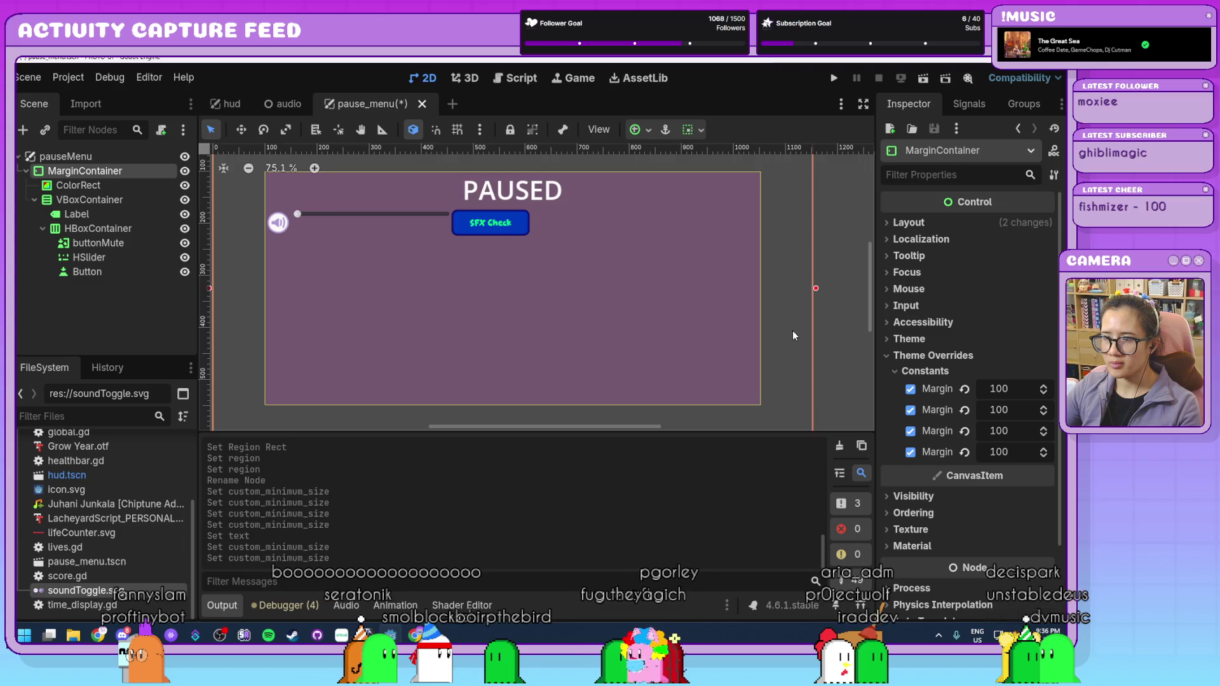
# - Set the HBoxContainer row's alignment to Center
pyautogui.scroll(-2, 791, 330)
pyautogui.click(131, 231)
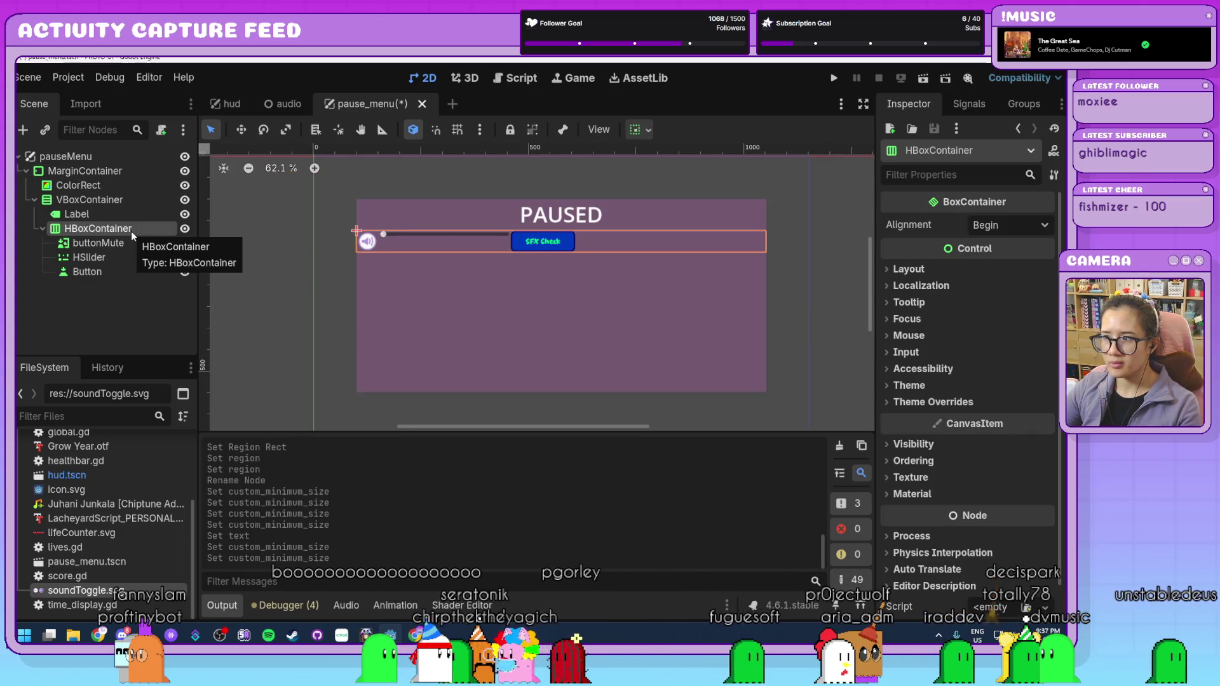
pyautogui.click(1004, 229)
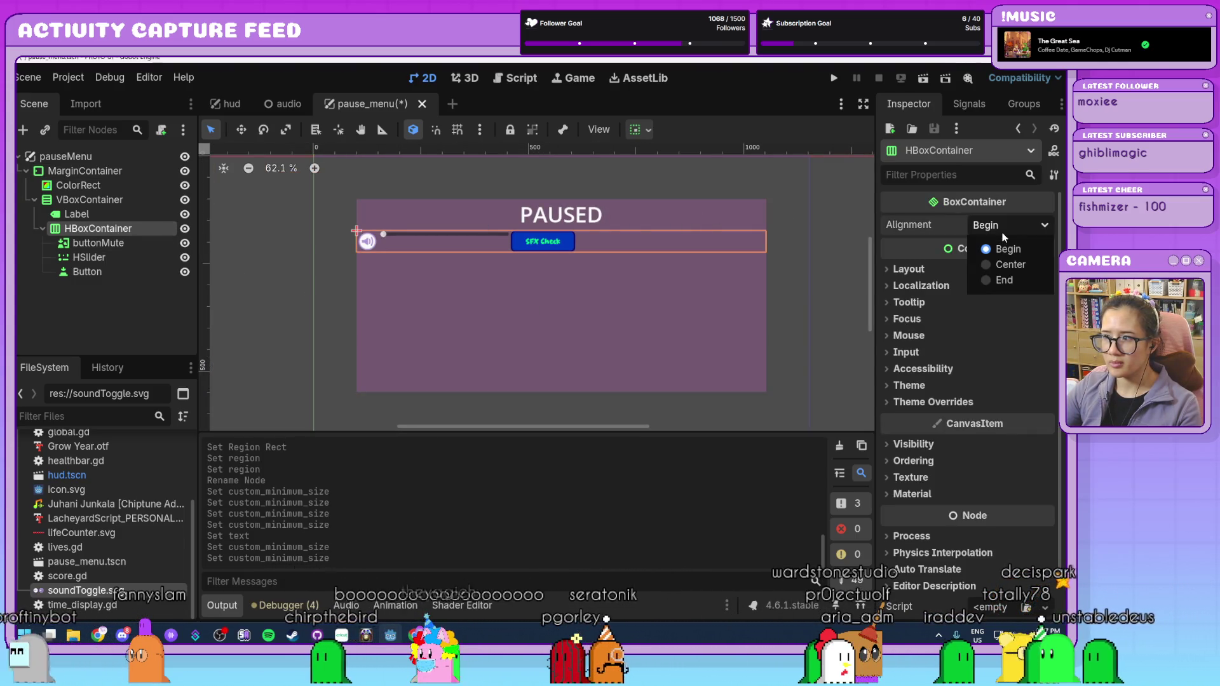
pyautogui.click(1000, 266)
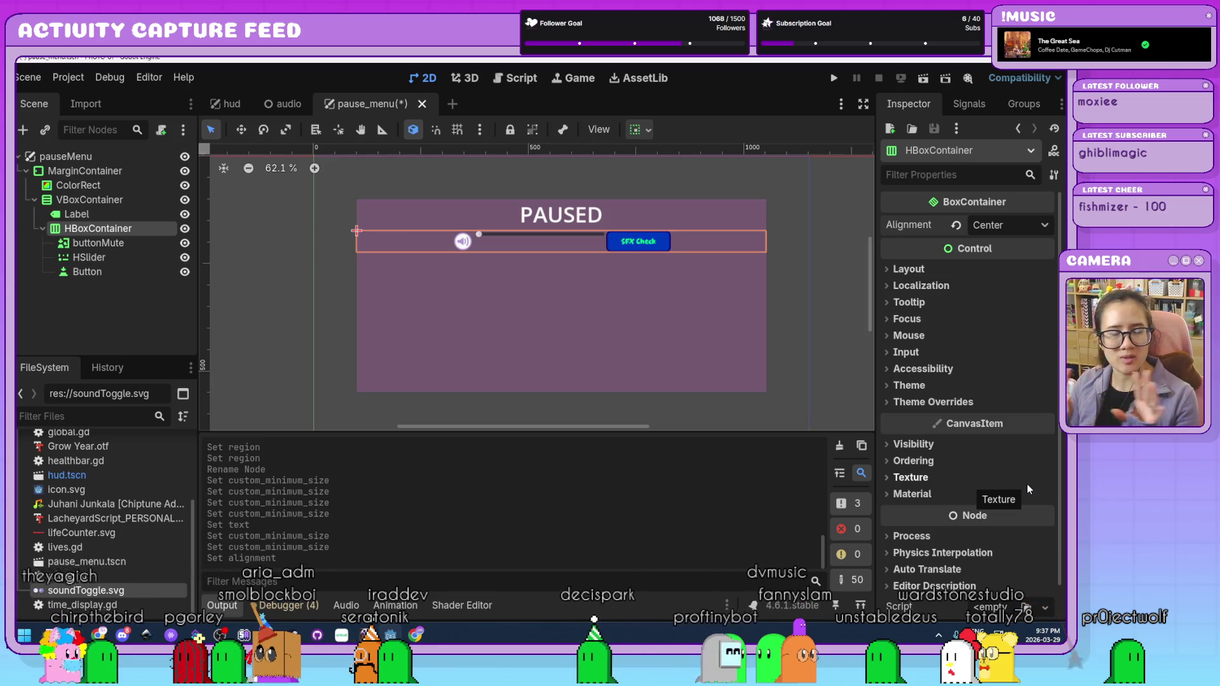
# - Try a larger row separation constant, undo it, and recheck the HSlider and row
pyautogui.click(917, 402)
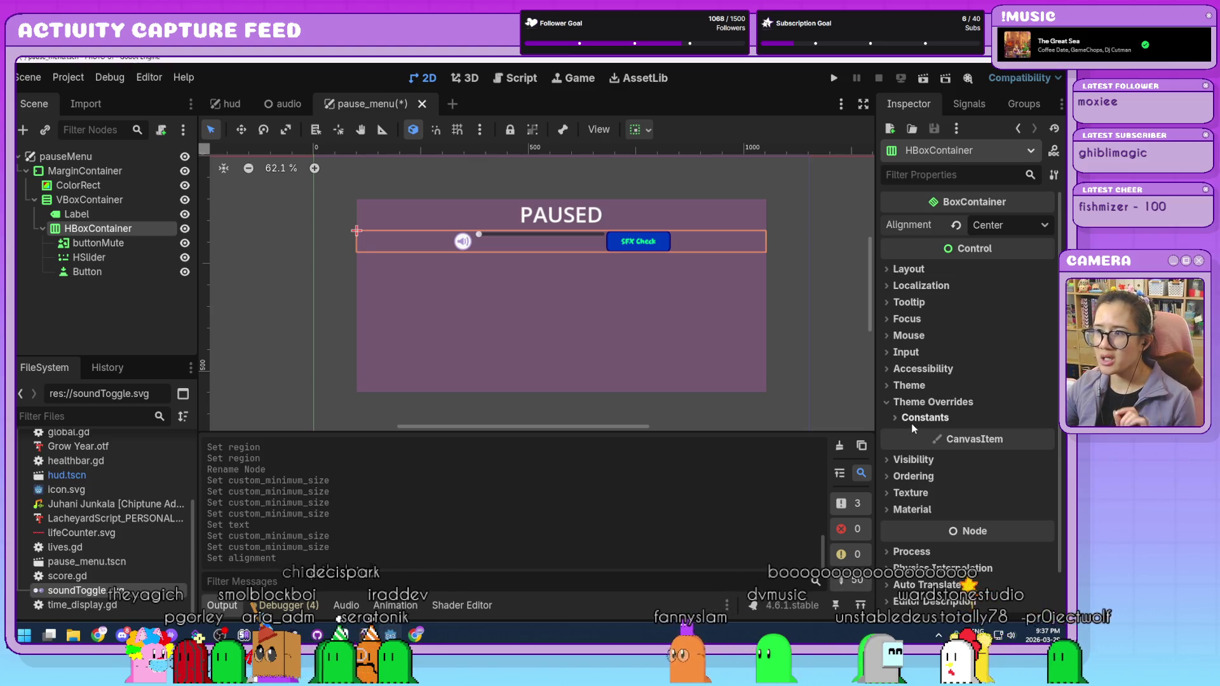
pyautogui.click(911, 419)
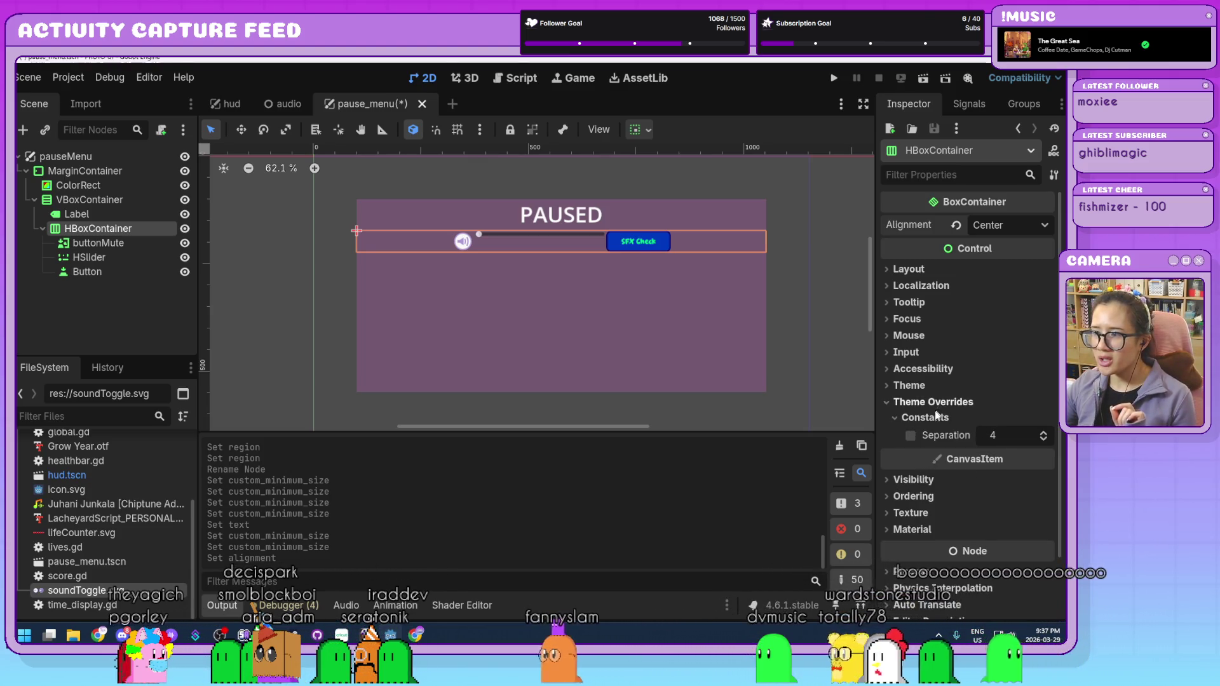
pyautogui.moveTo(992, 436); pyautogui.dragTo(1036, 436)
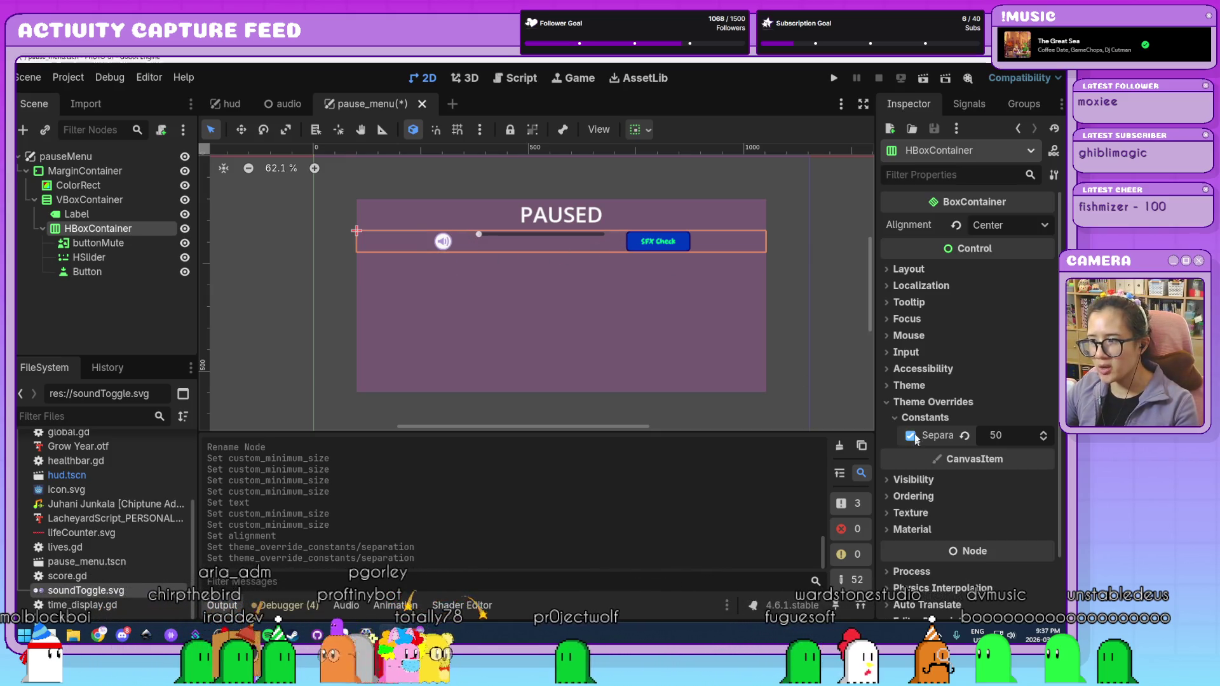
pyautogui.hotkey('ctrl', 'z')
pyautogui.hotkey('ctrl', 'z')
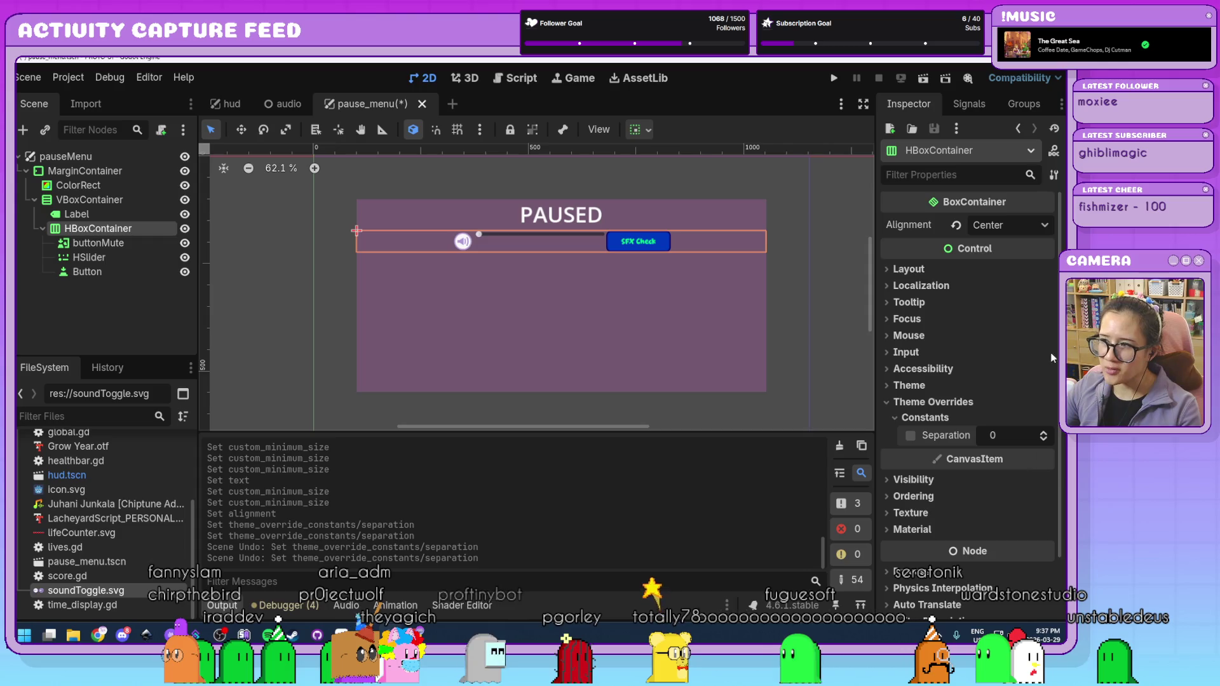
pyautogui.click(121, 303)
pyautogui.click(113, 230)
pyautogui.write('4')
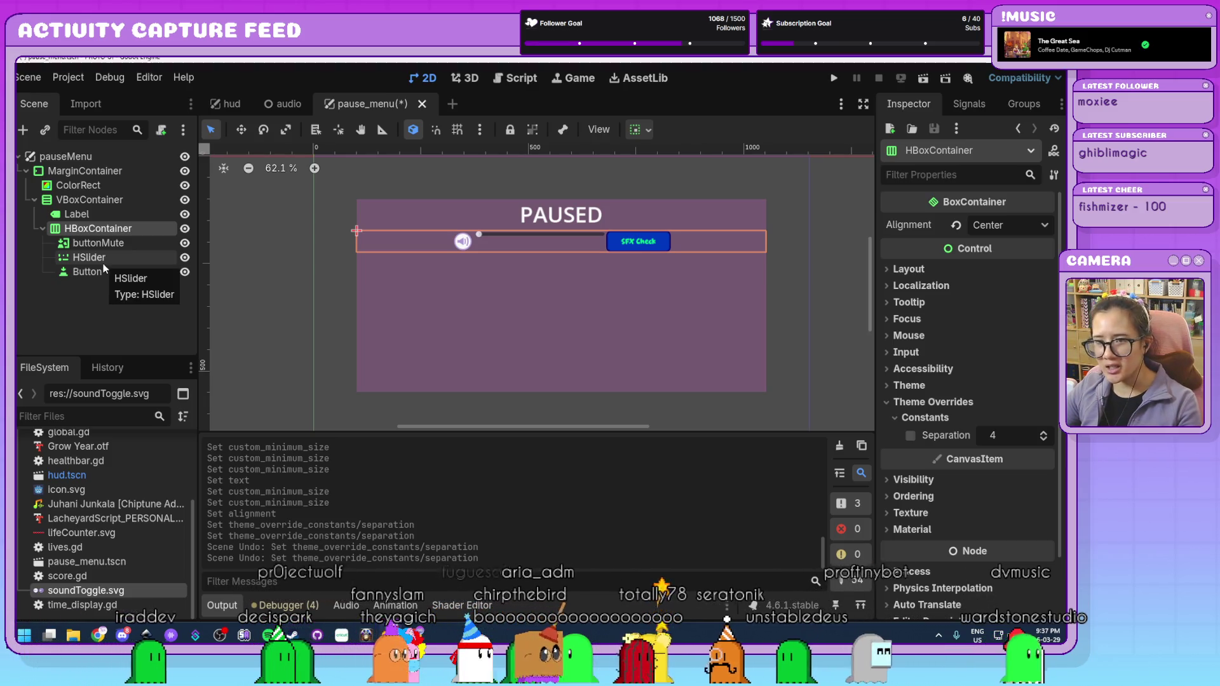
pyautogui.click(104, 264)
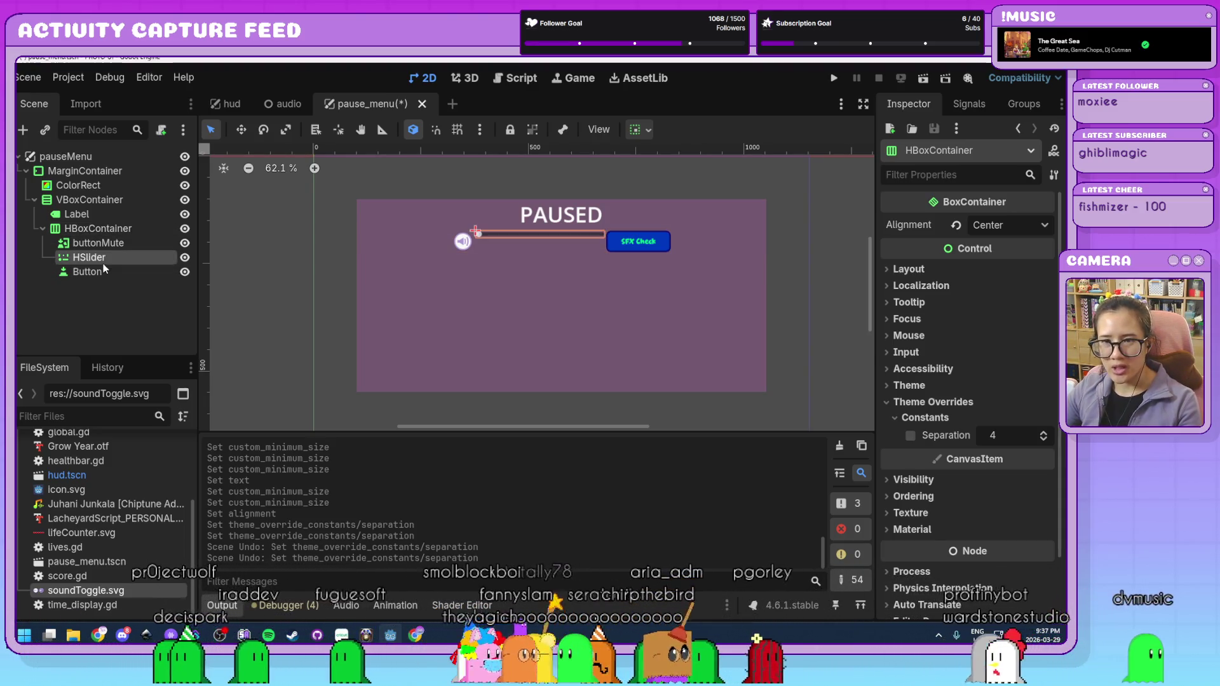
pyautogui.click(112, 230)
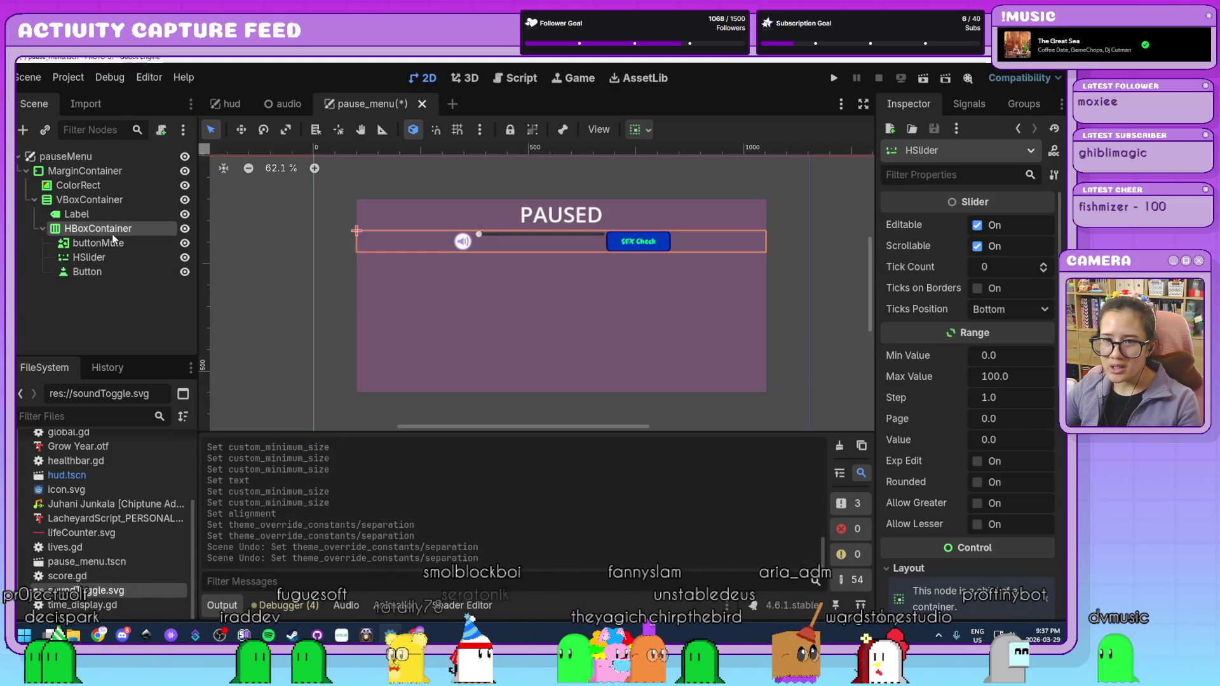
pyautogui.hotkey('ctrl', 'a')
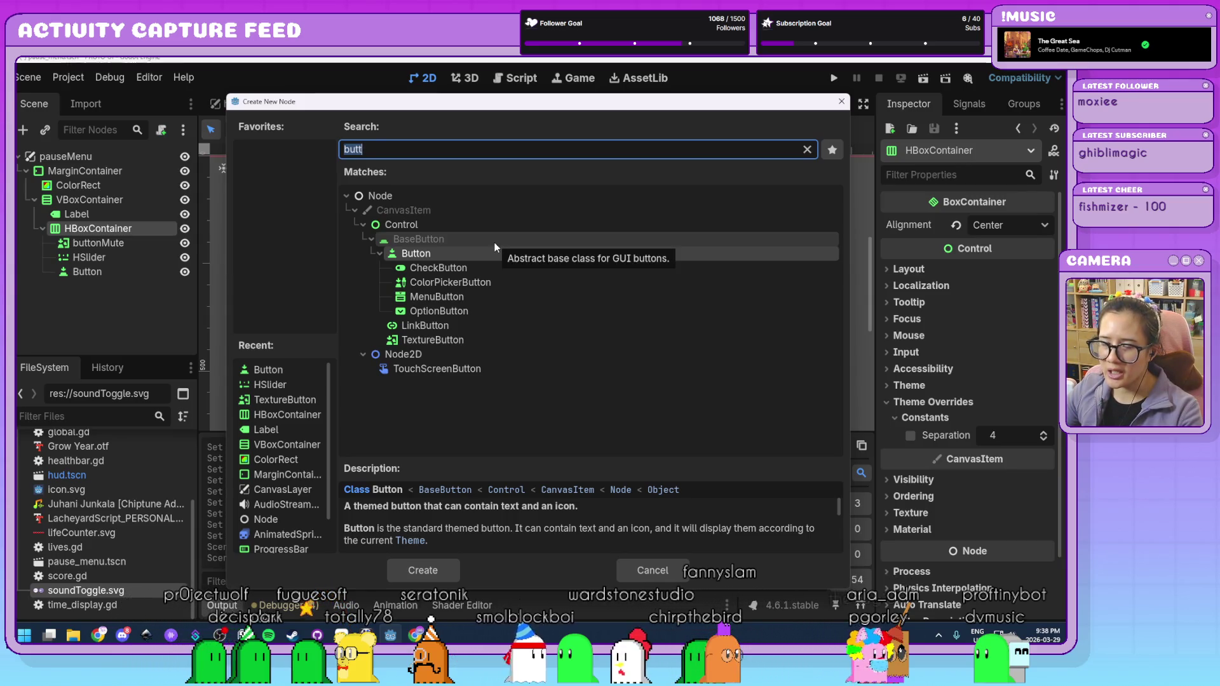
# - Add a fully transparent ColorRect to the row with a 50 px minimum width
pyautogui.doubleClick(277, 464)
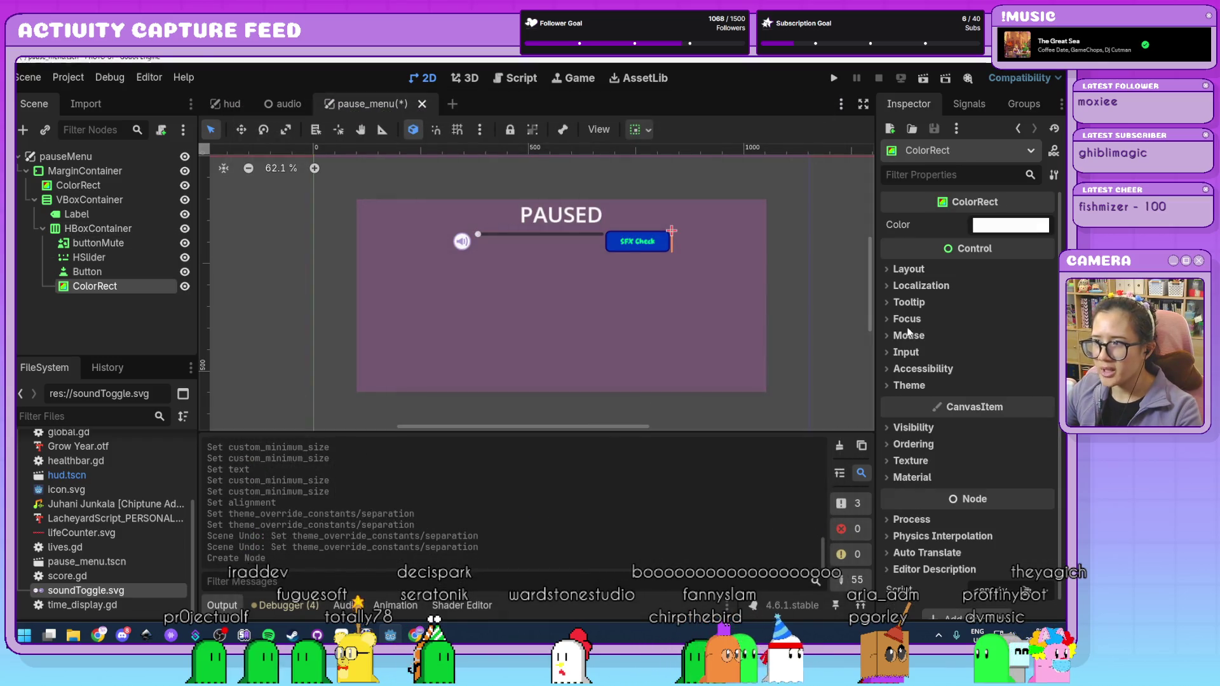
pyautogui.click(1010, 224)
pyautogui.moveTo(978, 525); pyautogui.dragTo(828, 539)
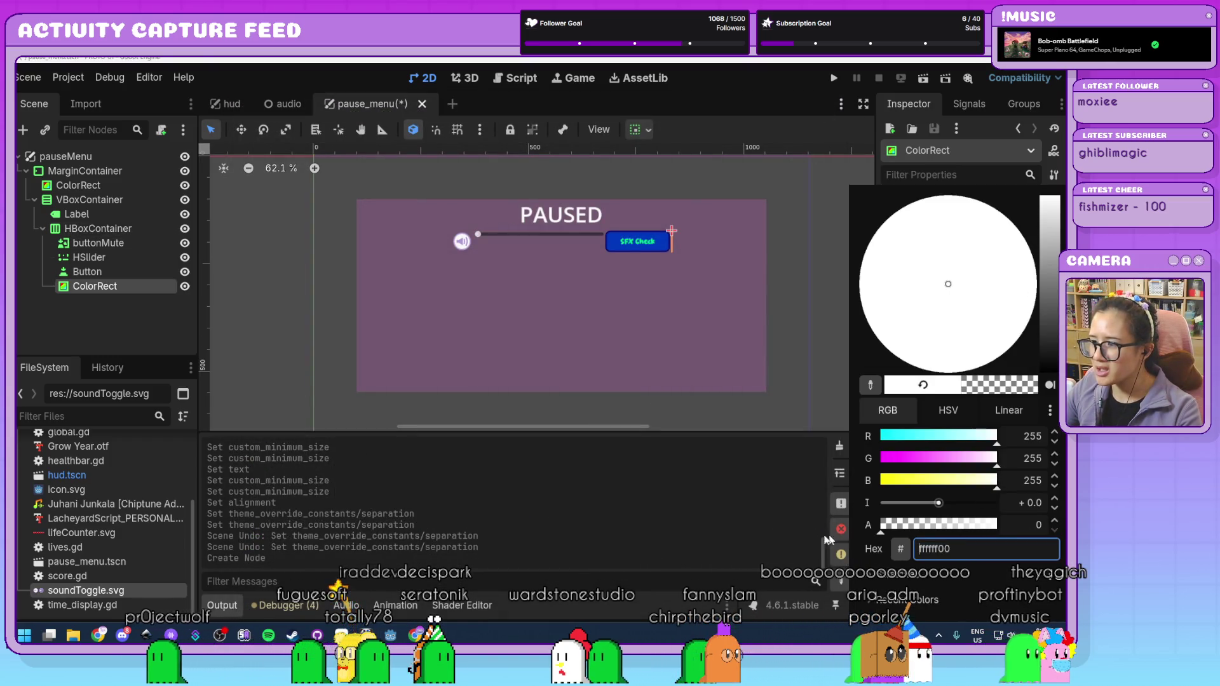
pyautogui.click(694, 525)
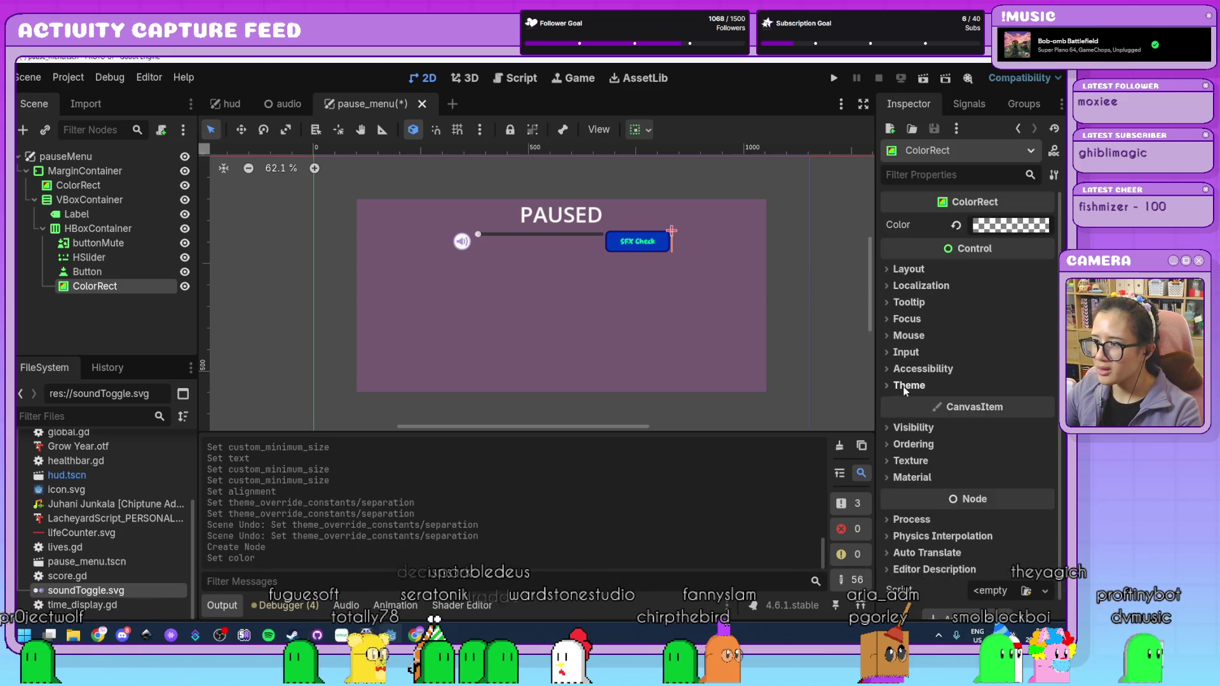
pyautogui.click(914, 271)
pyautogui.click(1017, 353)
pyautogui.write('5')
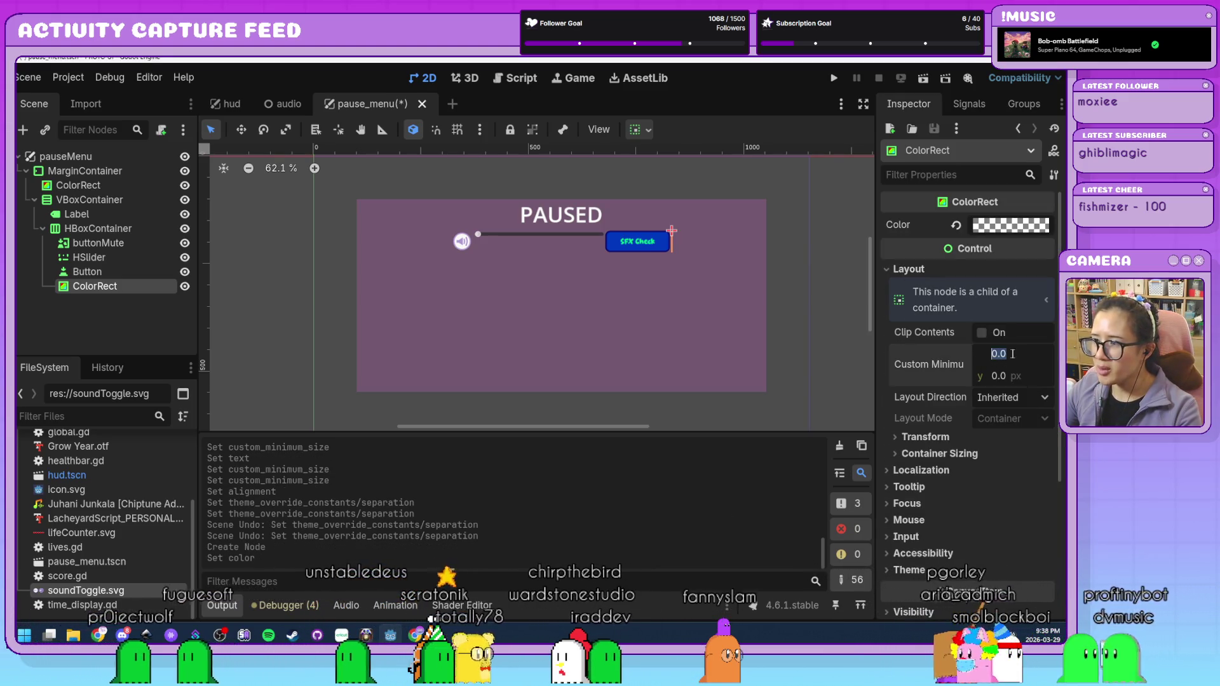
pyautogui.write('0')
pyautogui.press('Return')
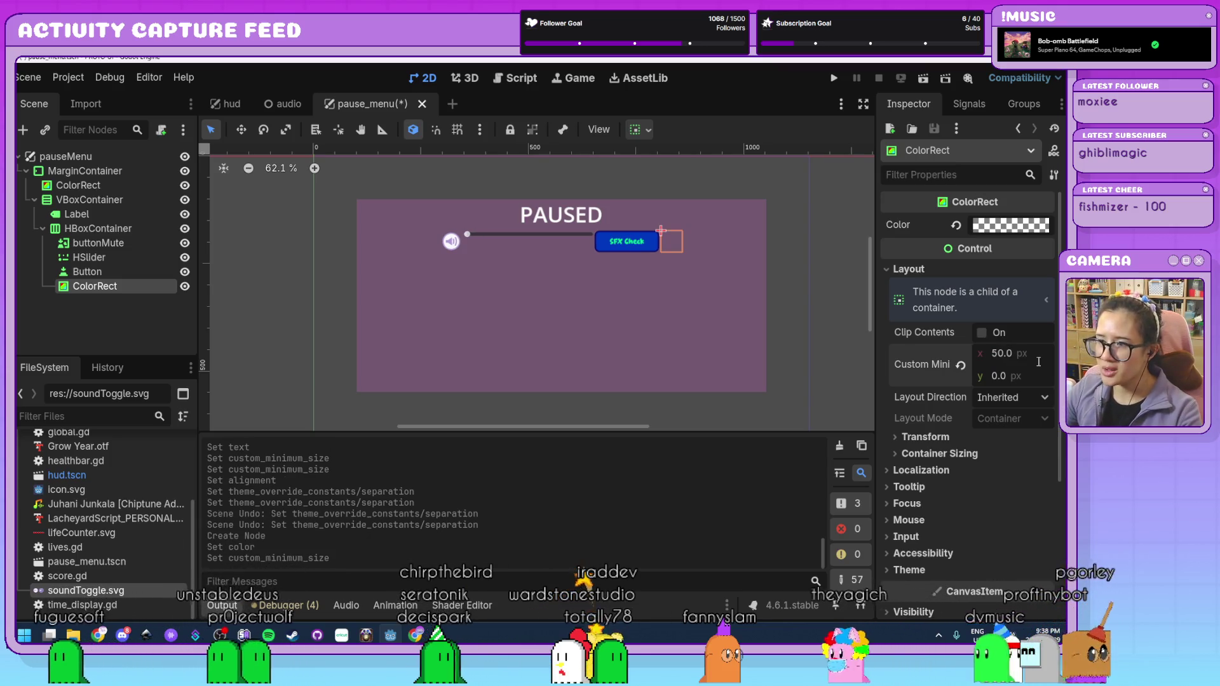
# - Move the ColorRect spacer between the HSlider and the SFX Check button
pyautogui.moveTo(96, 286); pyautogui.dragTo(121, 266)
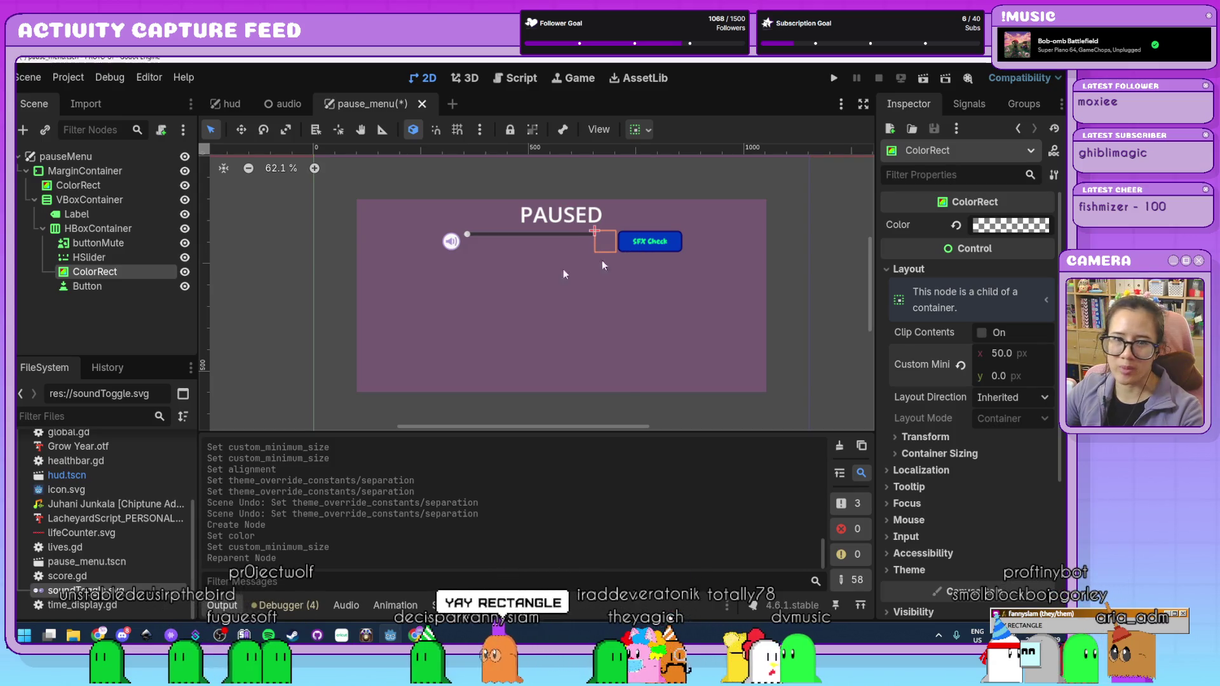
pyautogui.click(623, 342)
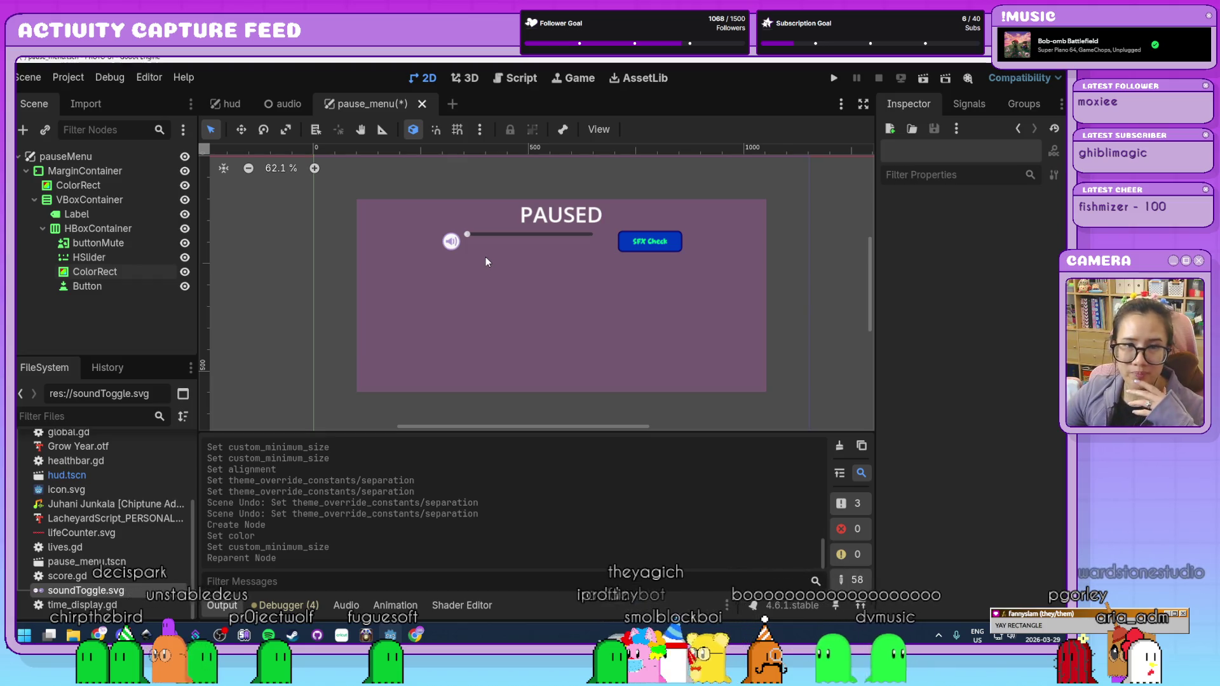
pyautogui.click(128, 257)
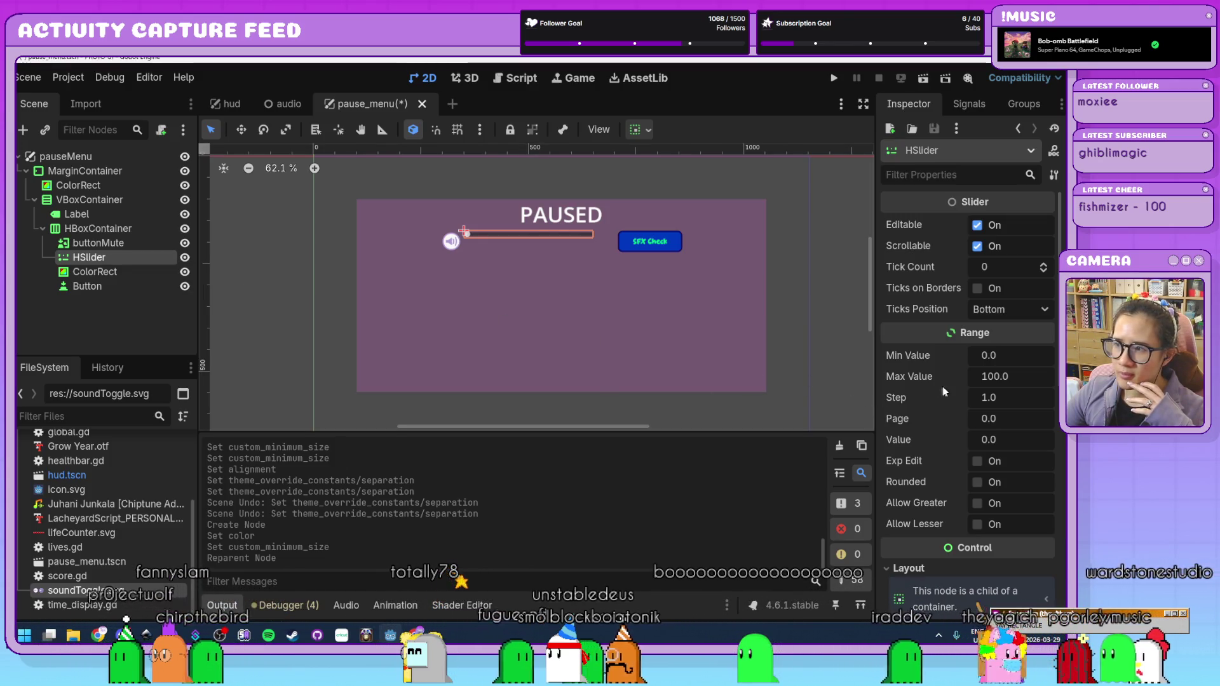
pyautogui.scroll(-5, 944, 391)
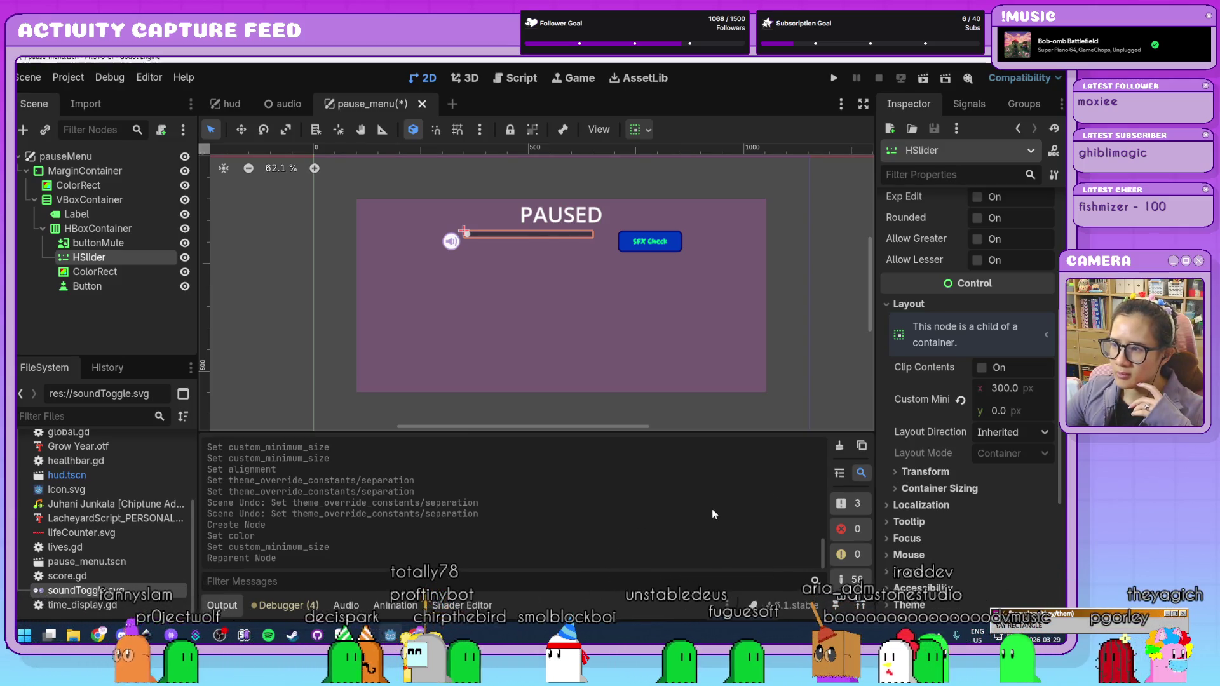
# - Raise the HBoxContainer's Separation theme override to 10
pyautogui.scroll(-2, 1031, 440)
pyautogui.click(1043, 382)
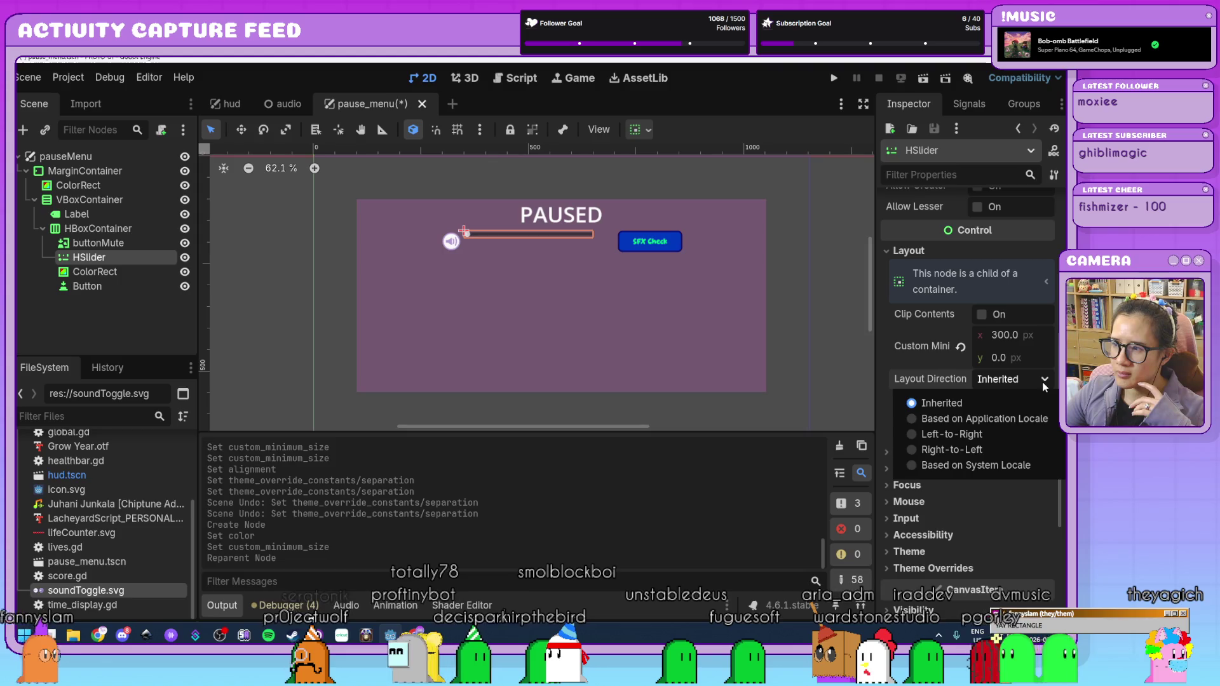
pyautogui.click(619, 560)
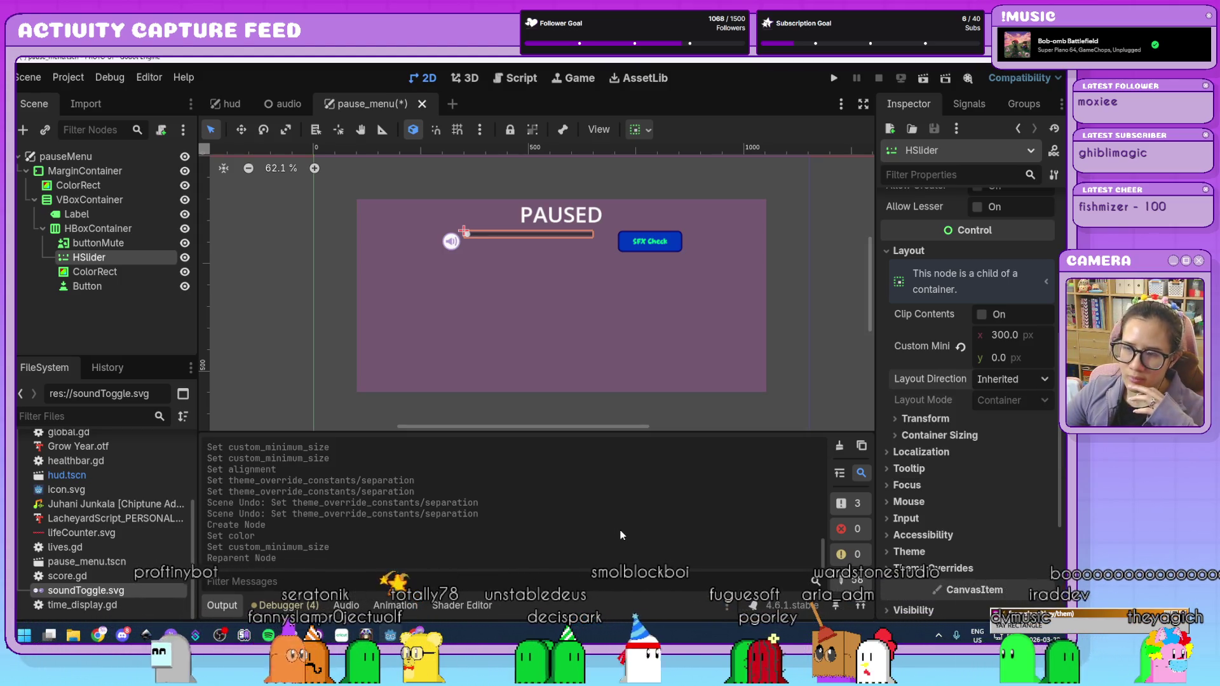
pyautogui.click(101, 279)
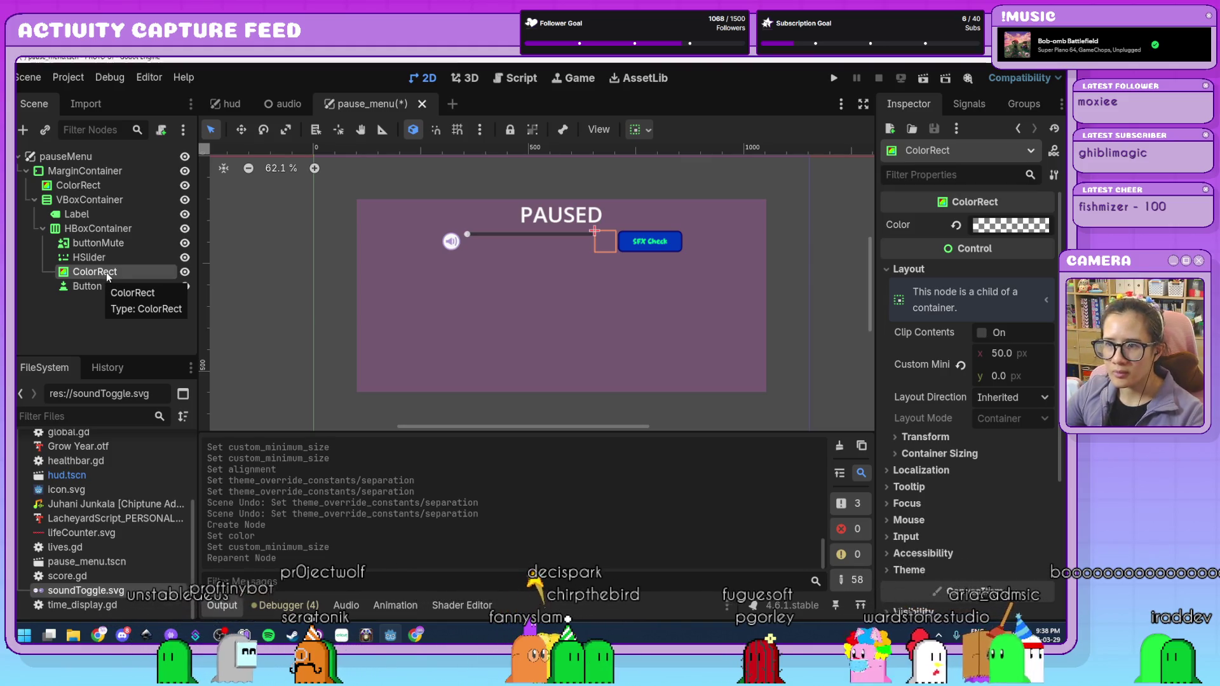
pyautogui.click(119, 227)
pyautogui.moveTo(1000, 439); pyautogui.dragTo(1025, 439)
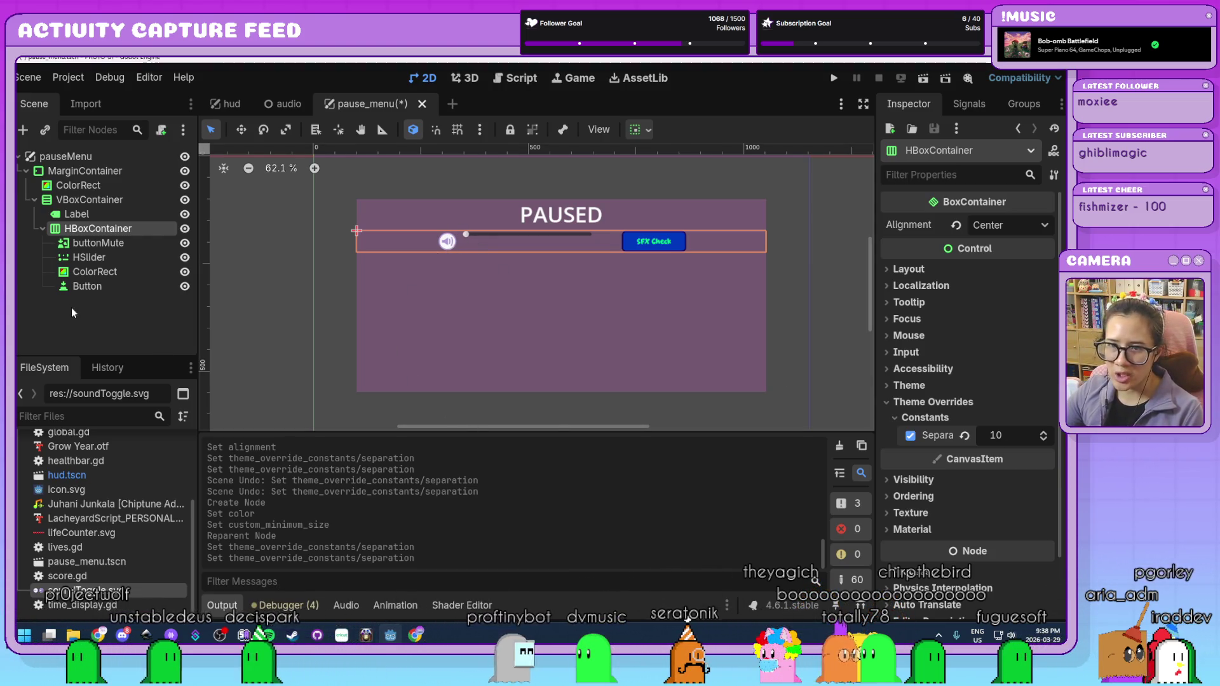
# - Select the HSlider and expand its Container Sizing options
pyautogui.click(112, 256)
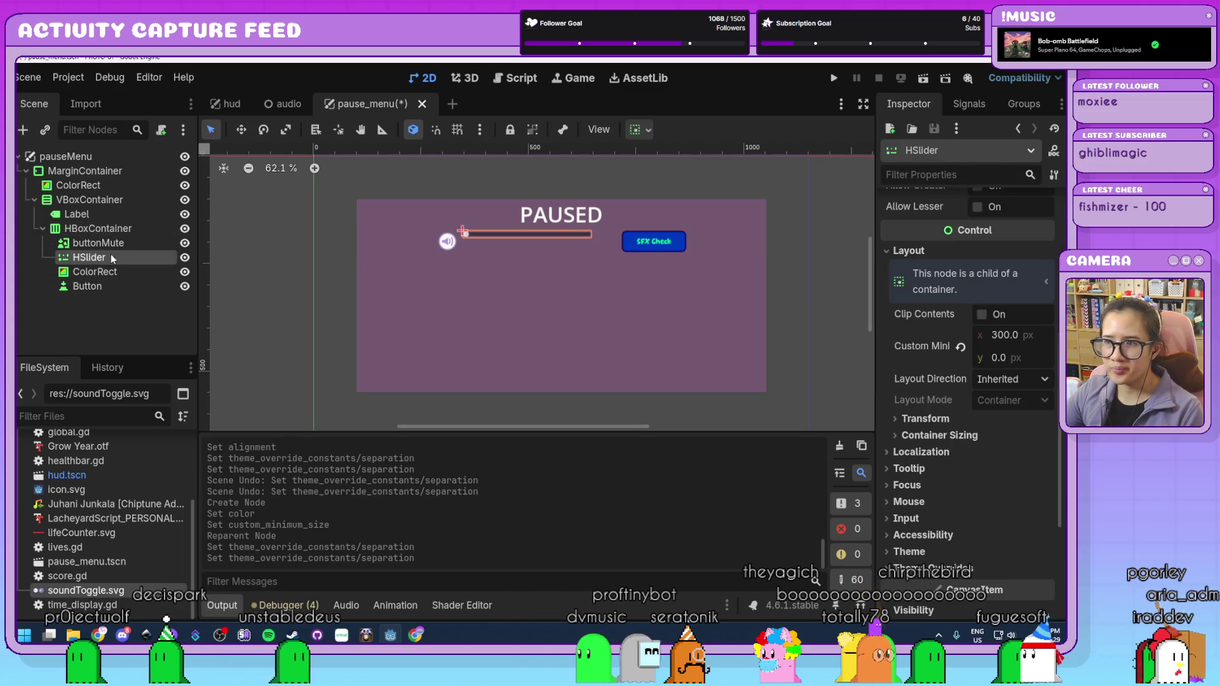
pyautogui.moveTo(508, 236); pyautogui.dragTo(509, 245)
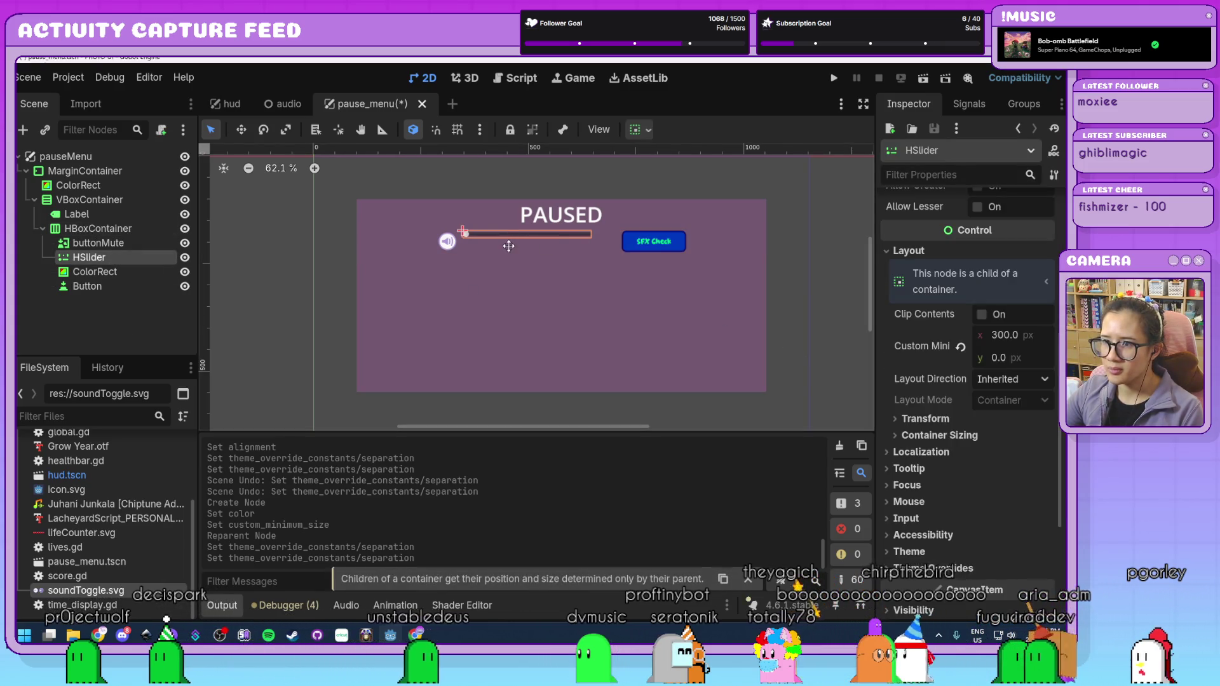
pyautogui.click(748, 579)
pyautogui.click(939, 436)
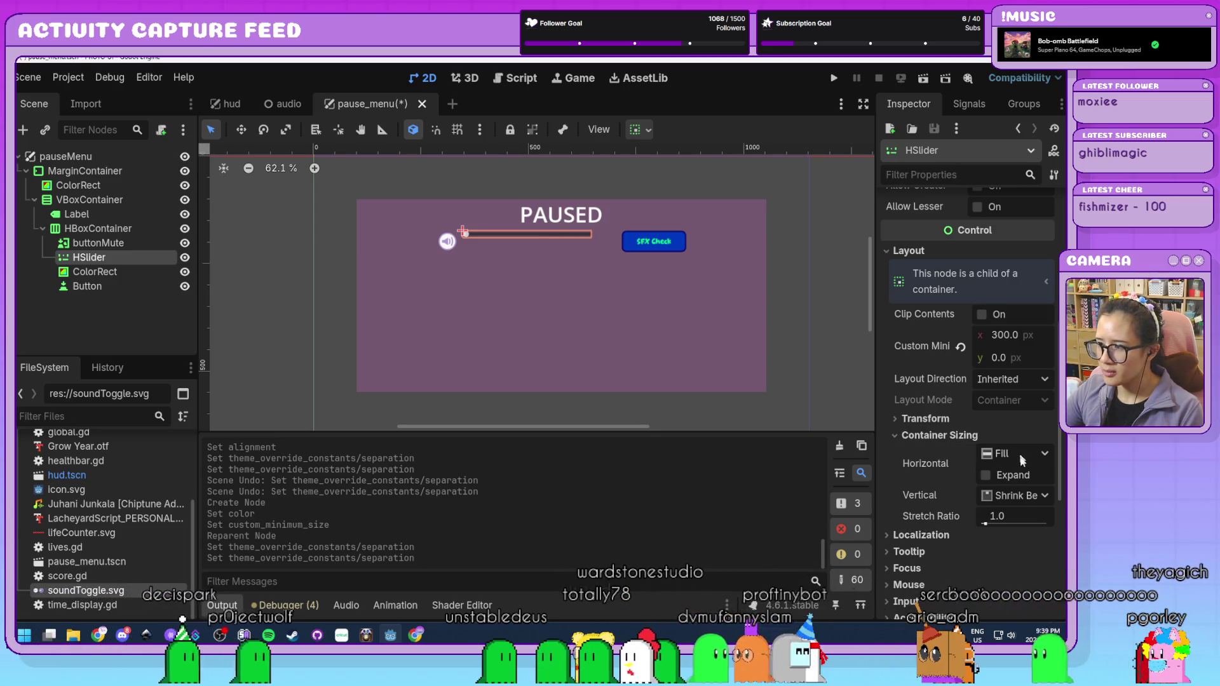
pyautogui.click(1019, 496)
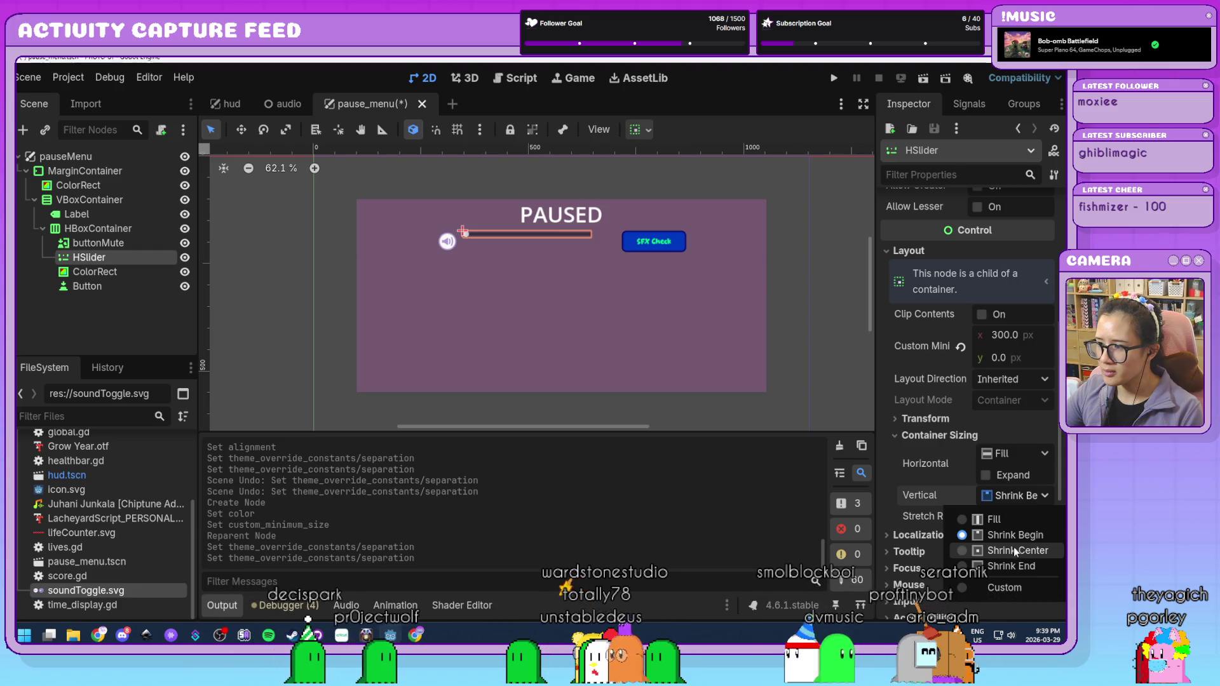
pyautogui.click(1025, 552)
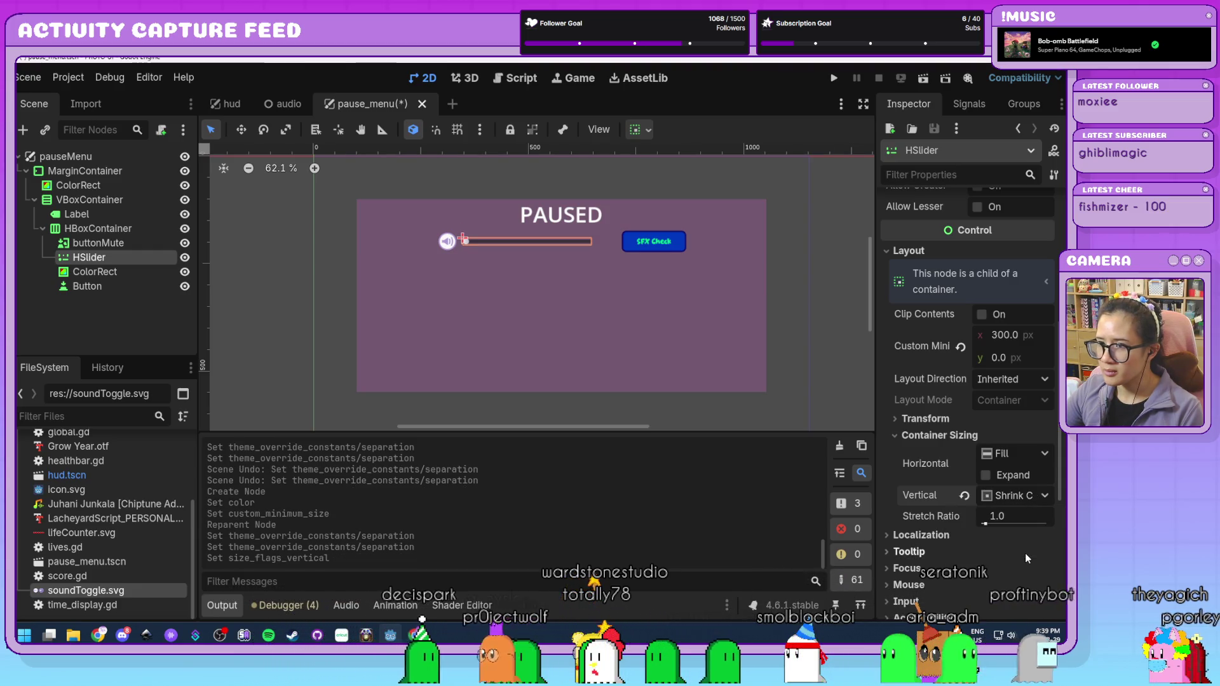
pyautogui.click(964, 496)
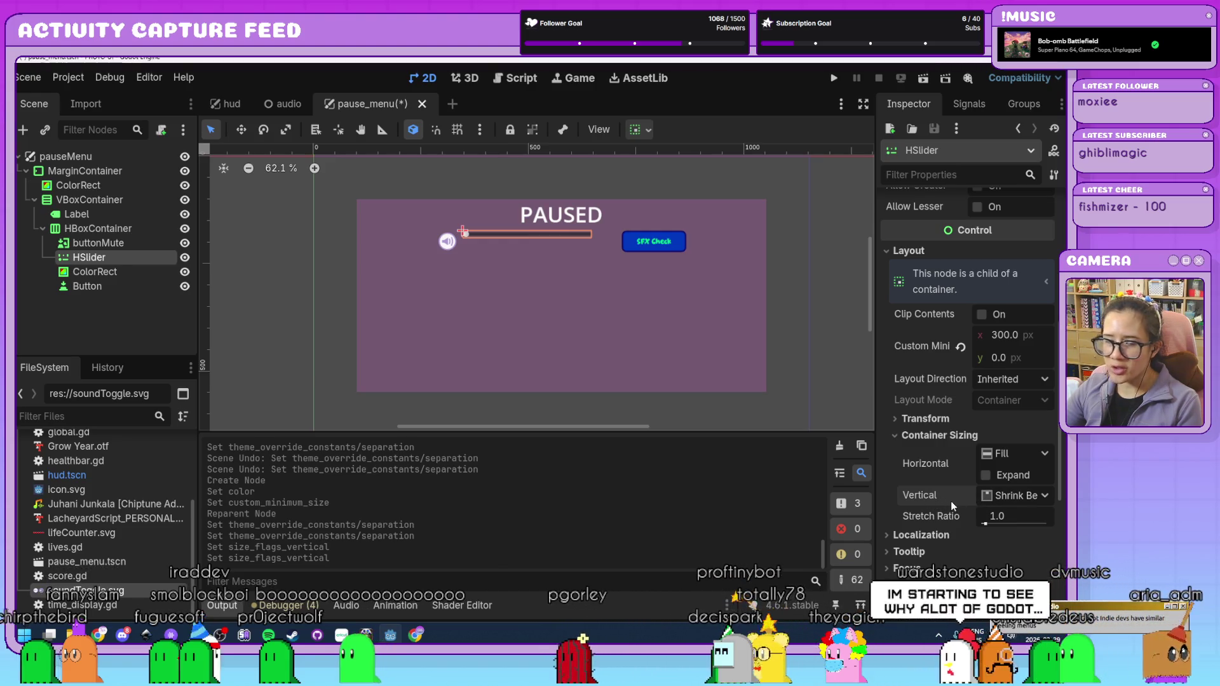
pyautogui.moveTo(951, 500)
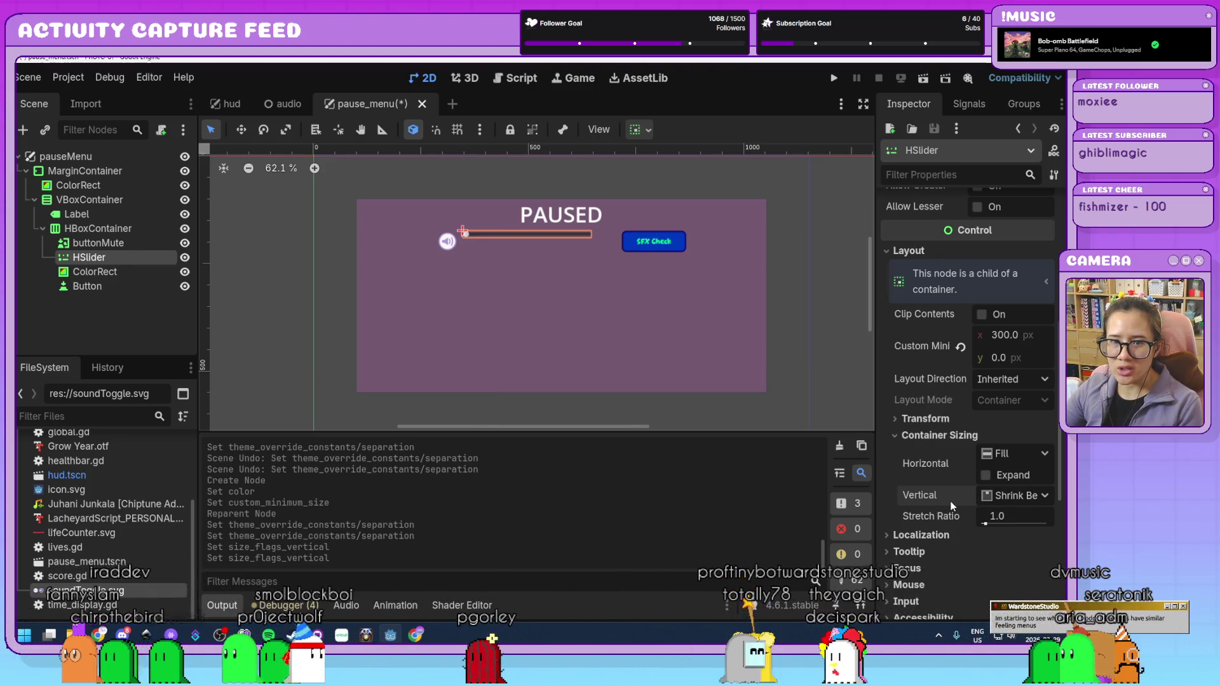
pyautogui.click(1000, 497)
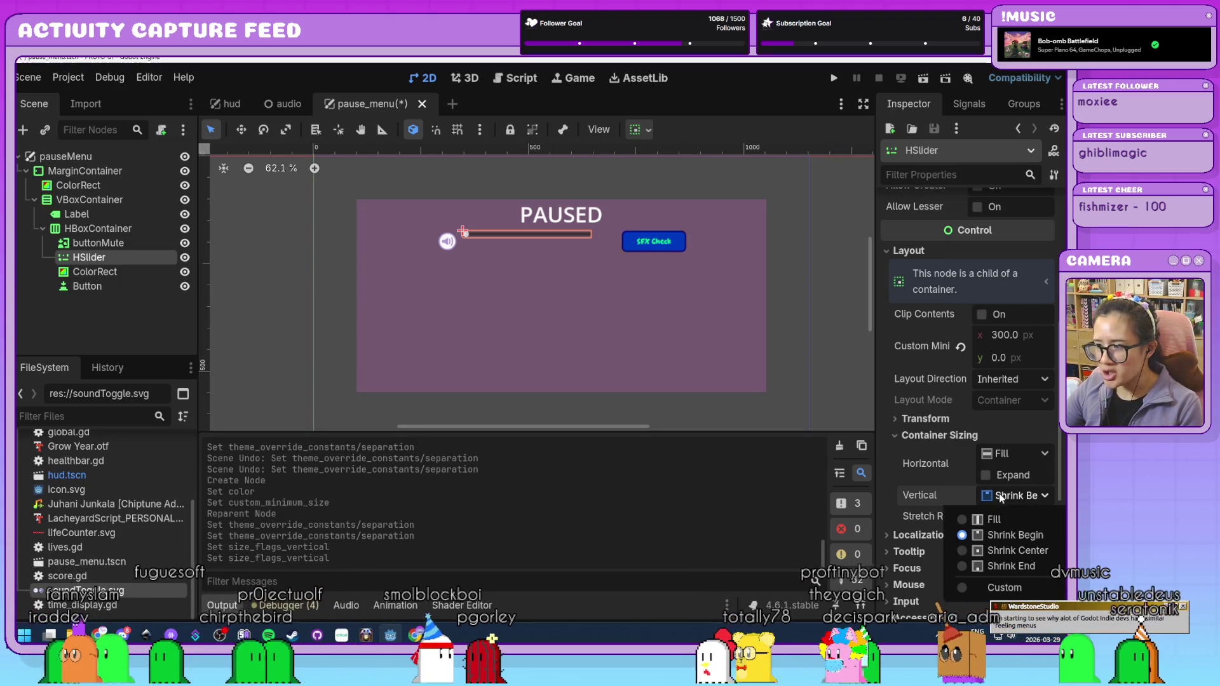
pyautogui.click(1017, 553)
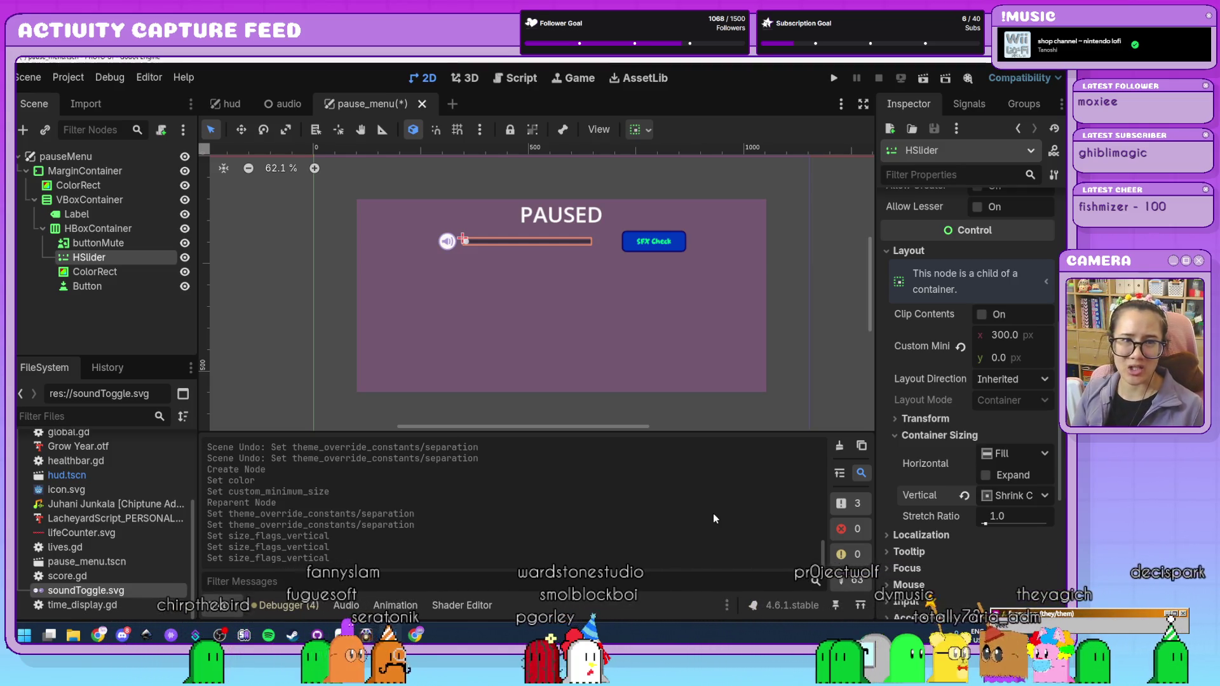
# - Deselect the vertically centred volume slider, then select the SFX Check button node
pyautogui.click(843, 302)
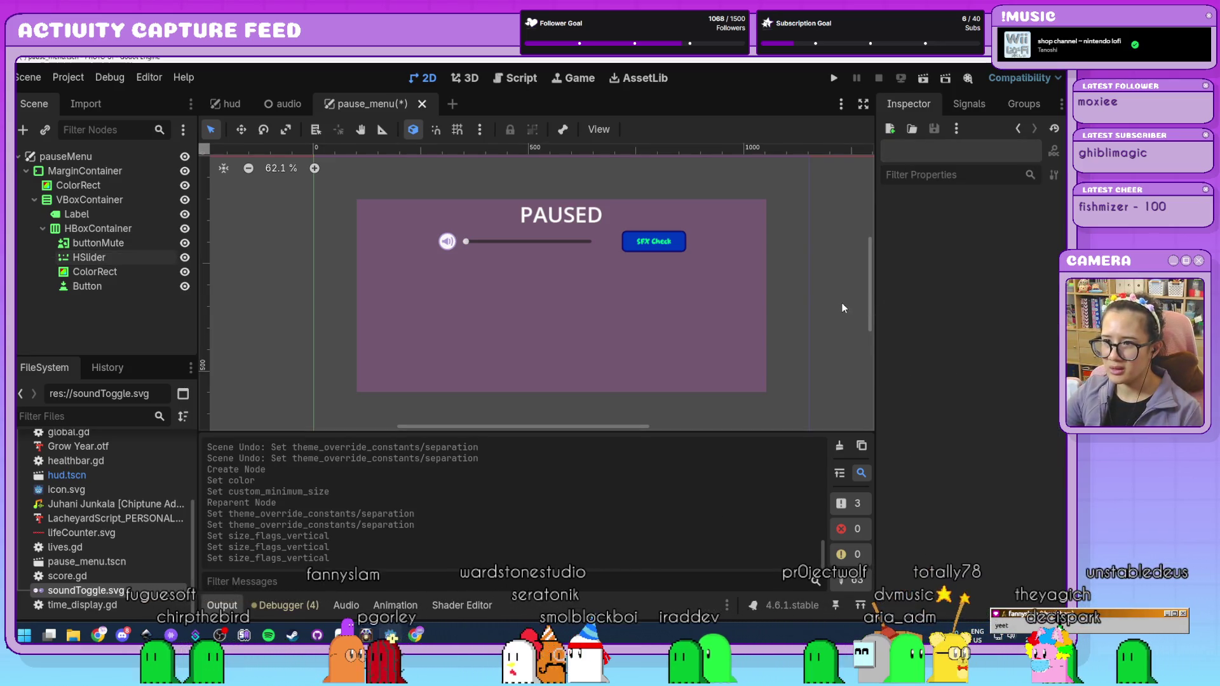
pyautogui.click(109, 291)
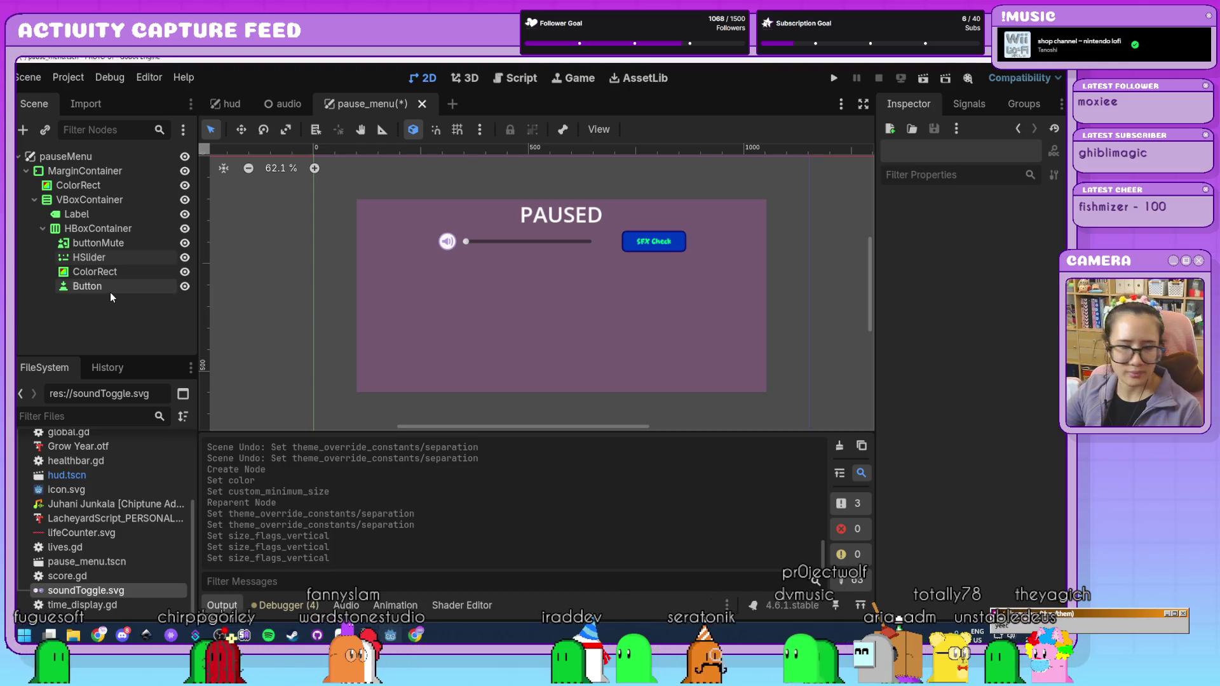
# - Set the spacer ColorRect's minimum width to 10 px to tighten the gap before SFX
pyautogui.click(120, 261)
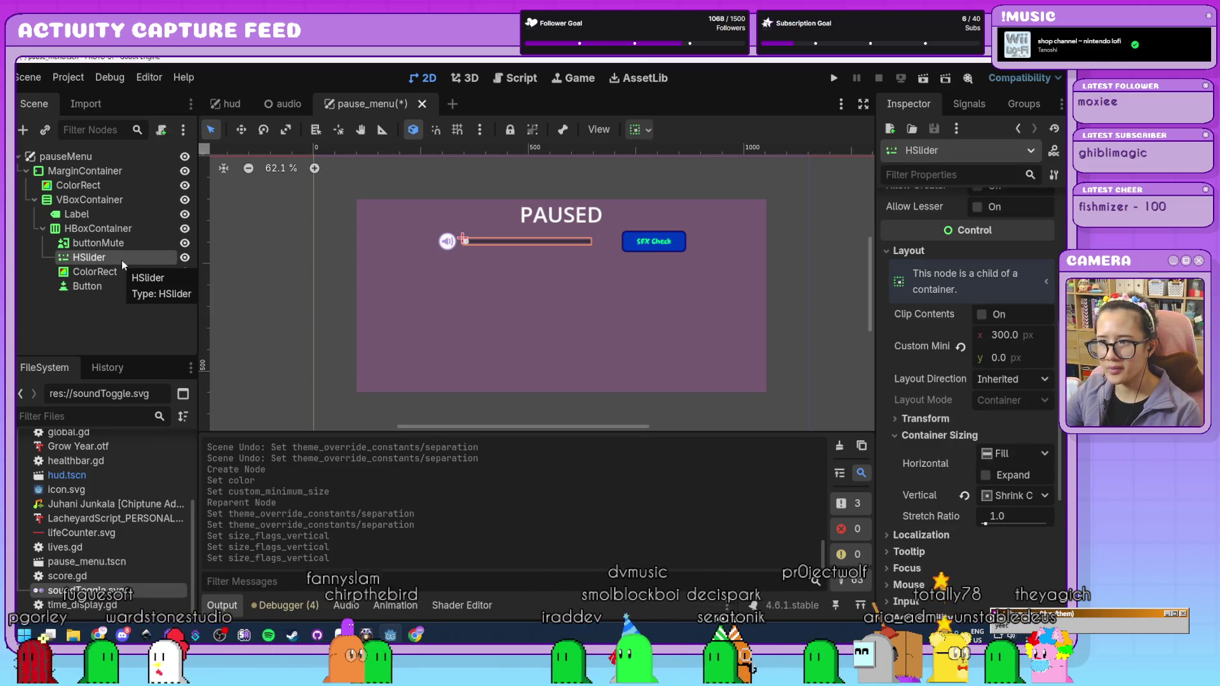
pyautogui.click(113, 272)
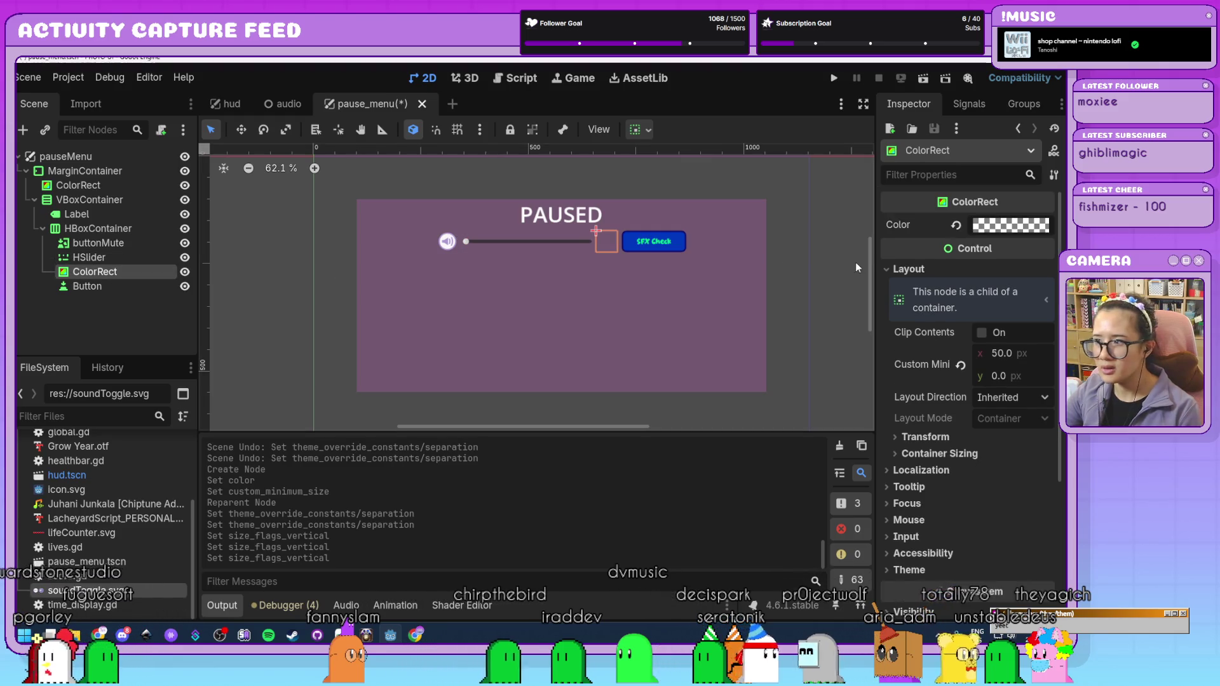
pyautogui.moveTo(1011, 353); pyautogui.dragTo(953, 354)
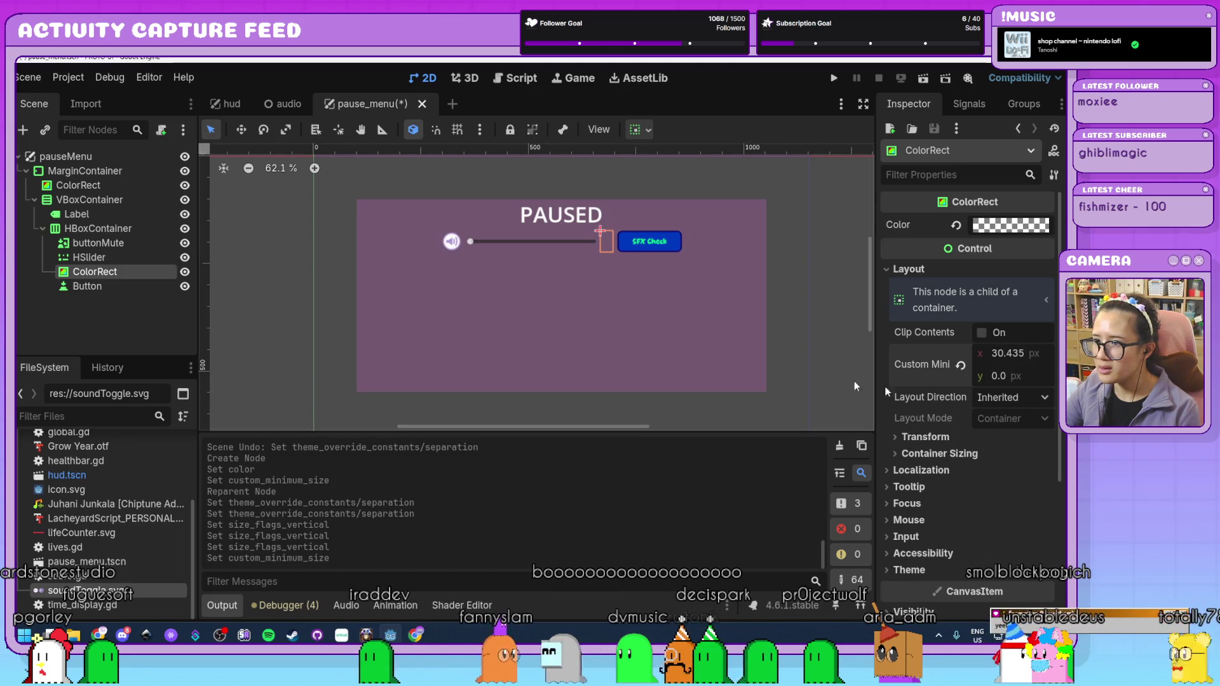
pyautogui.click(1010, 353)
pyautogui.write('10')
pyautogui.press('Return')
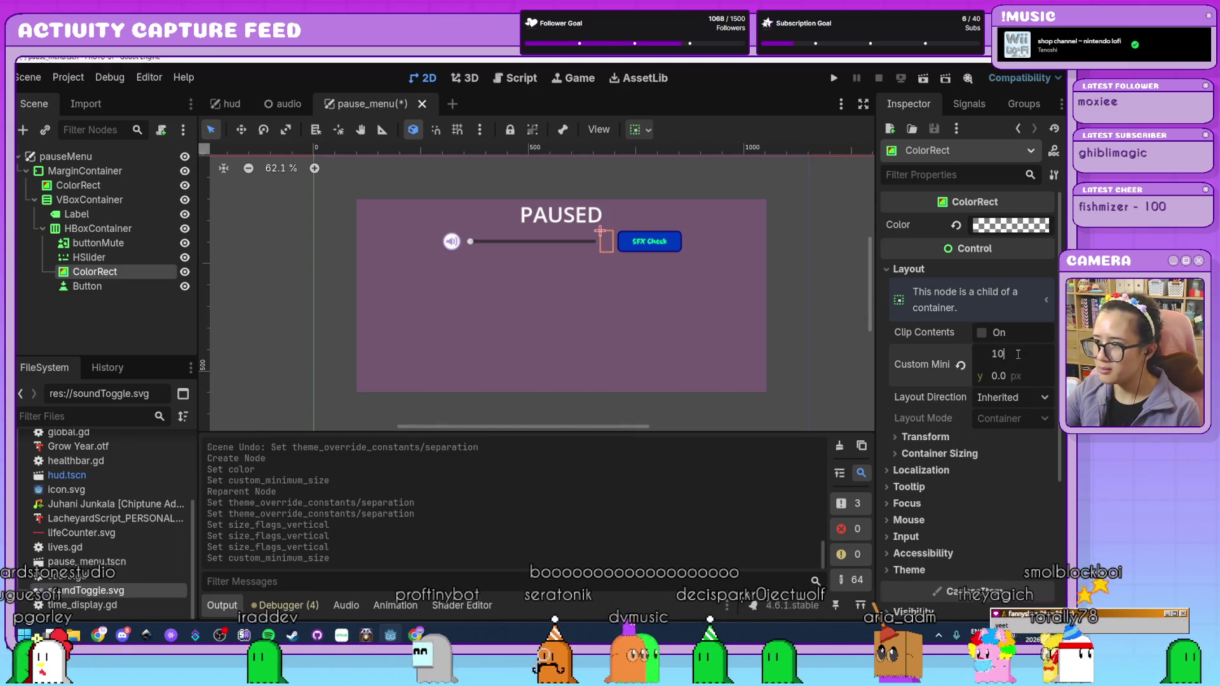
pyautogui.click(828, 315)
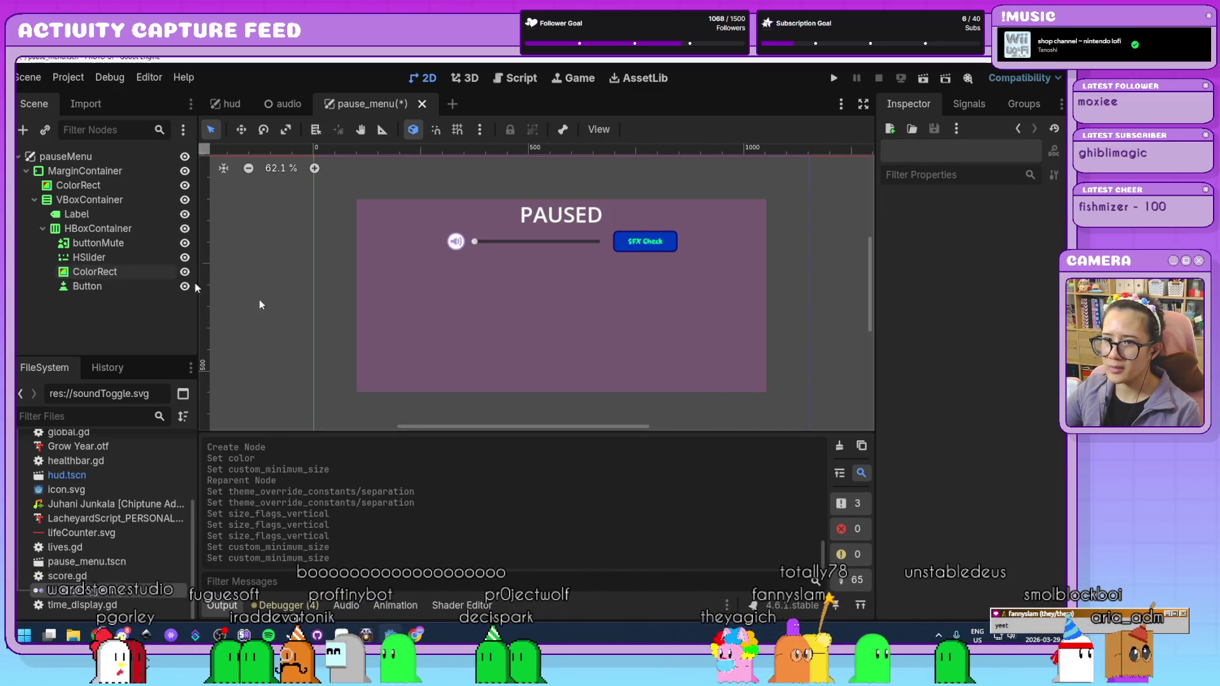
# - Add a fully transparent ColorRect as a child of the VBoxContainer
pyautogui.click(112, 214)
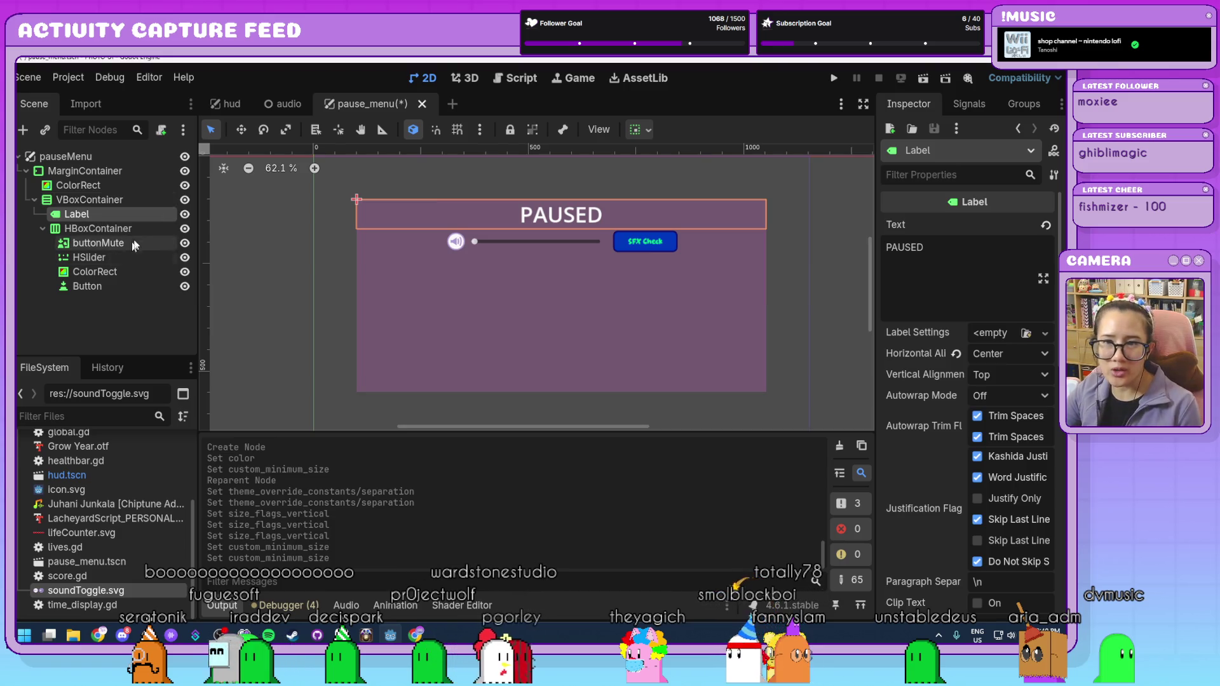
pyautogui.click(127, 270)
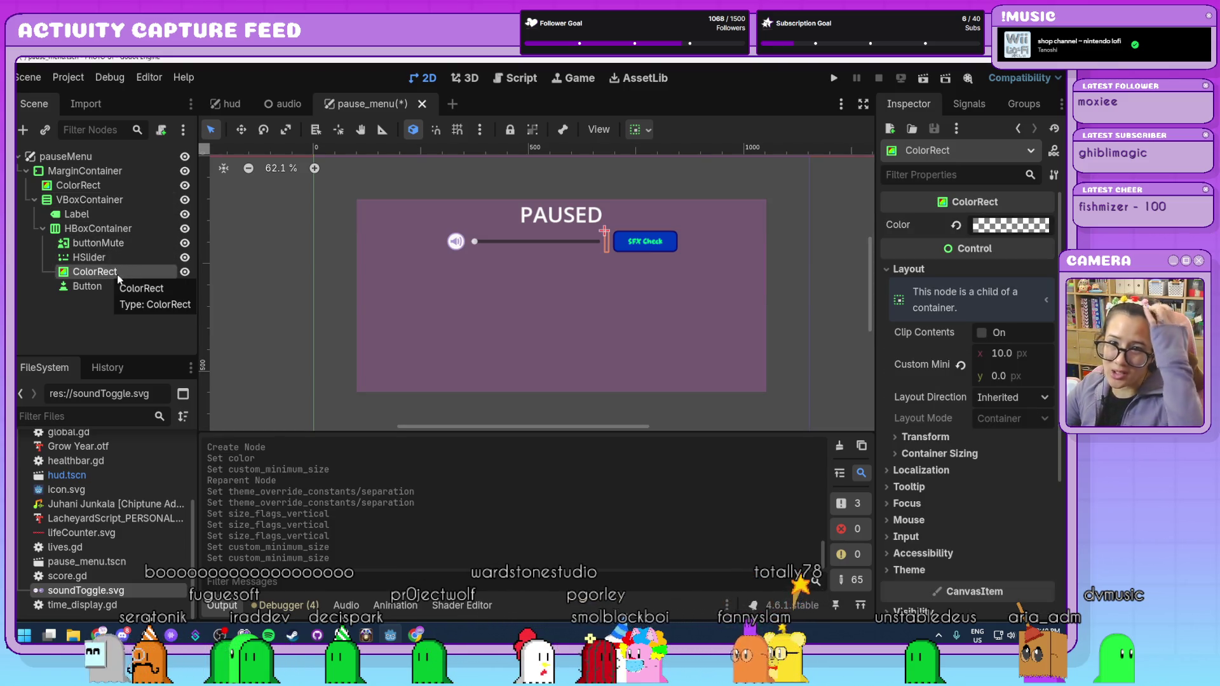
pyautogui.click(93, 199)
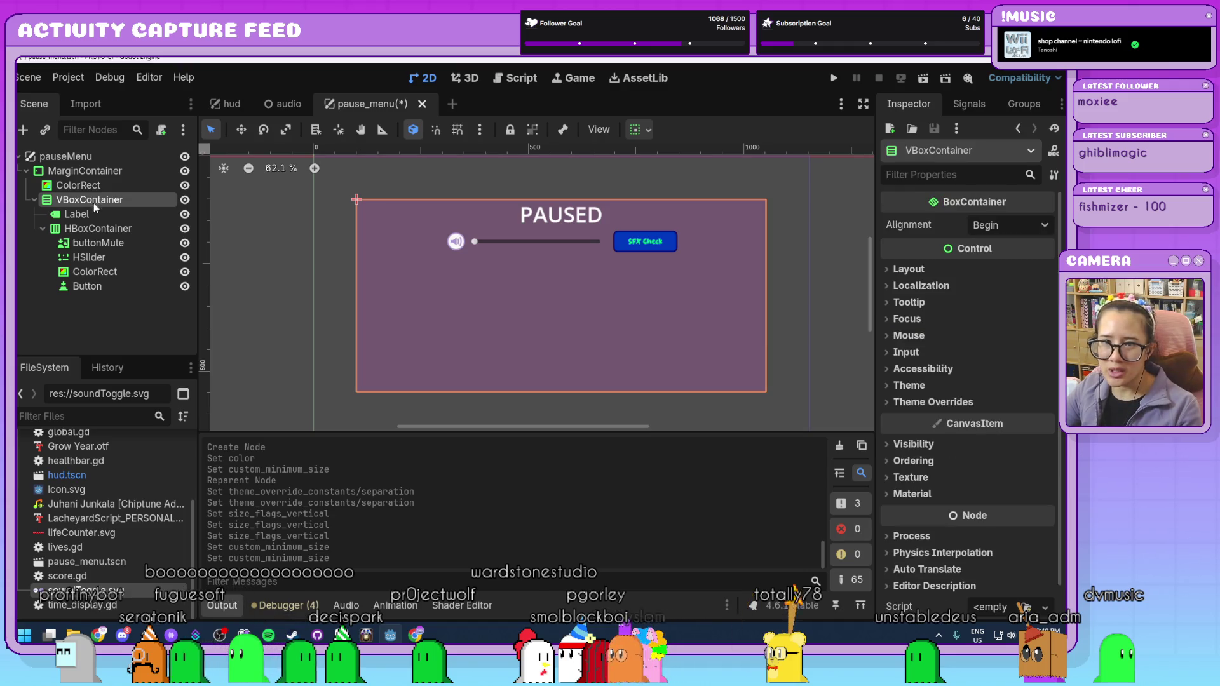
pyautogui.hotkey('ctrl', 'd')
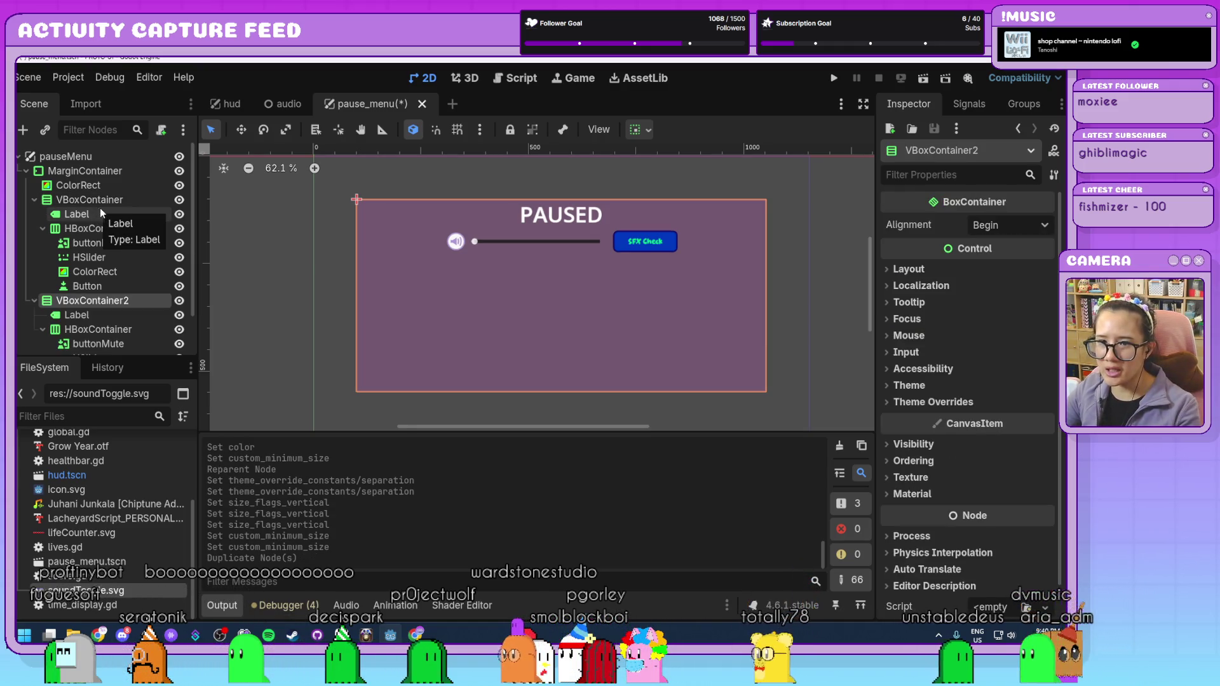
pyautogui.hotkey('ctrl', 'z')
pyautogui.hotkey('ctrl', 'a')
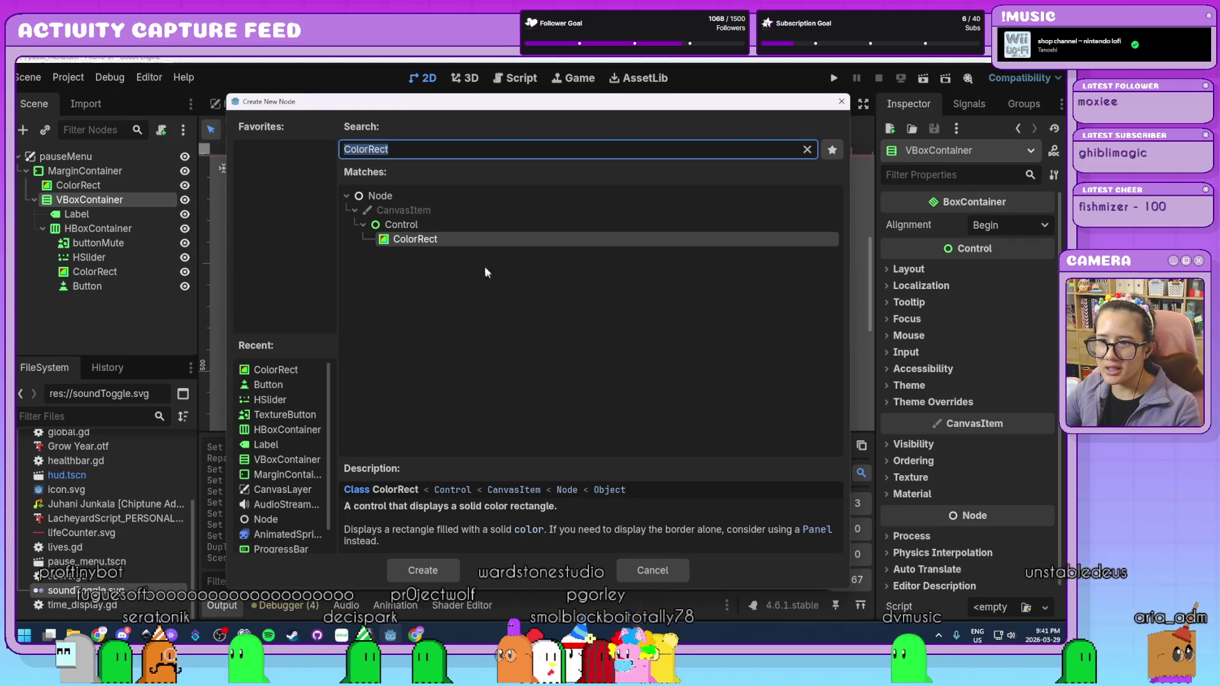
pyautogui.click(437, 571)
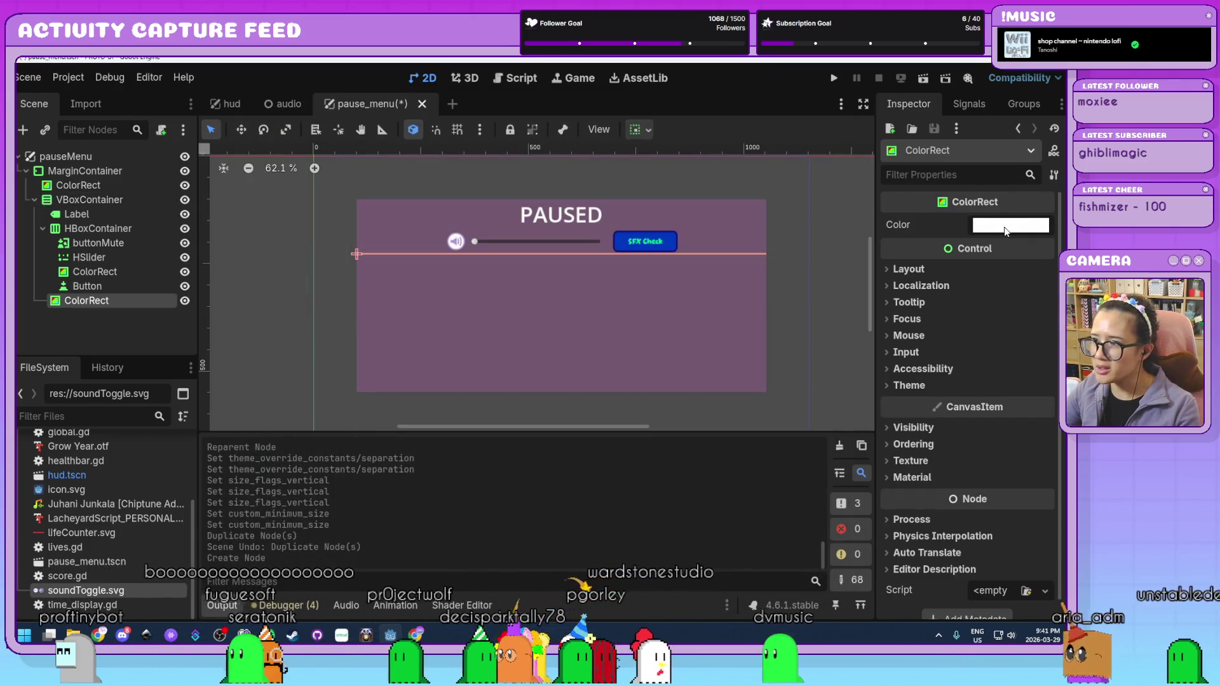
pyautogui.click(1005, 230)
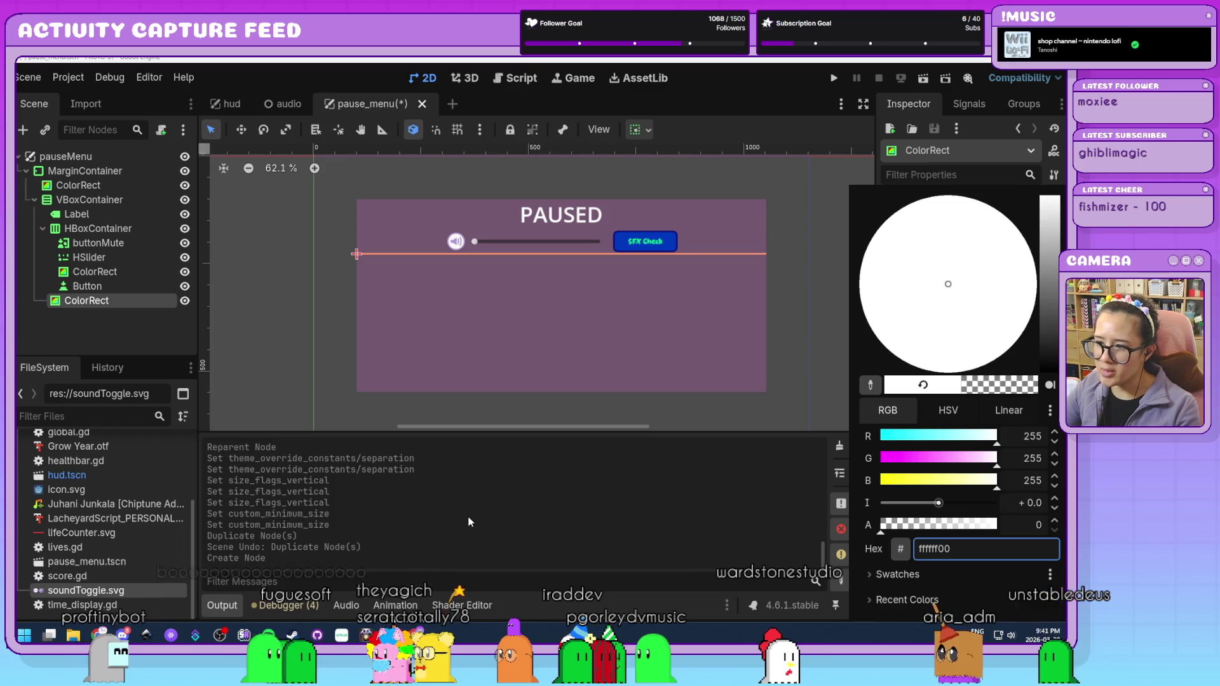
pyautogui.click(136, 332)
# - Move the ColorRect between Label and HBoxContainer and give it a 100 px minimum height
pyautogui.moveTo(140, 308)
pyautogui.mouseDown()
pyautogui.moveTo(114, 273)
pyautogui.moveTo(108, 223)
pyautogui.mouseUp()
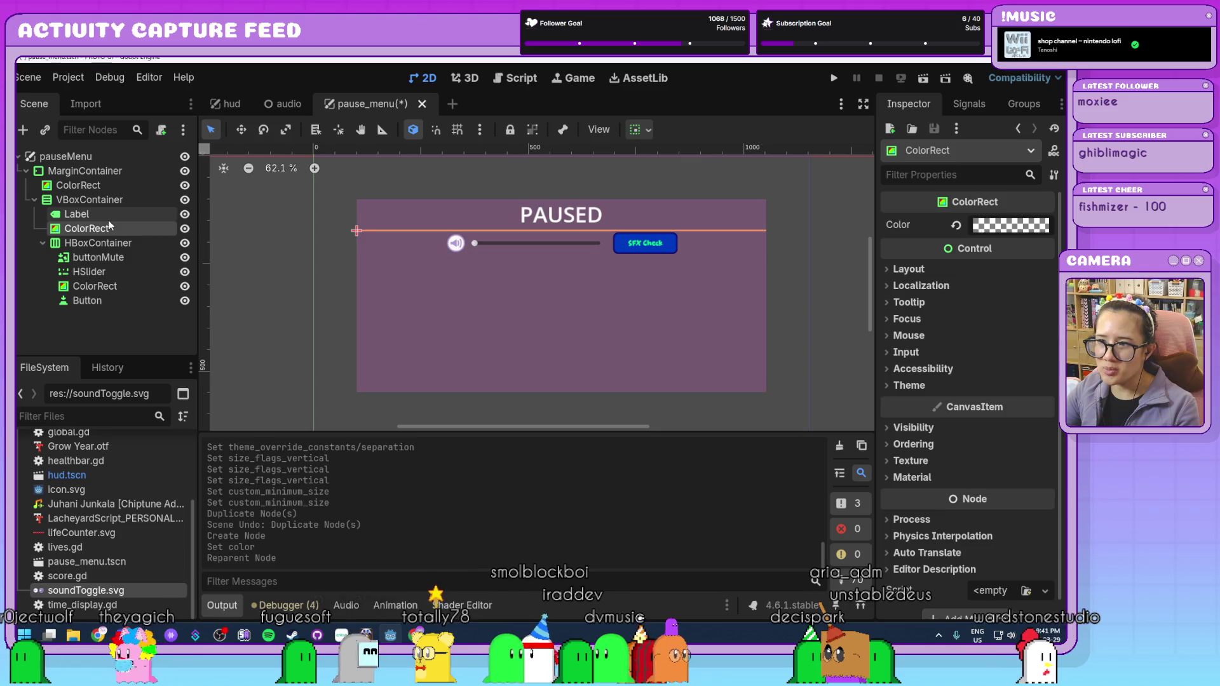
pyautogui.click(912, 270)
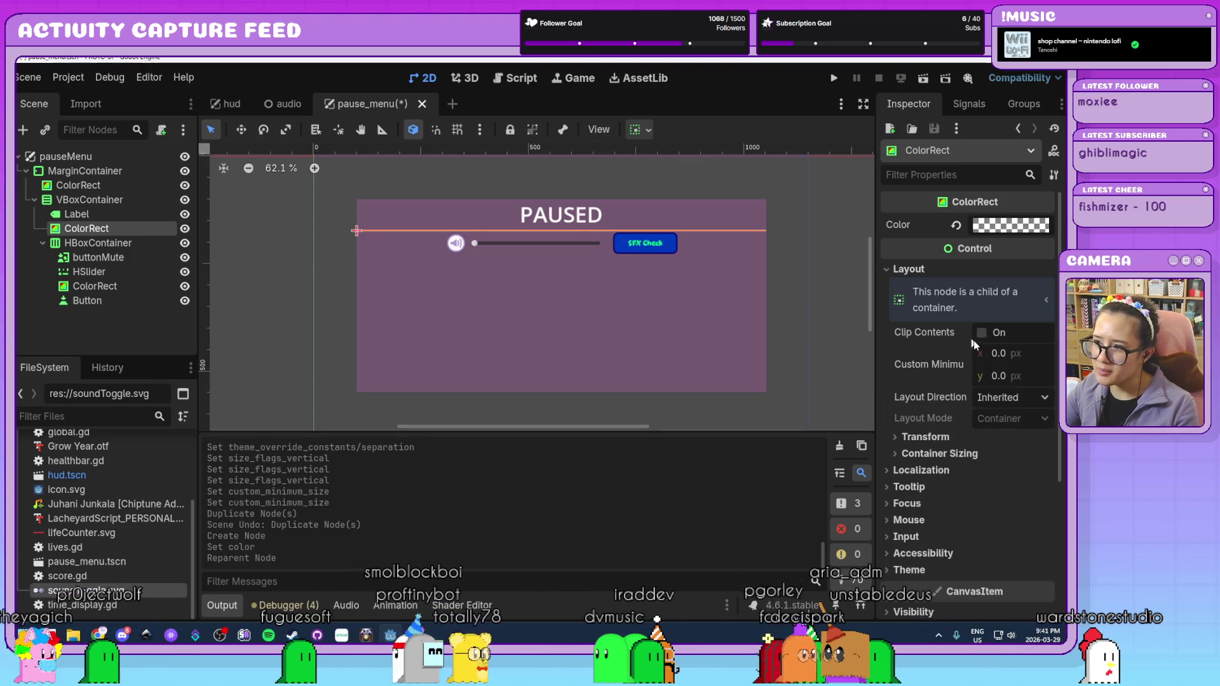
pyautogui.moveTo(1000, 375); pyautogui.dragTo(1043, 375)
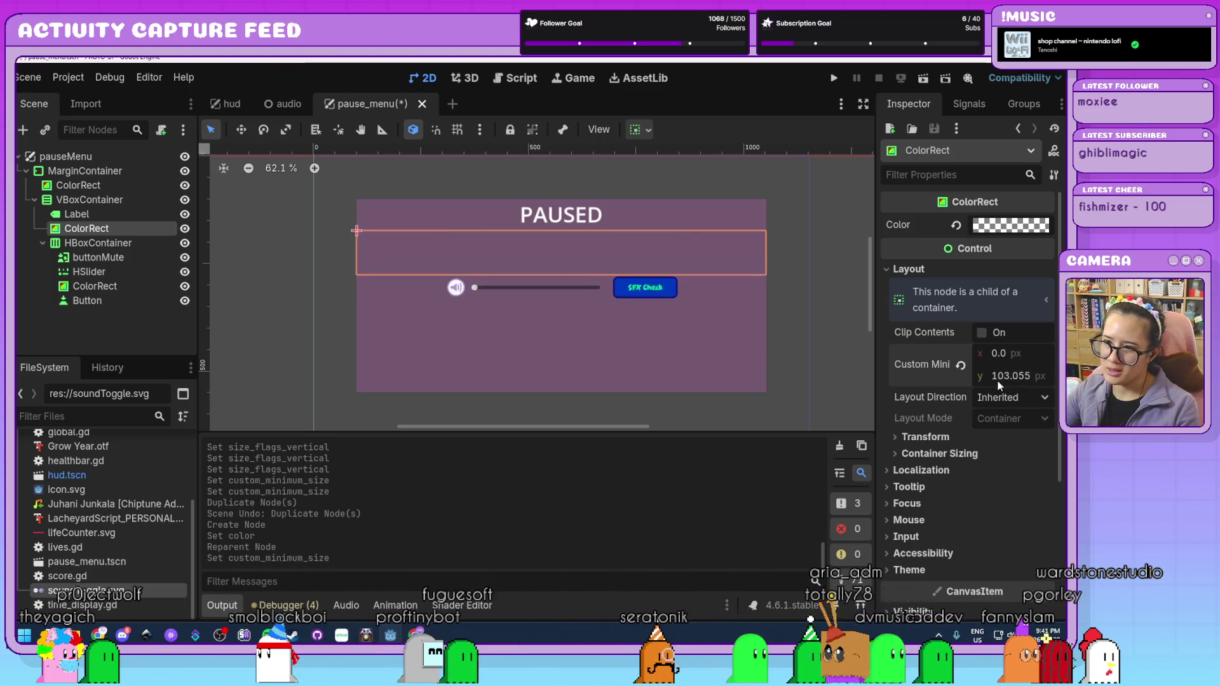
pyautogui.write('200')
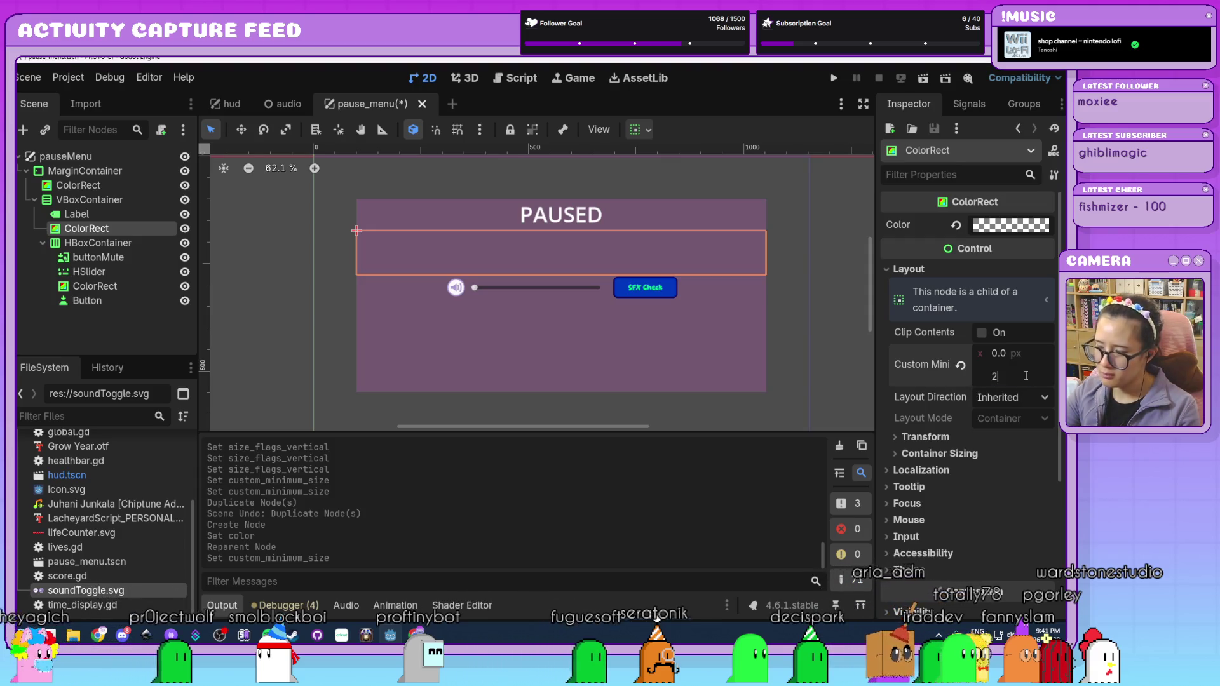
pyautogui.press('Return')
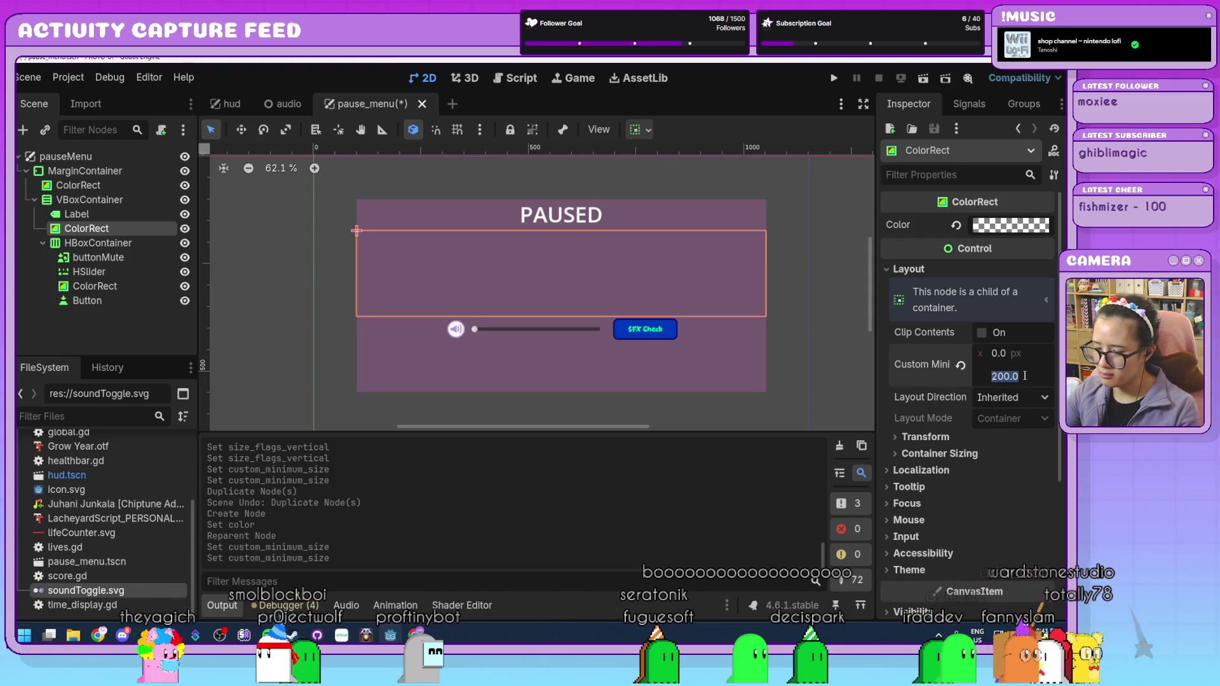
pyautogui.write('0')
pyautogui.press('Return')
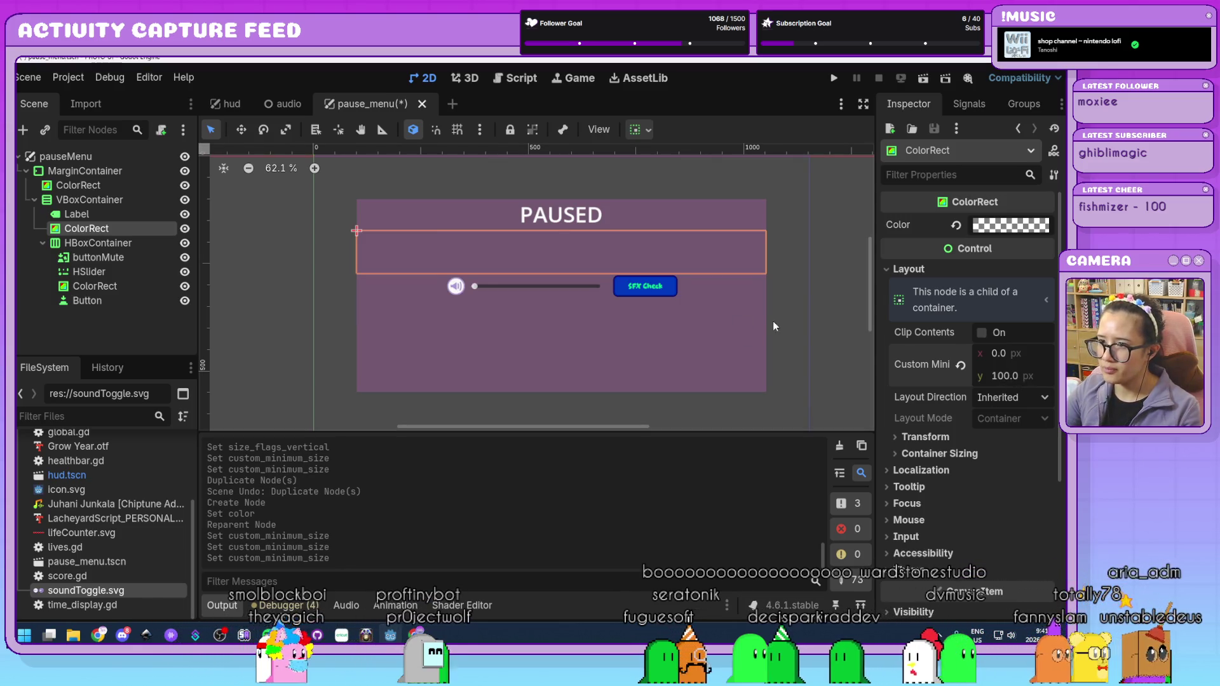
pyautogui.click(773, 322)
pyautogui.click(857, 318)
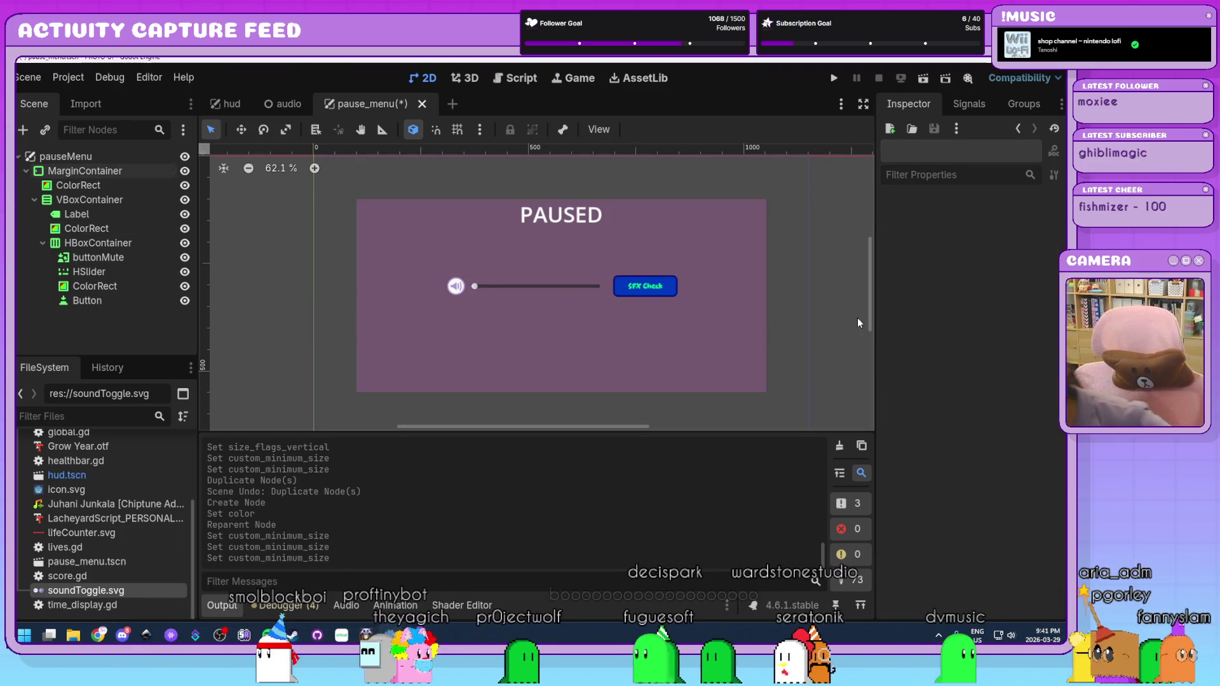
pyautogui.click(117, 276)
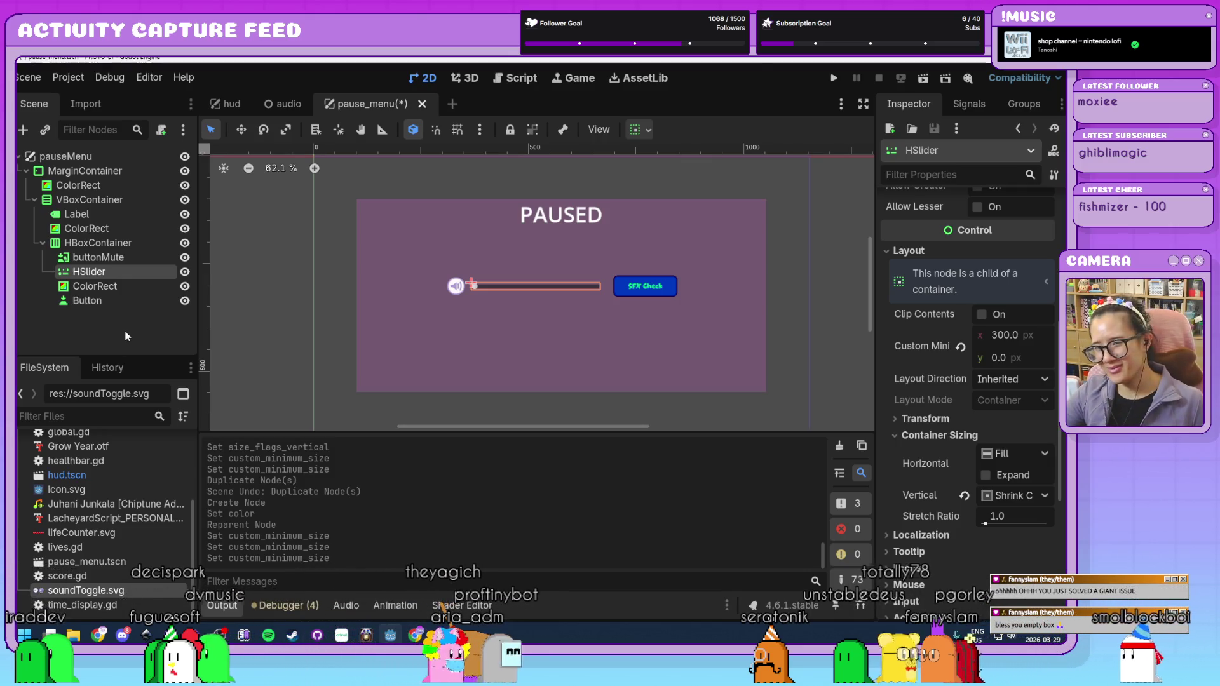
pyautogui.click(118, 327)
pyautogui.click(113, 269)
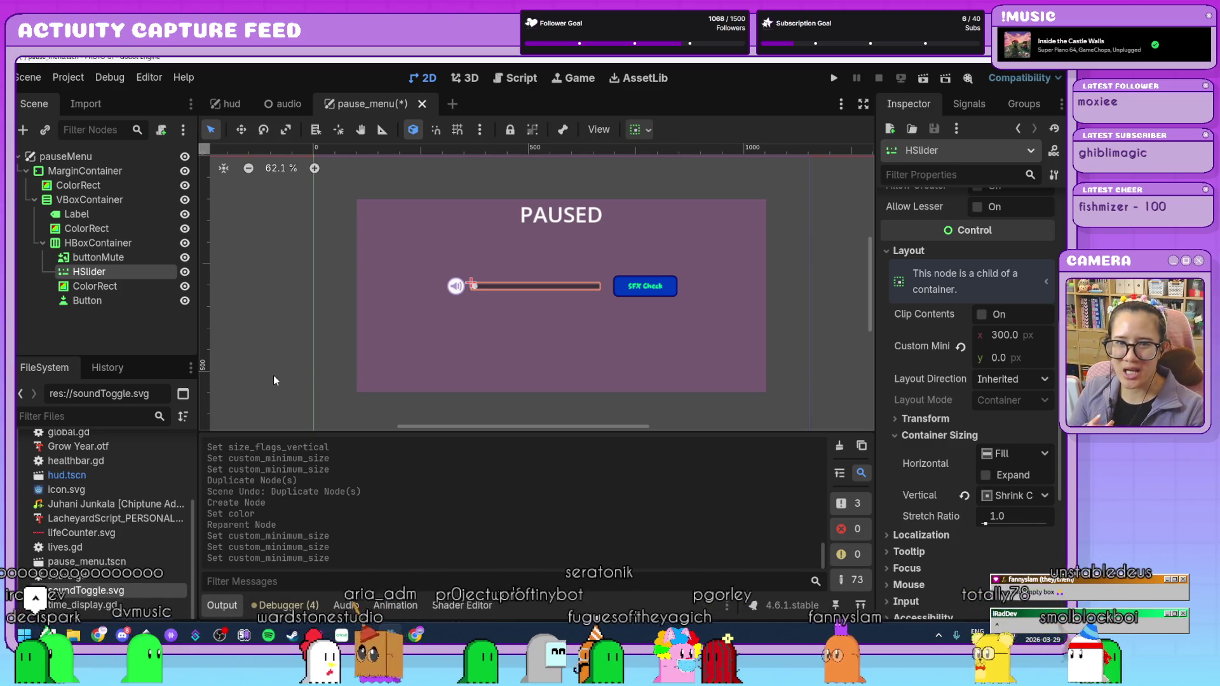
pyautogui.doubleClick(105, 272)
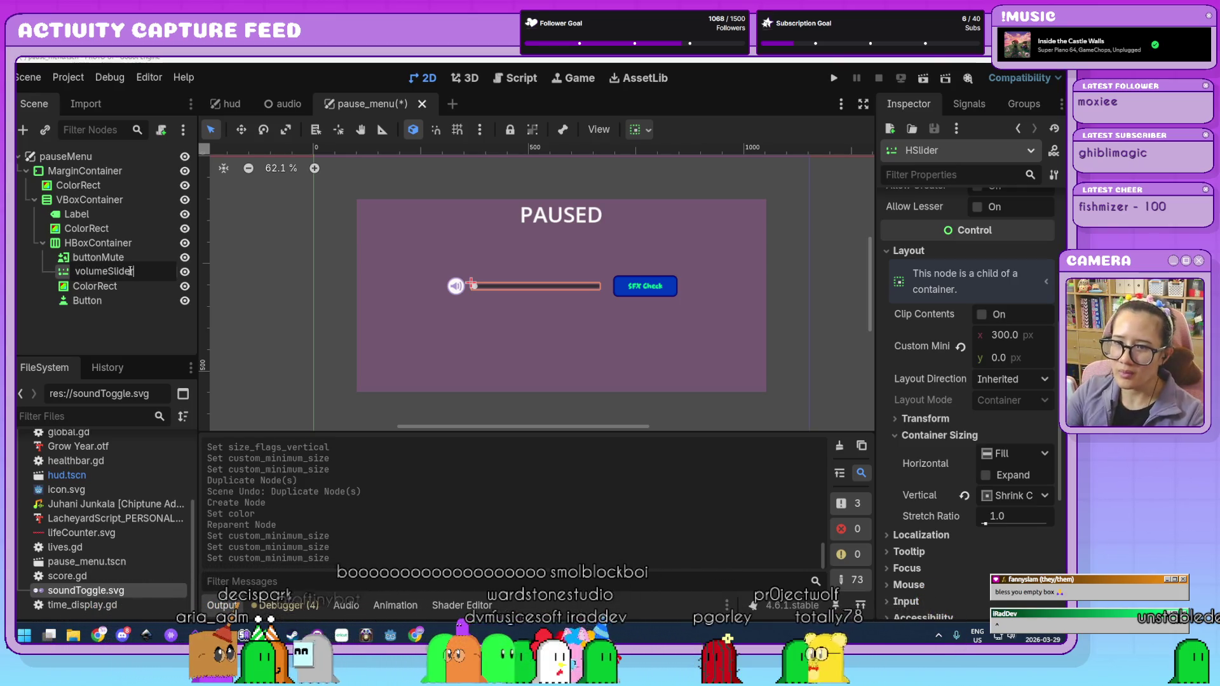
# - Rename the slider to volumeSlider and the SFX button to buttonSFX
pyautogui.write('volumeSlider')
pyautogui.press('Return')
pyautogui.doubleClick(106, 300)
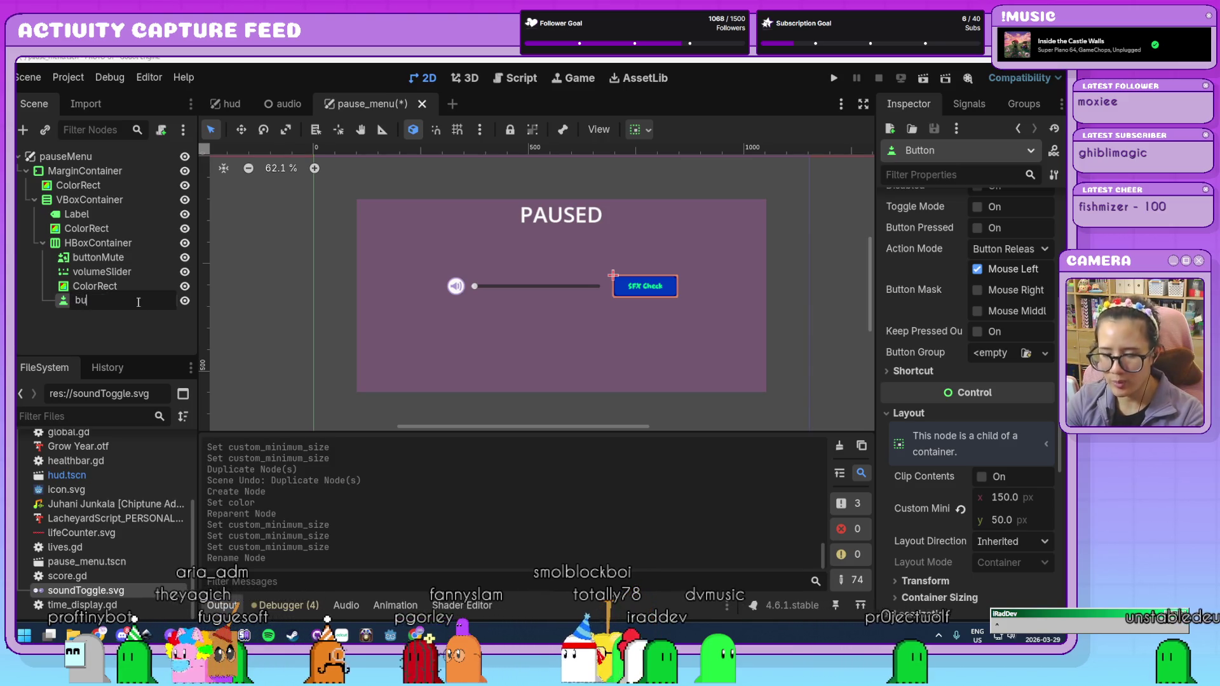
pyautogui.write('ttonSF')
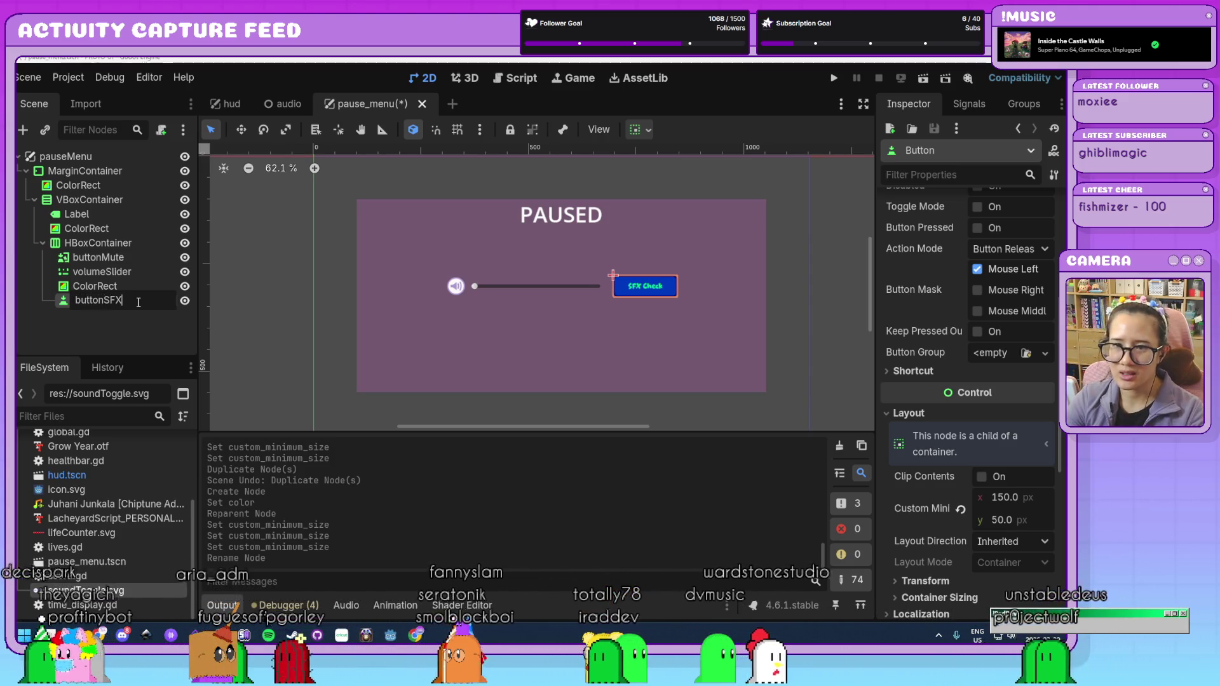
pyautogui.write('X')
pyautogui.press('Return')
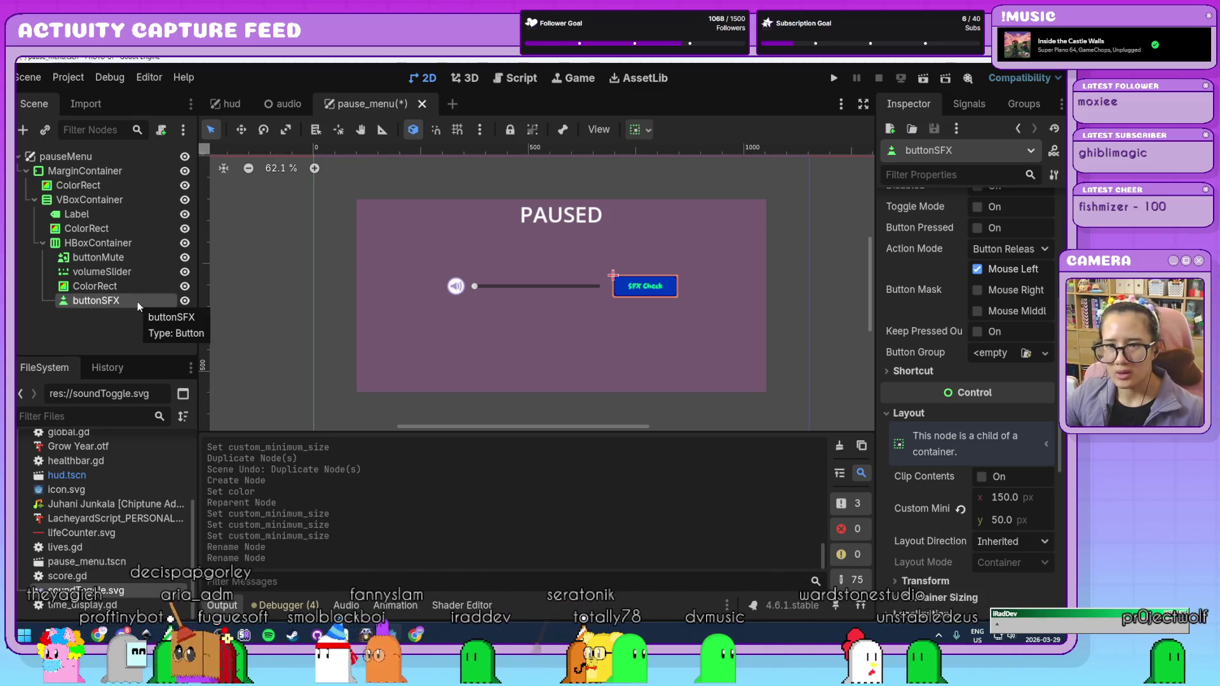
pyautogui.click(119, 341)
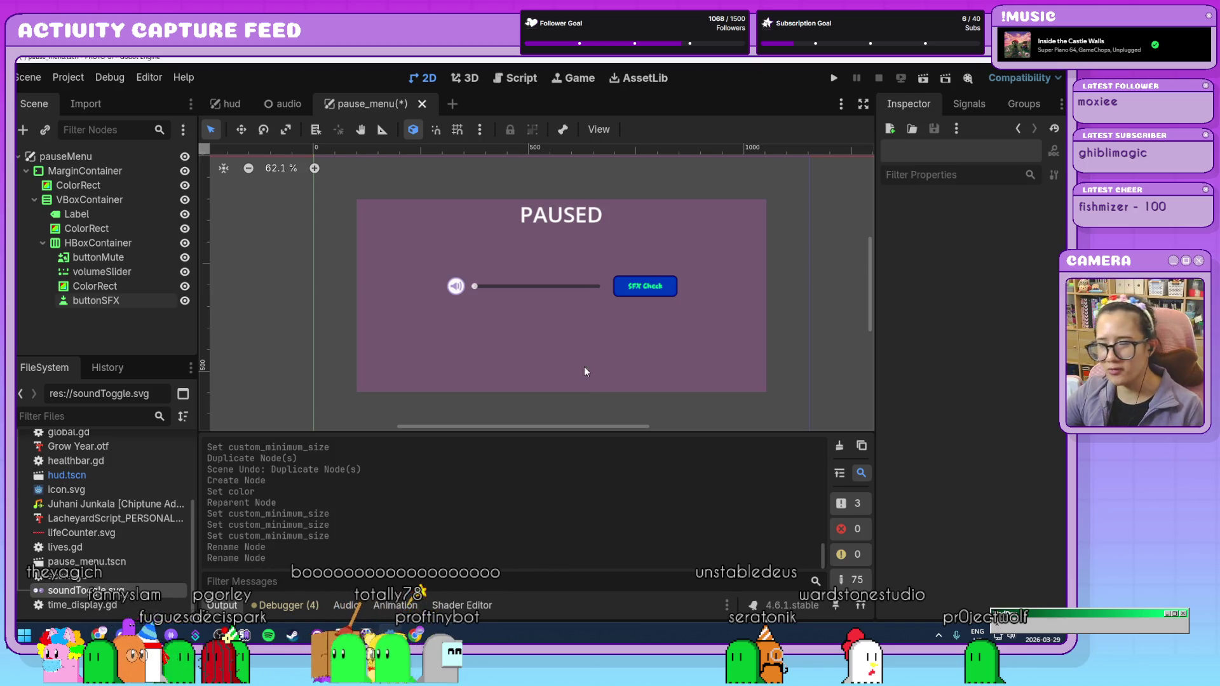
# - Duplicate the spacer below the PAUSED title as ColorRect2
pyautogui.click(99, 200)
pyautogui.click(98, 229)
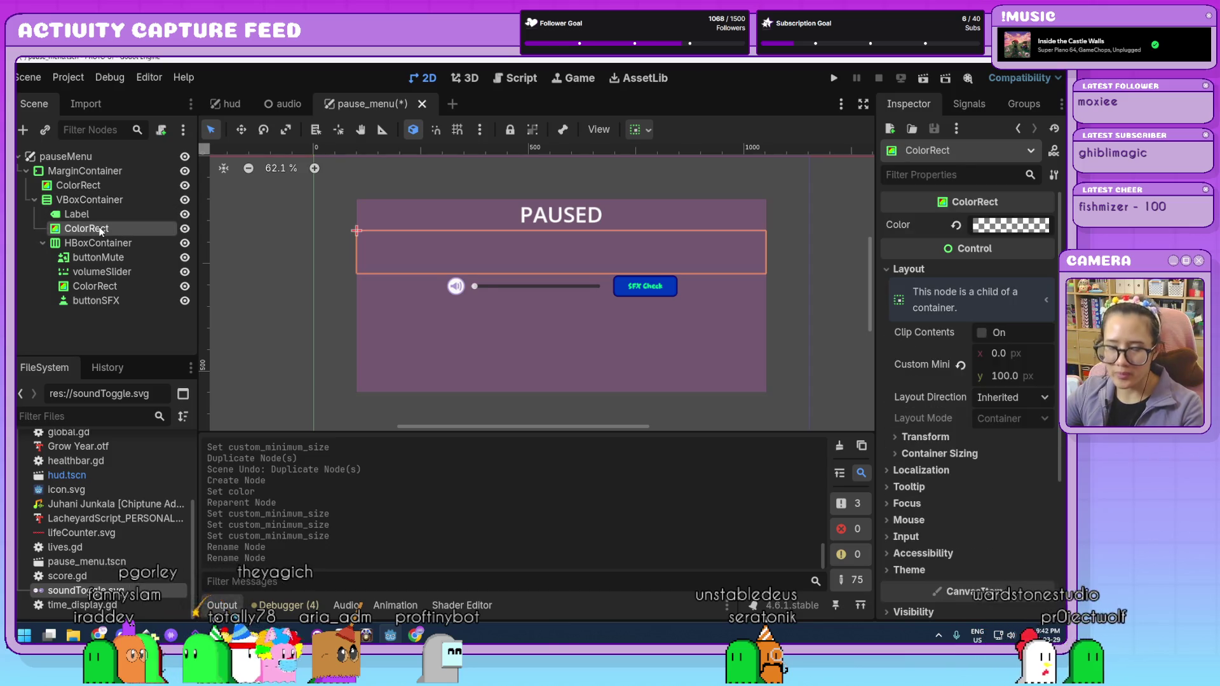
pyautogui.hotkey('ctrl', 'd')
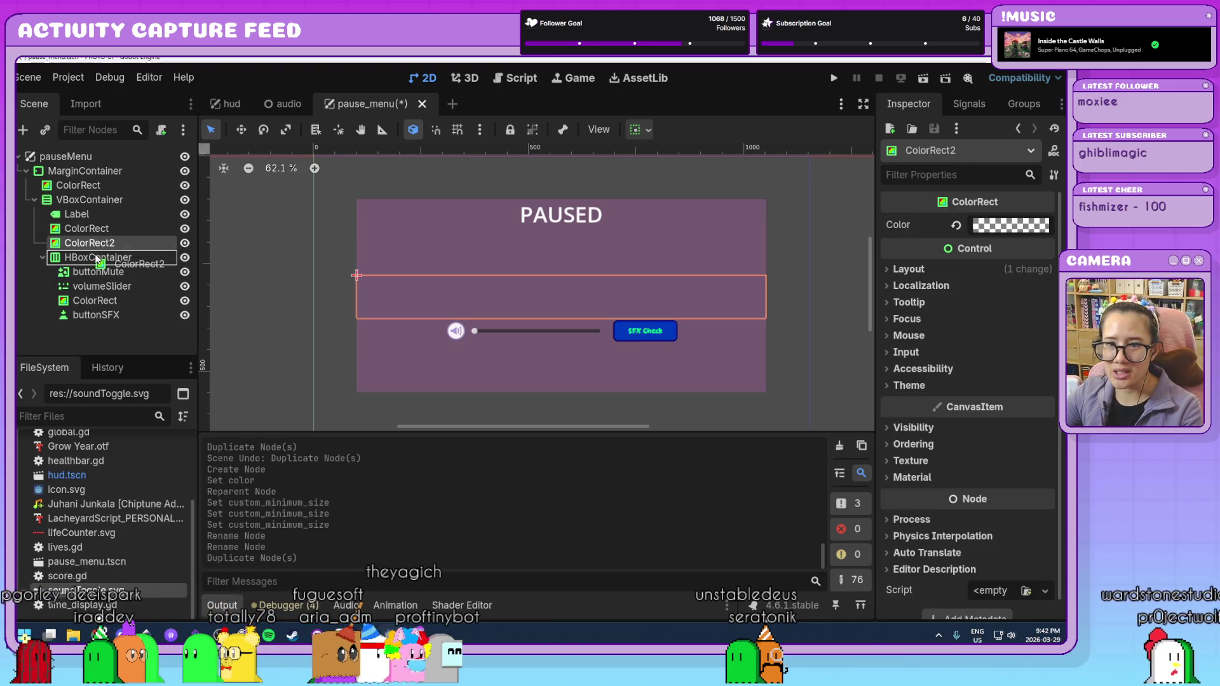
# - Place the volume row above ColorRect2 and add an HBoxContainer2 under VBoxContainer
pyautogui.moveTo(88, 247); pyautogui.dragTo(95, 245)
pyautogui.click(42, 257)
pyautogui.click(94, 257)
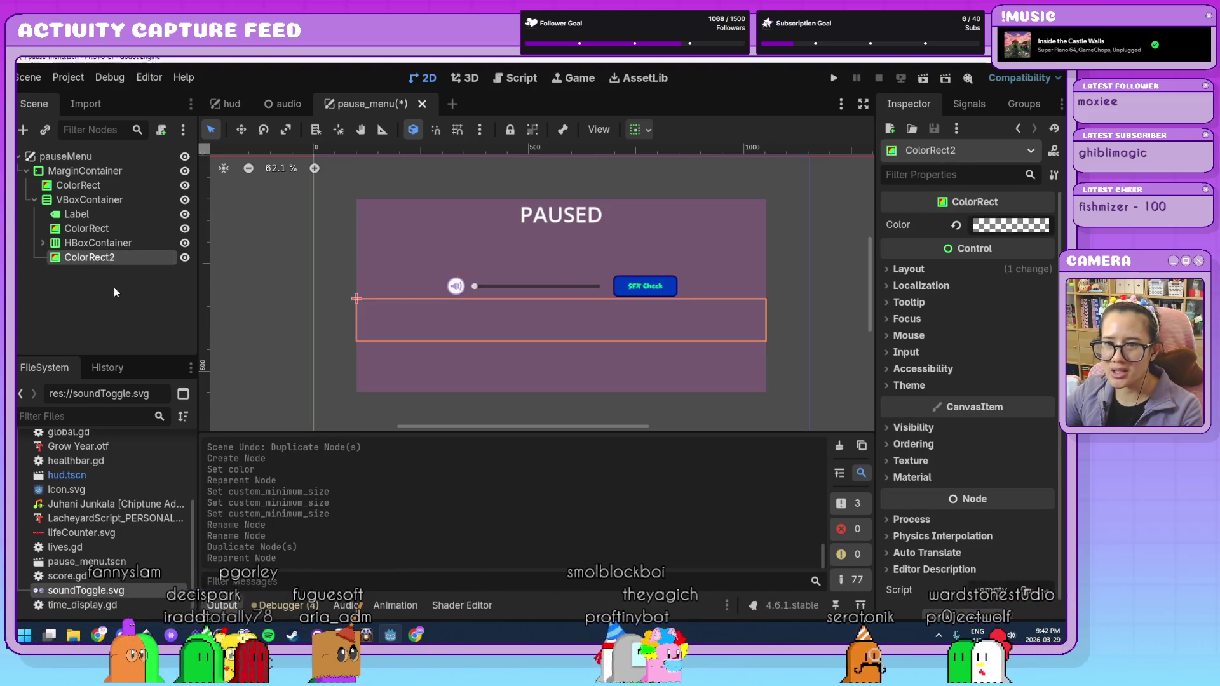
pyautogui.click(89, 200)
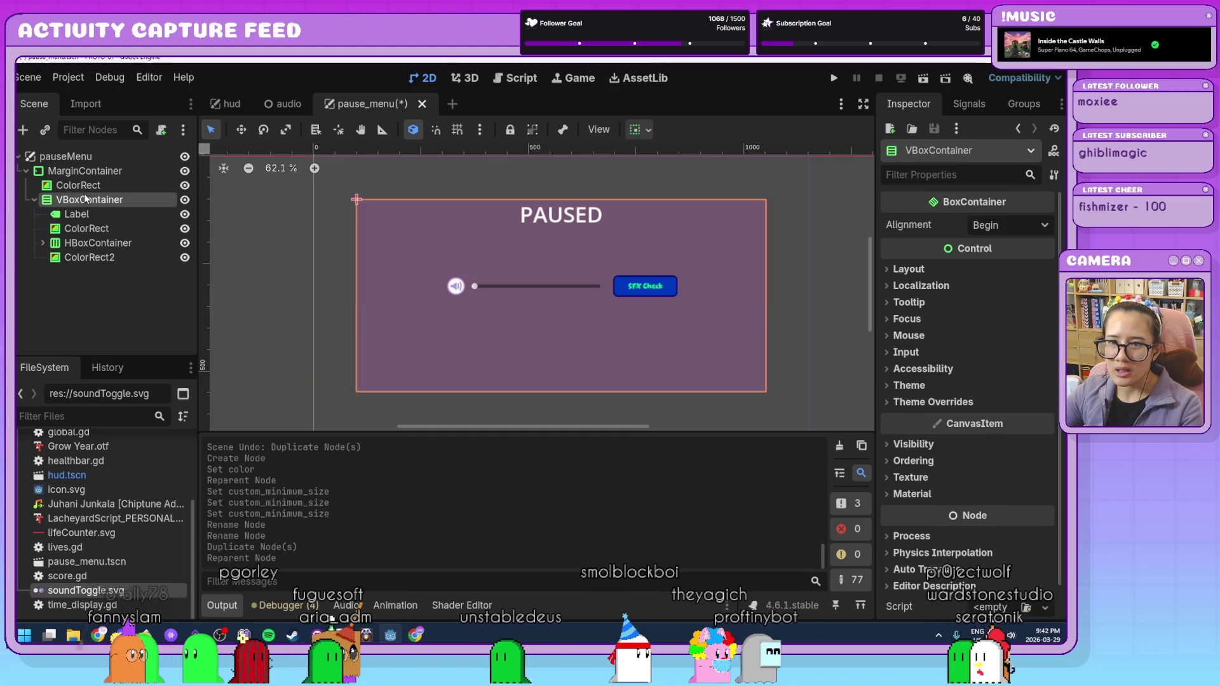
pyautogui.hotkey('ctrl', 'a')
pyautogui.write('hbox')
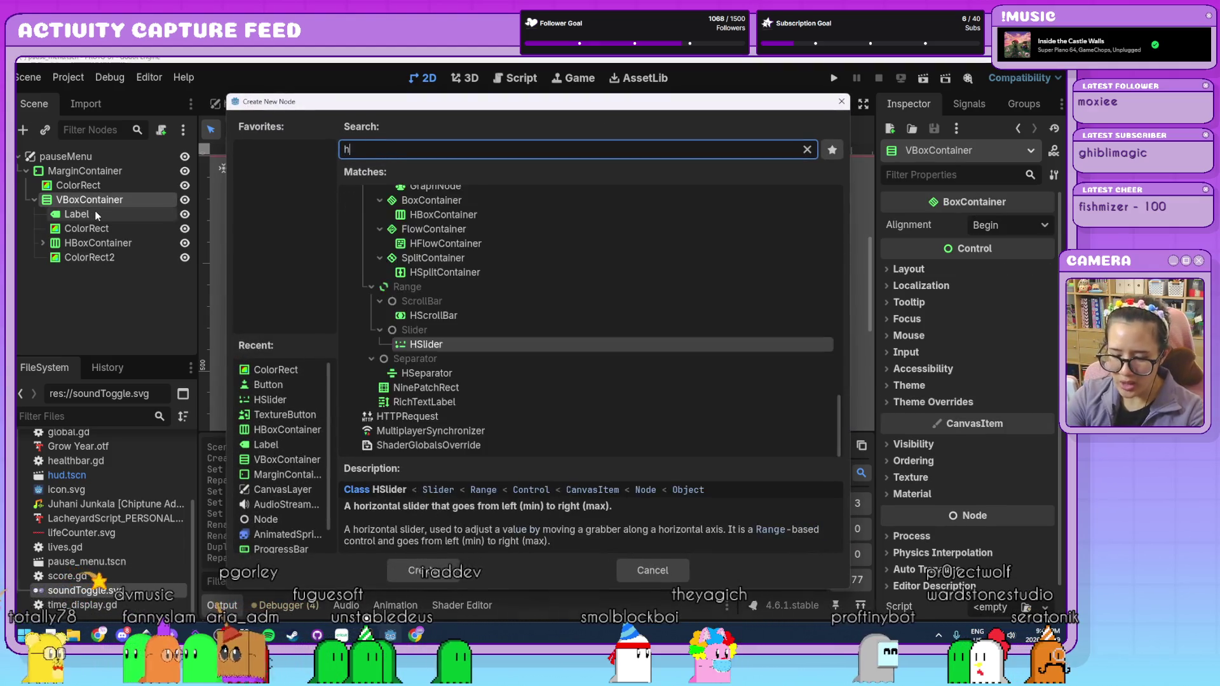
pyautogui.press('Return')
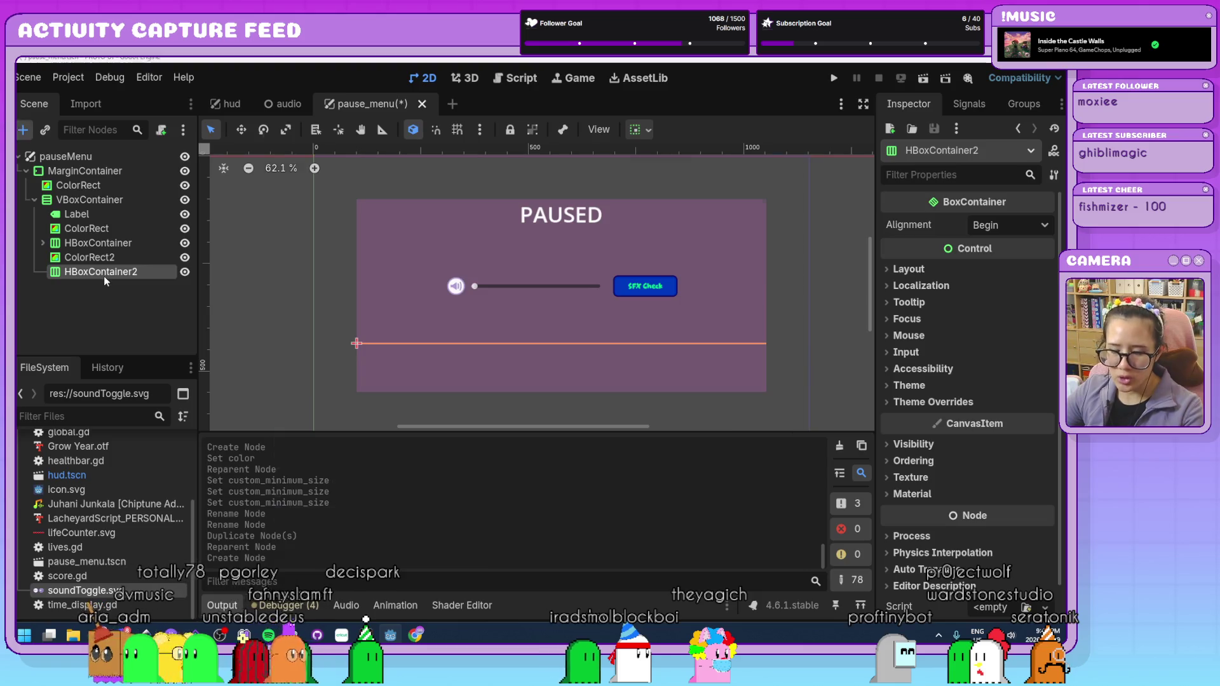
# - Add a Button inside HBoxContainer2 and name it buttonResume
pyautogui.hotkey('ctrl', 'a')
pyautogui.write('button')
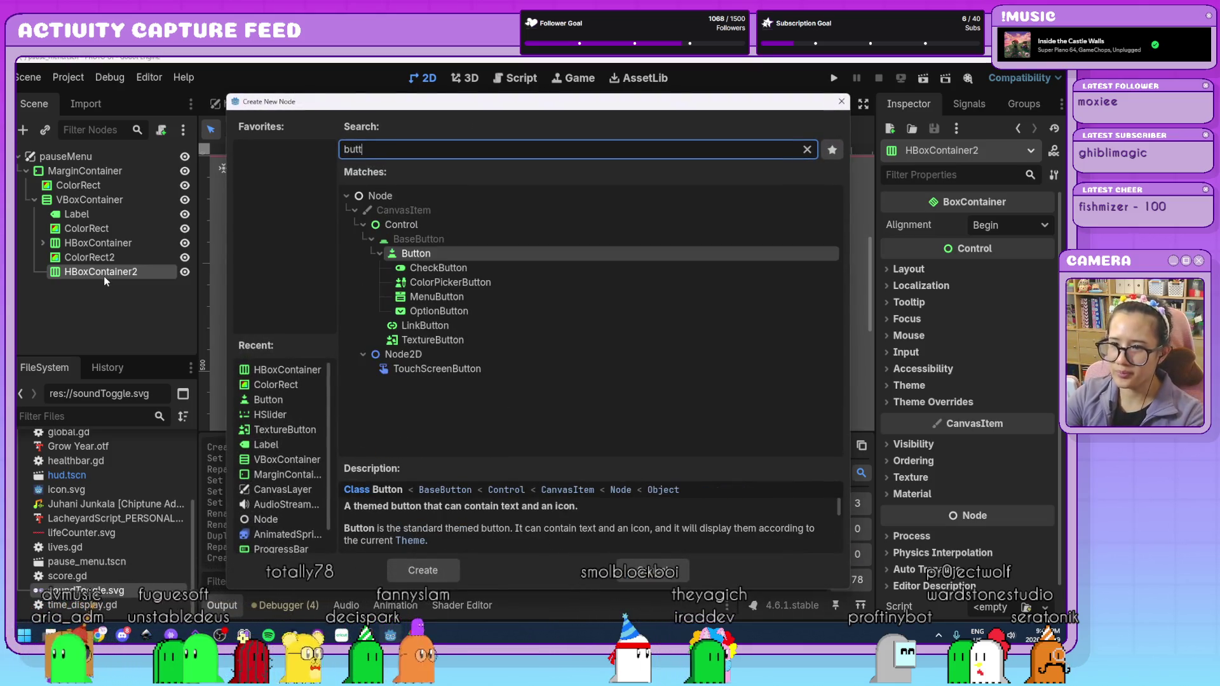
pyautogui.press('Return')
pyautogui.doubleClick(103, 286)
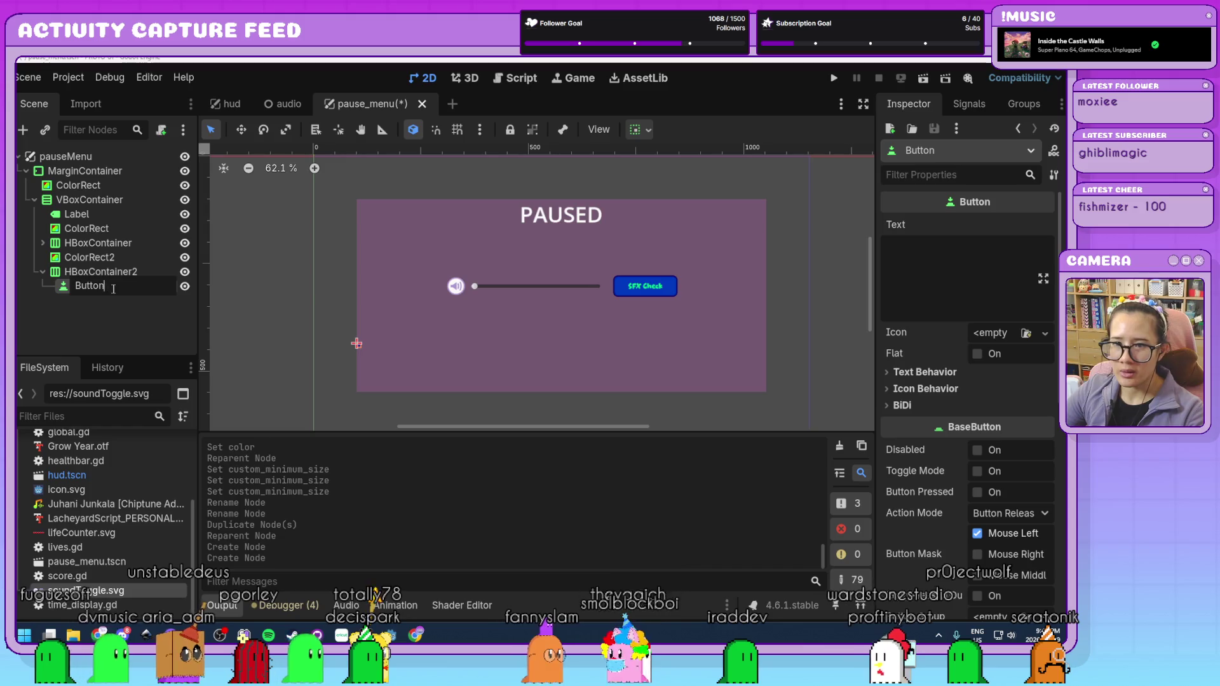
pyautogui.write('butt')
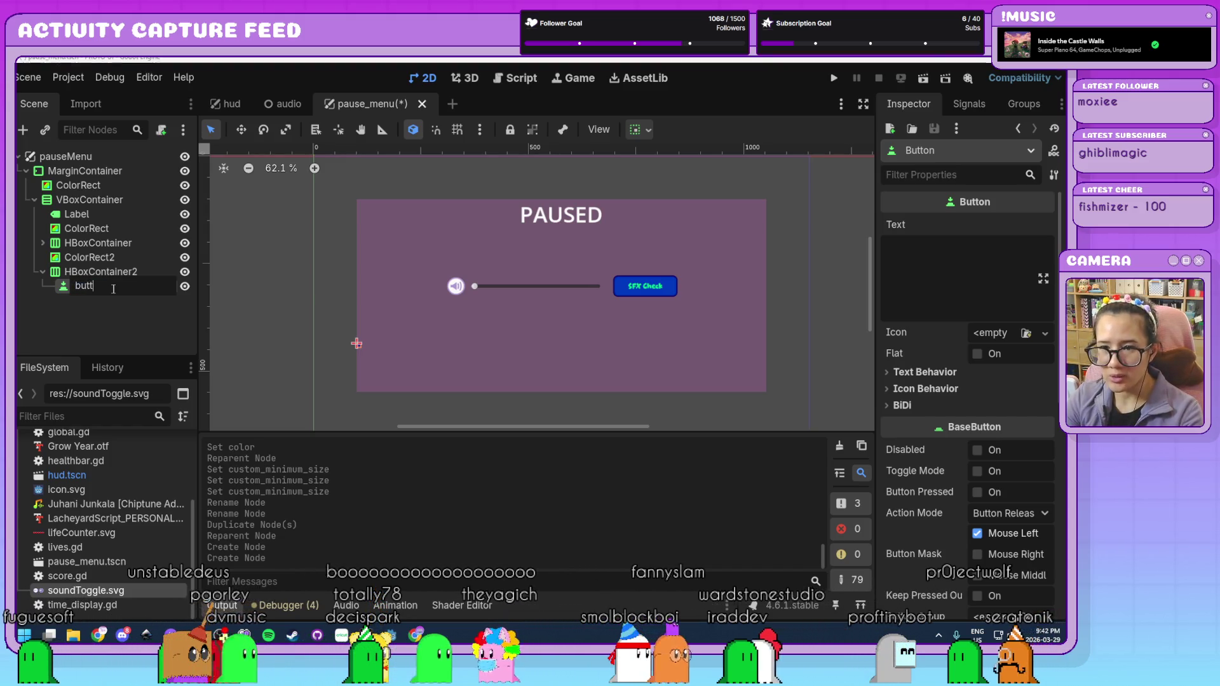
pyautogui.write('onResume')
pyautogui.press('Return')
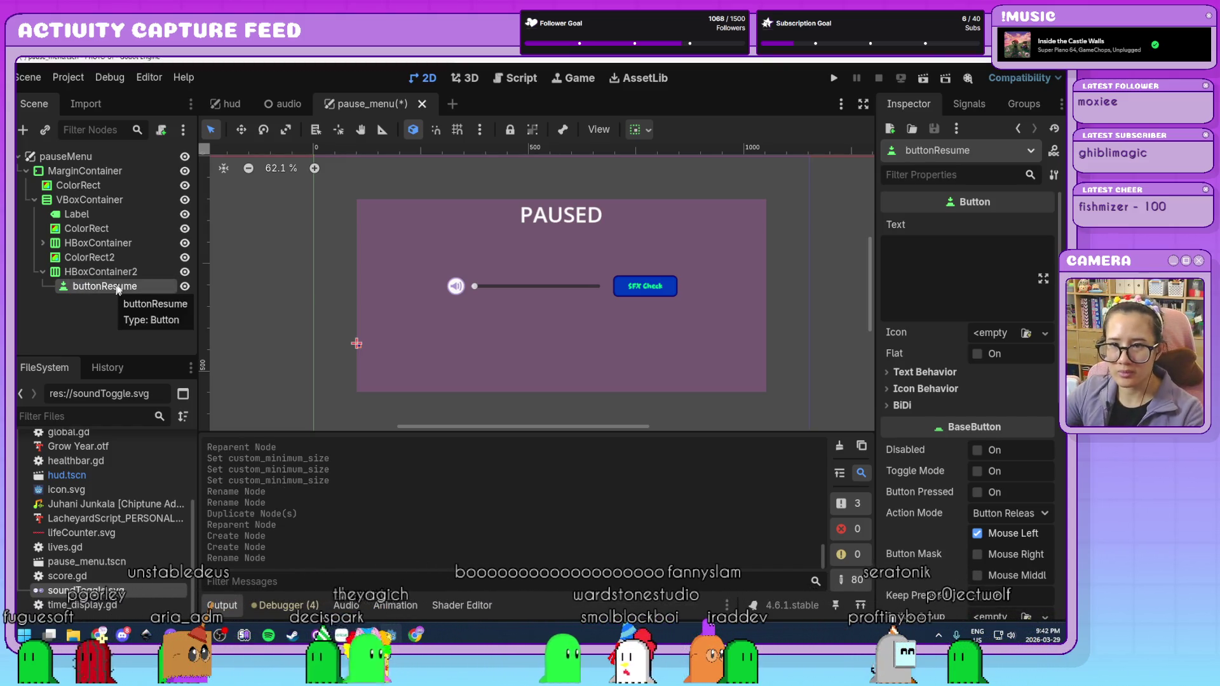
# - Add a second Button to HBoxContainer2 and name it buttonQuit
pyautogui.click(131, 274)
pyautogui.hotkey('ctrl', 'a')
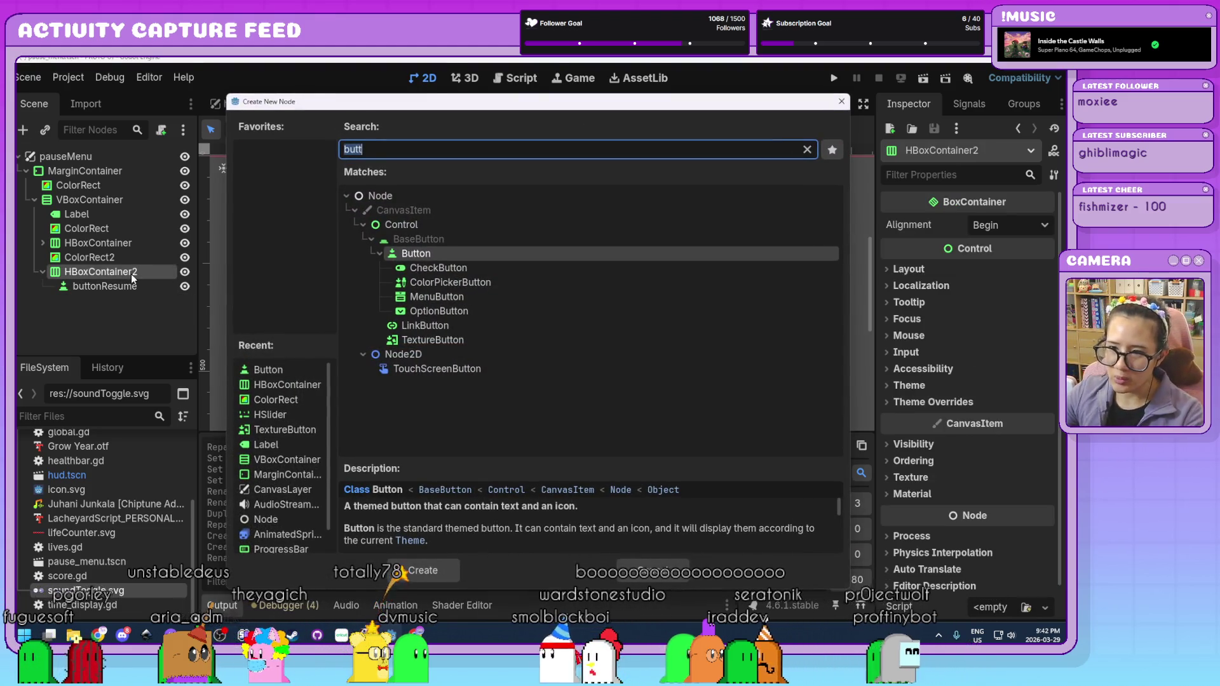
pyautogui.doubleClick(305, 375)
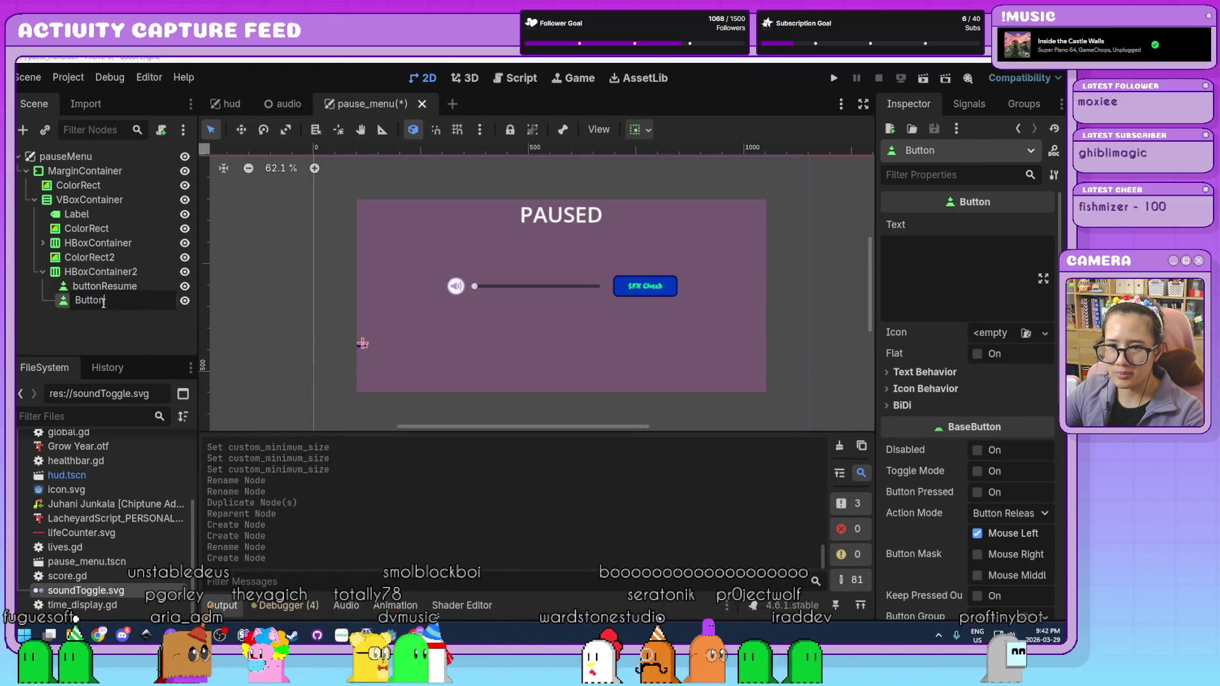
pyautogui.write('Quit')
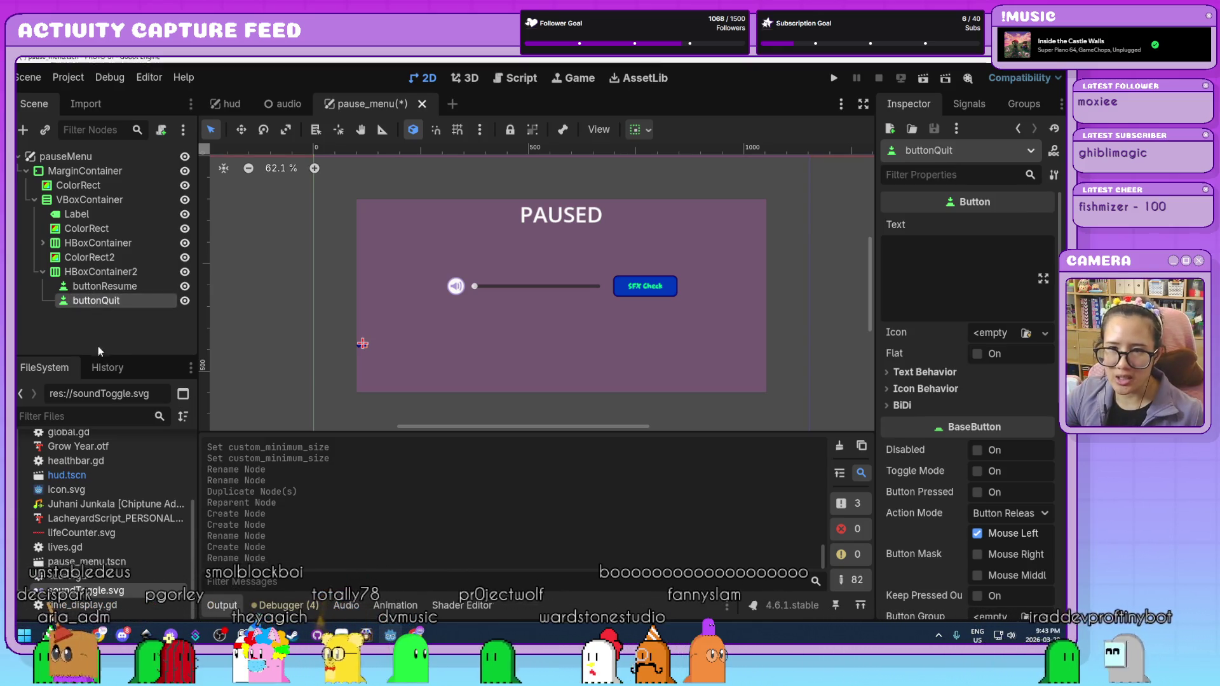
pyautogui.click(95, 344)
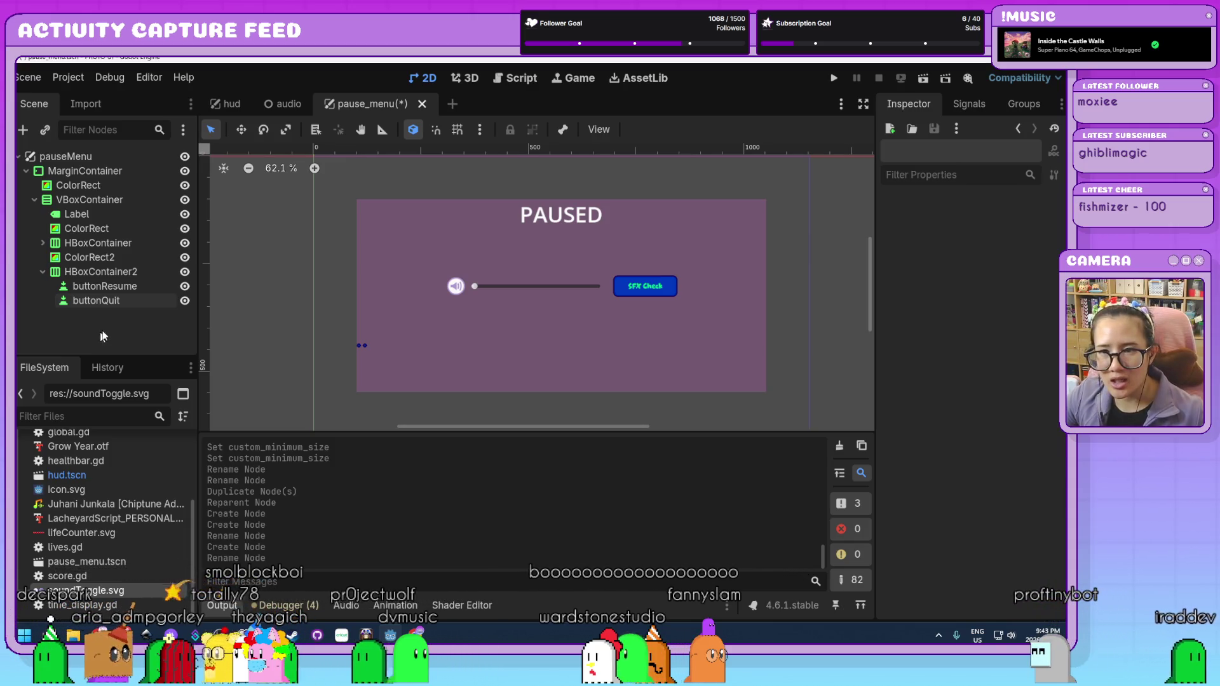
pyautogui.click(107, 272)
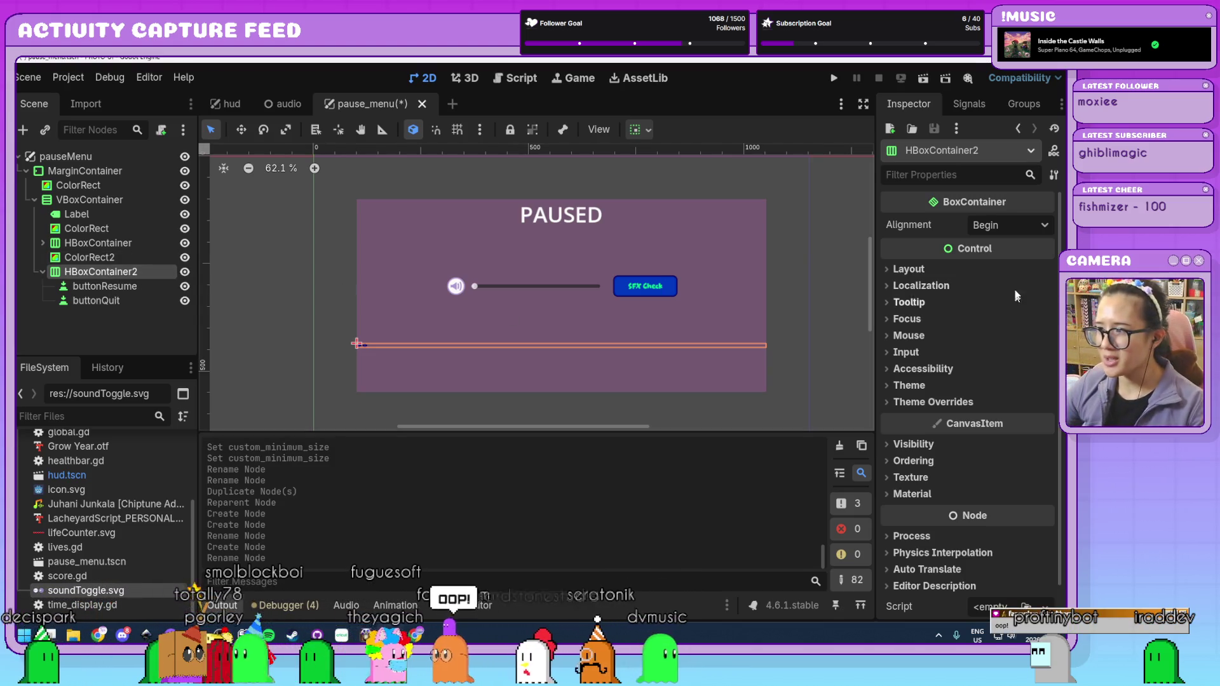
pyautogui.click(1007, 227)
# - Set the button row's alignment to Center
pyautogui.click(1008, 265)
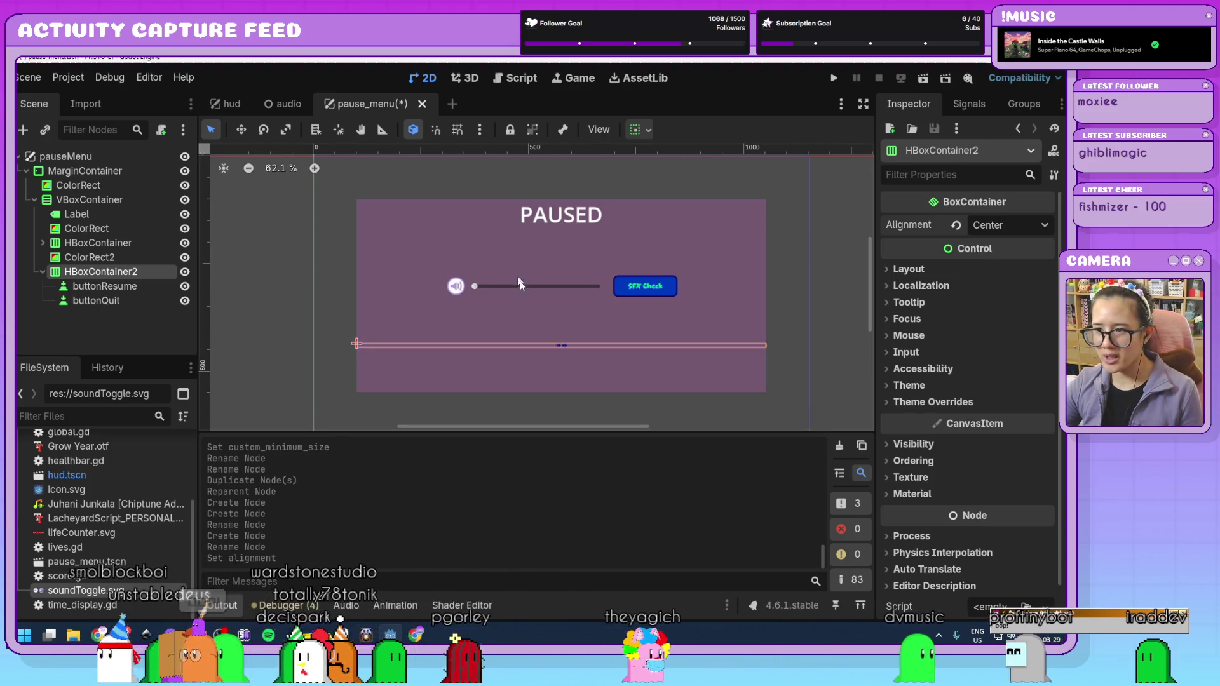
pyautogui.click(124, 338)
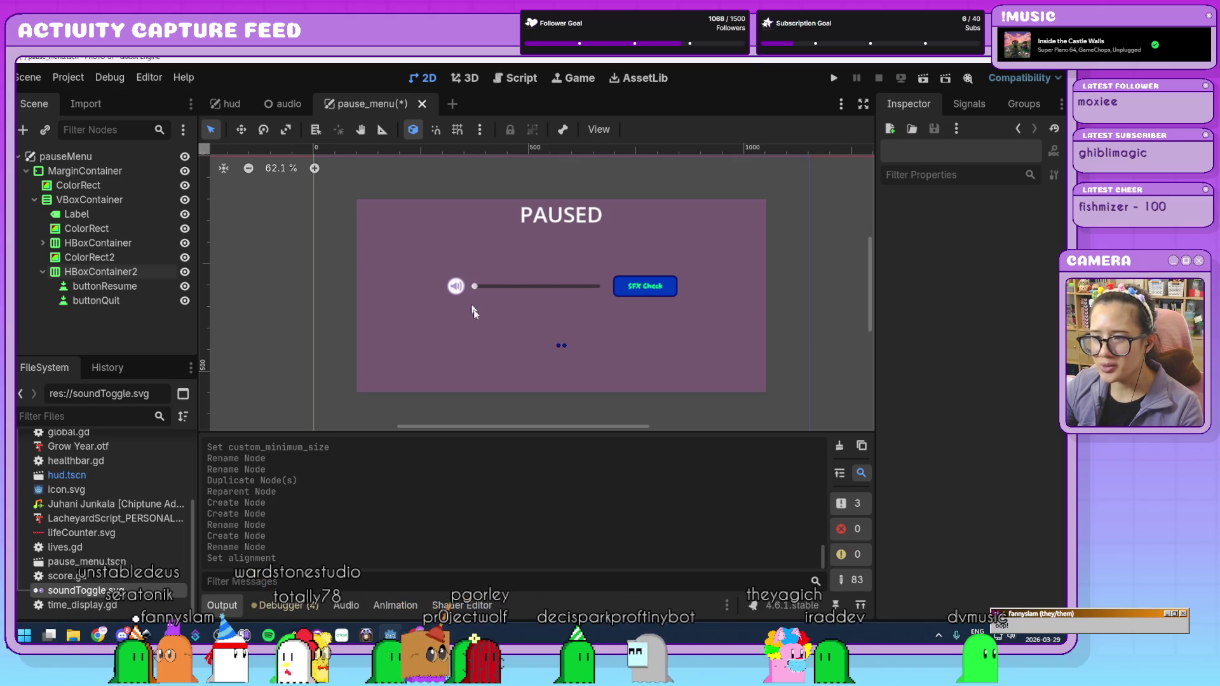
pyautogui.click(127, 286)
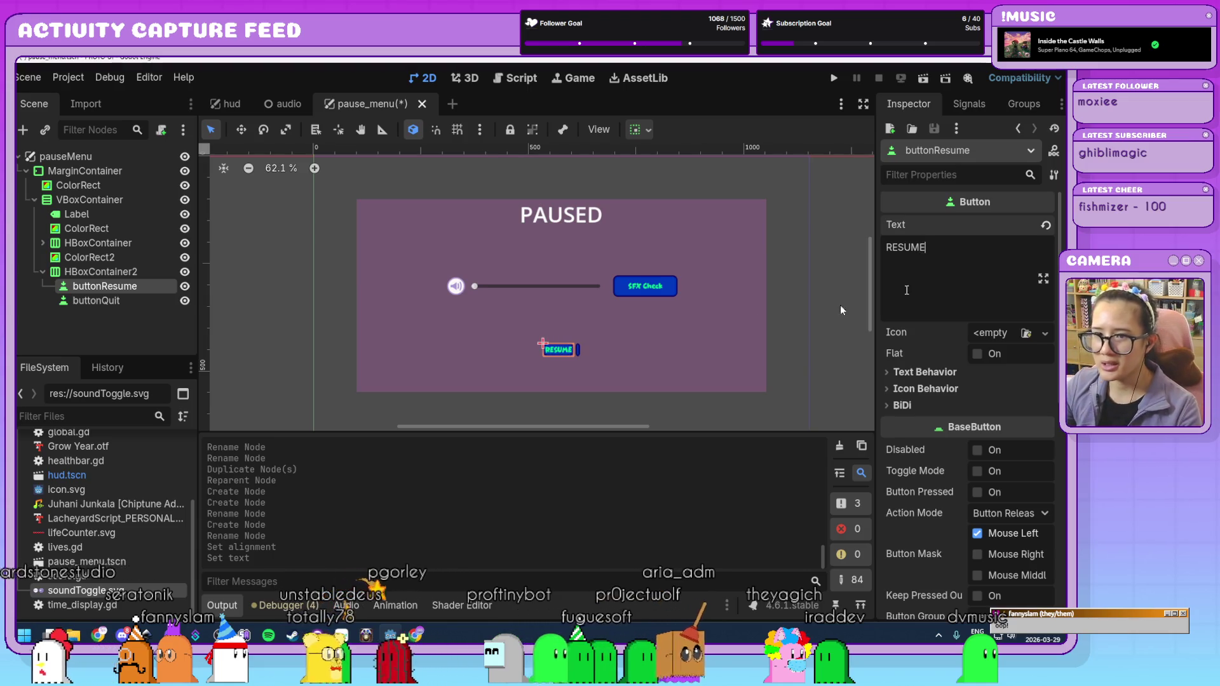
pyautogui.press('Down')
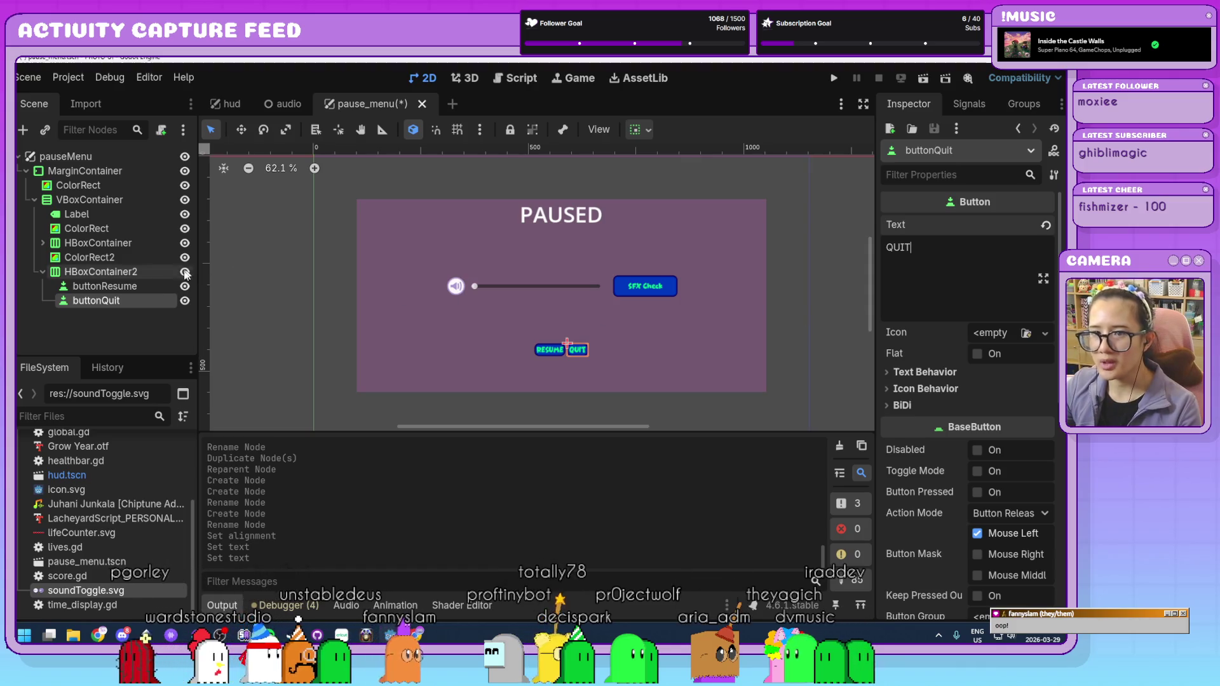
# - Give buttonResume a custom minimum size of 150 × 75 px
pyautogui.click(150, 291)
pyautogui.scroll(-3, 952, 405)
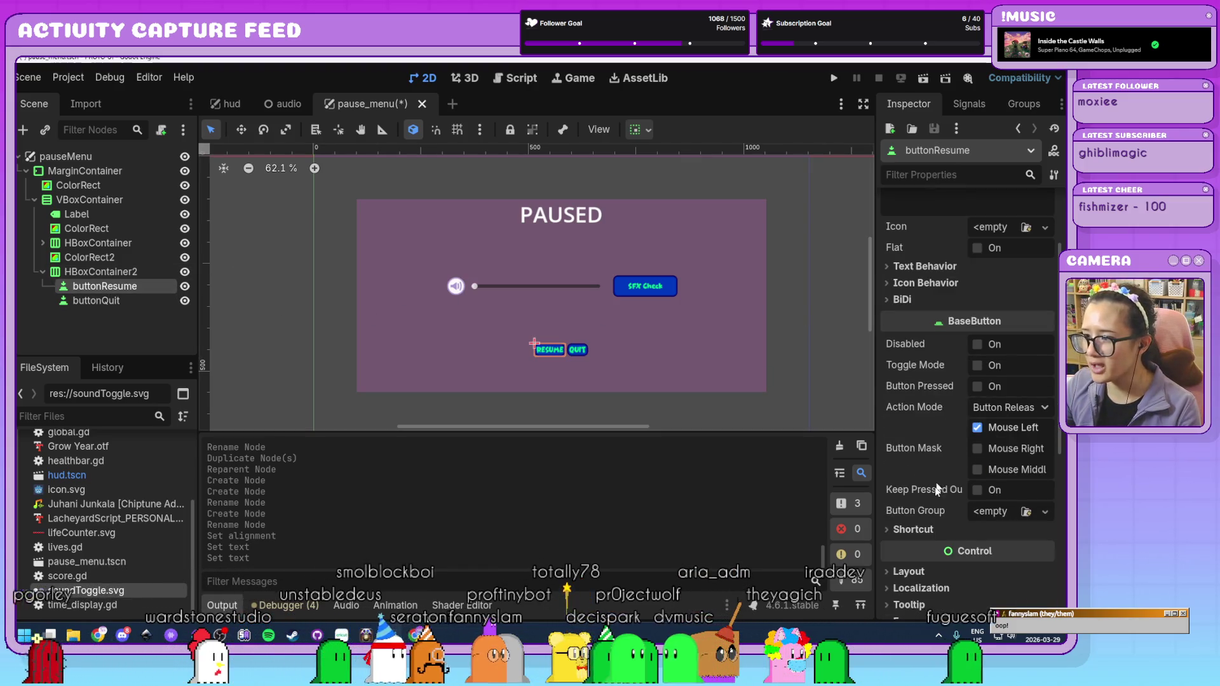
pyautogui.scroll(-5, 933, 495)
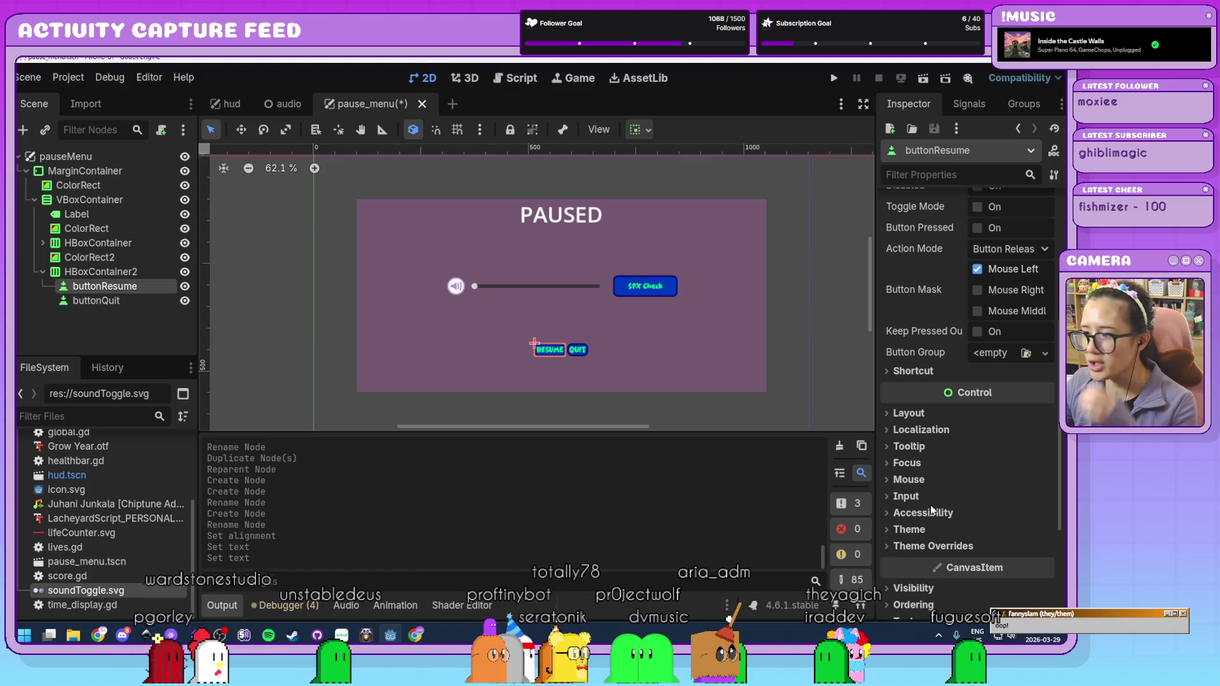
pyautogui.click(918, 415)
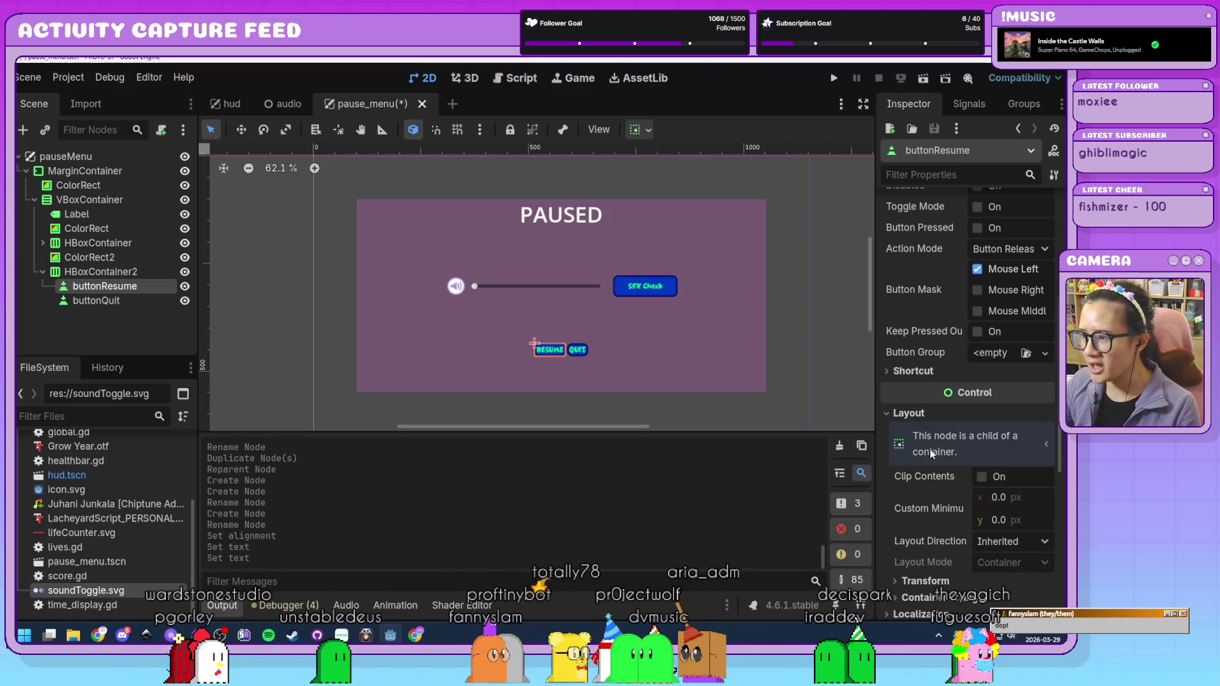
pyautogui.scroll(-2, 930, 450)
pyautogui.click(999, 445)
pyautogui.write('150')
pyautogui.press('Return')
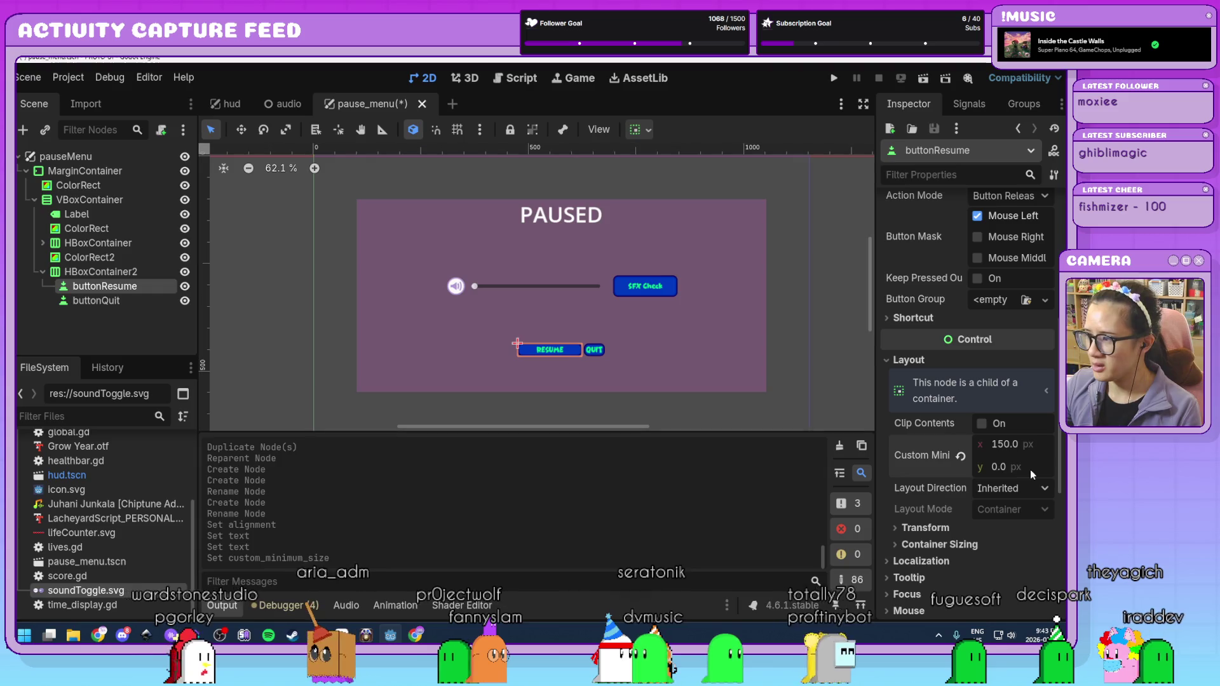
pyautogui.click(1030, 470)
pyautogui.write('75')
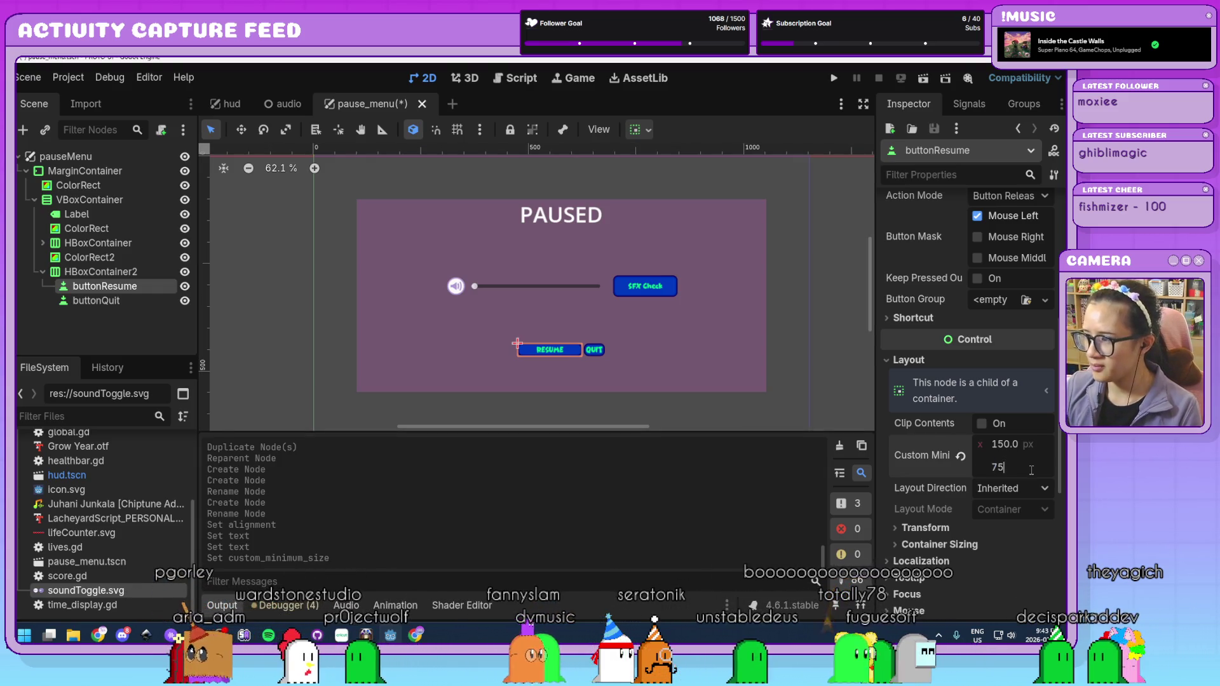
pyautogui.press('Return')
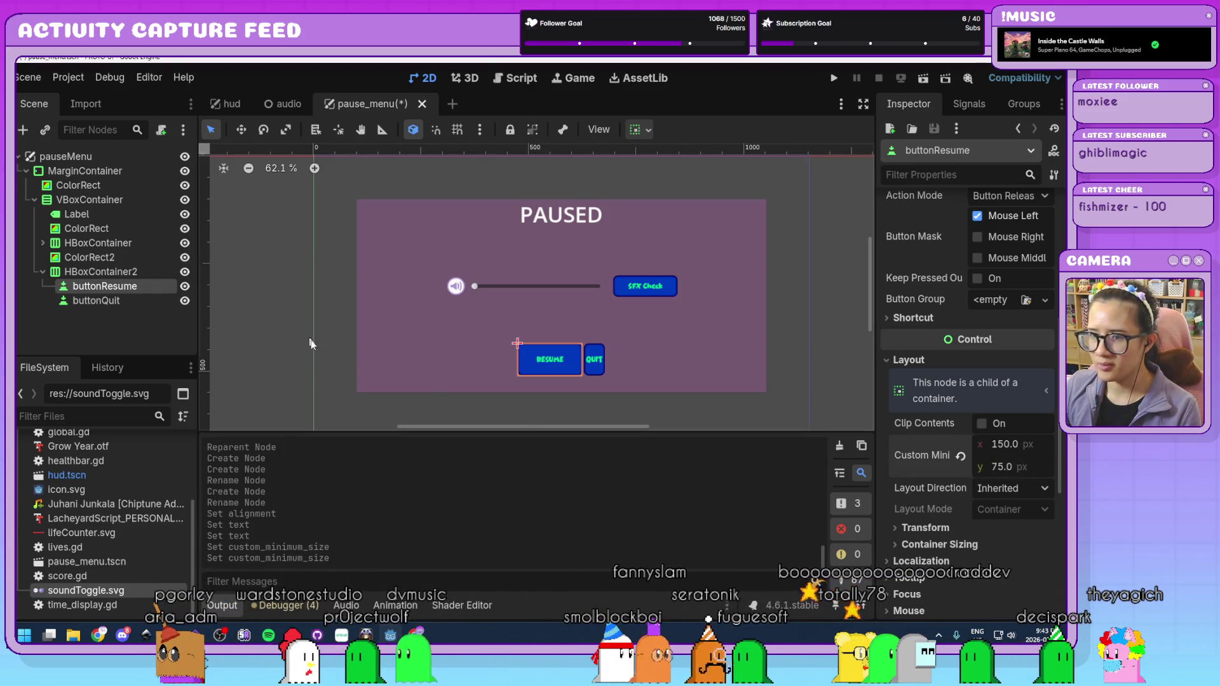
# - Give buttonQuit the same 150 px minimum width
pyautogui.click(116, 301)
pyautogui.scroll(-5, 1021, 464)
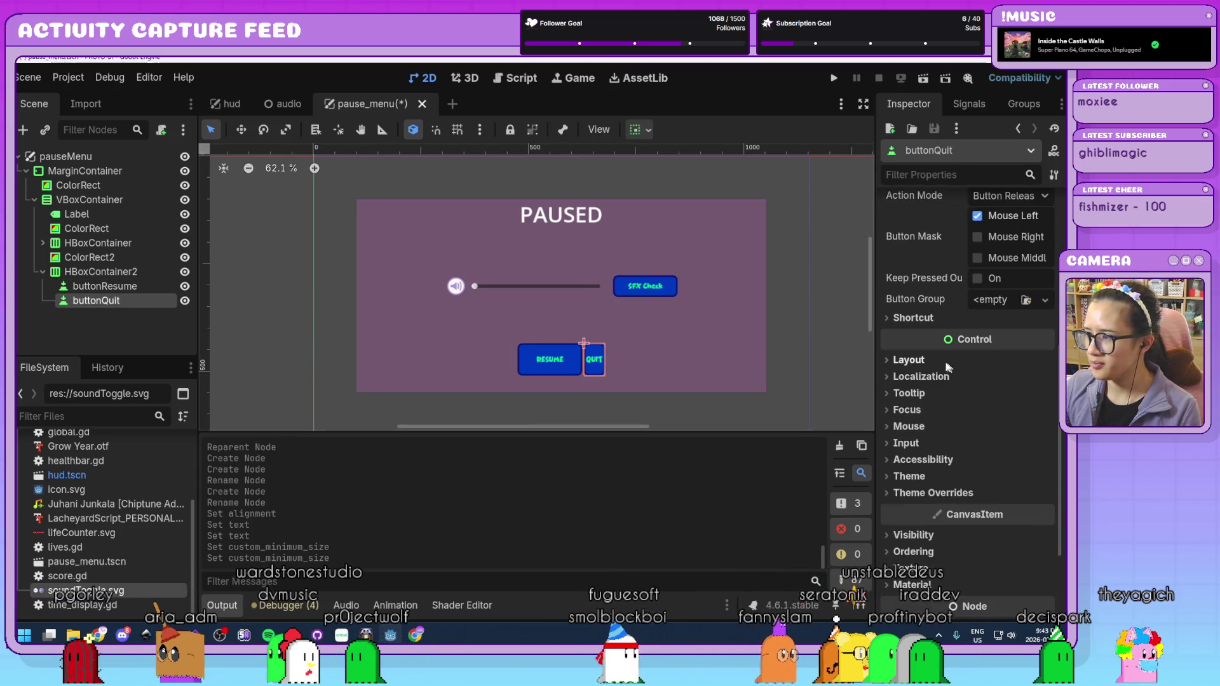
pyautogui.click(1010, 445)
pyautogui.write('150')
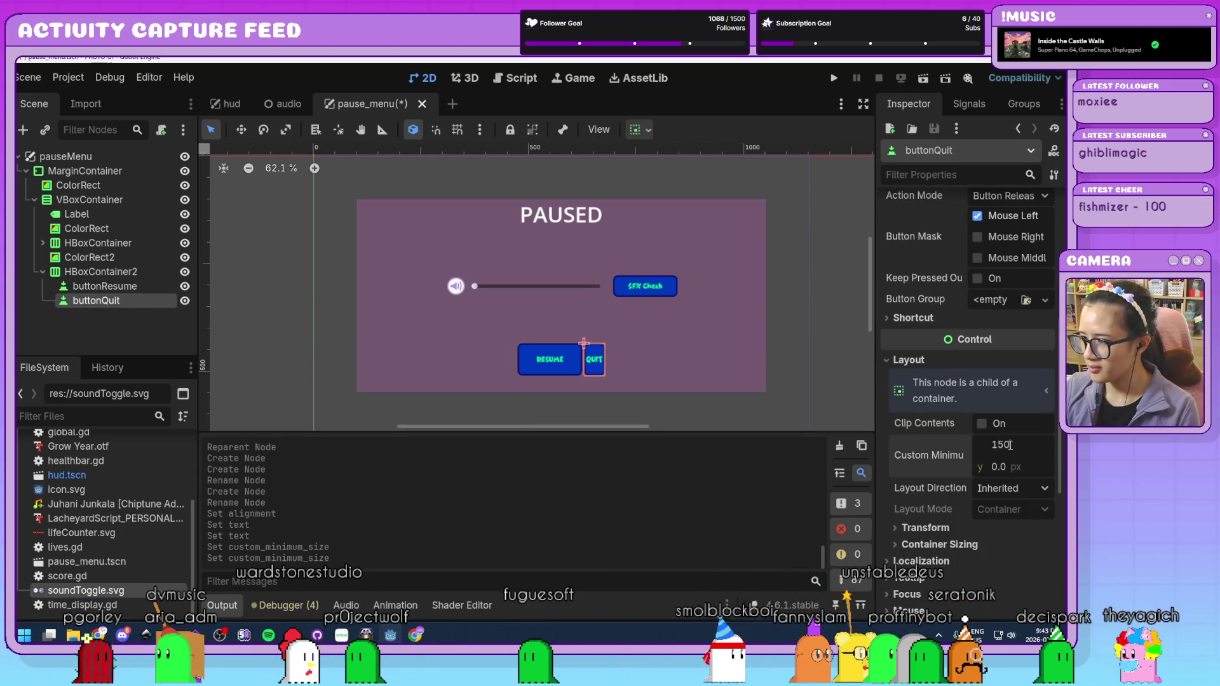
pyautogui.press('Tab')
pyautogui.write('75')
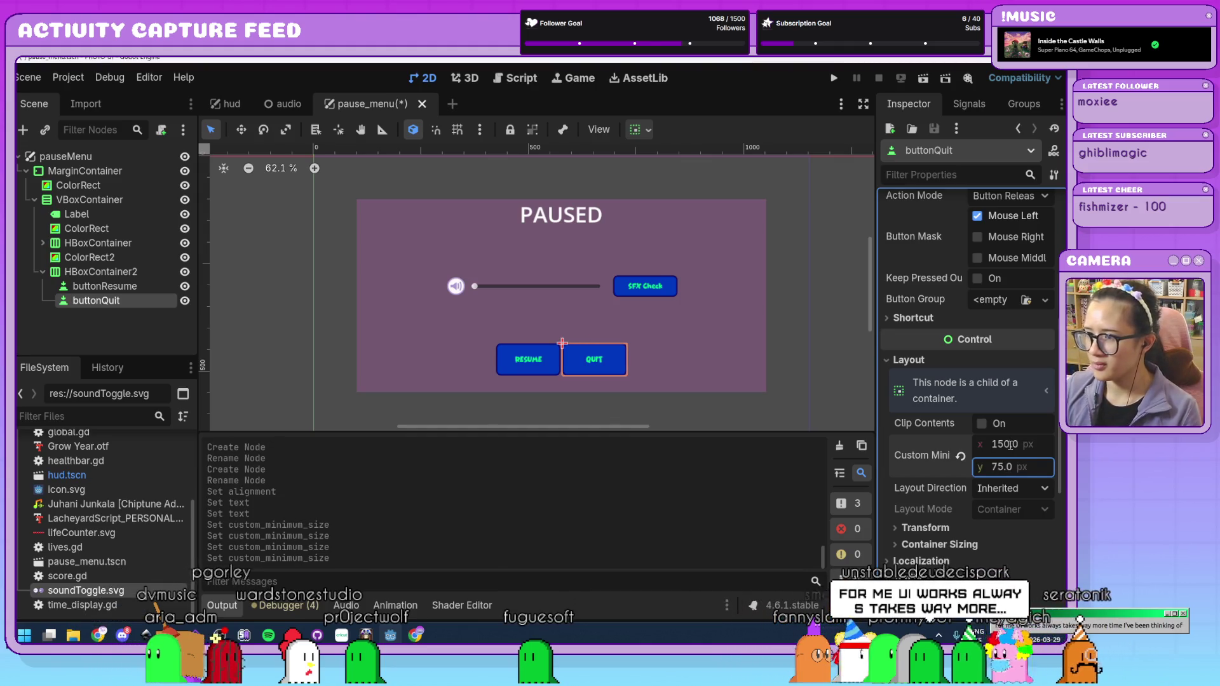
pyautogui.click(110, 330)
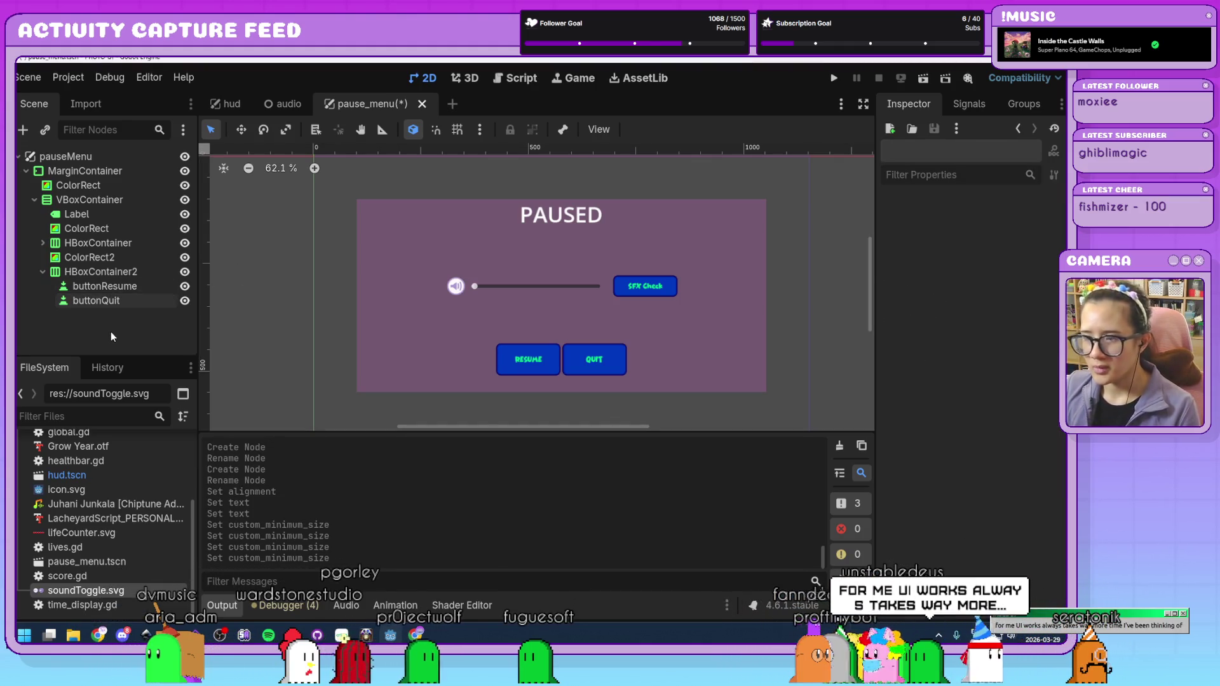
# - Enable HBoxContainer2's Separation constant override and raise it to about 45
pyautogui.click(92, 271)
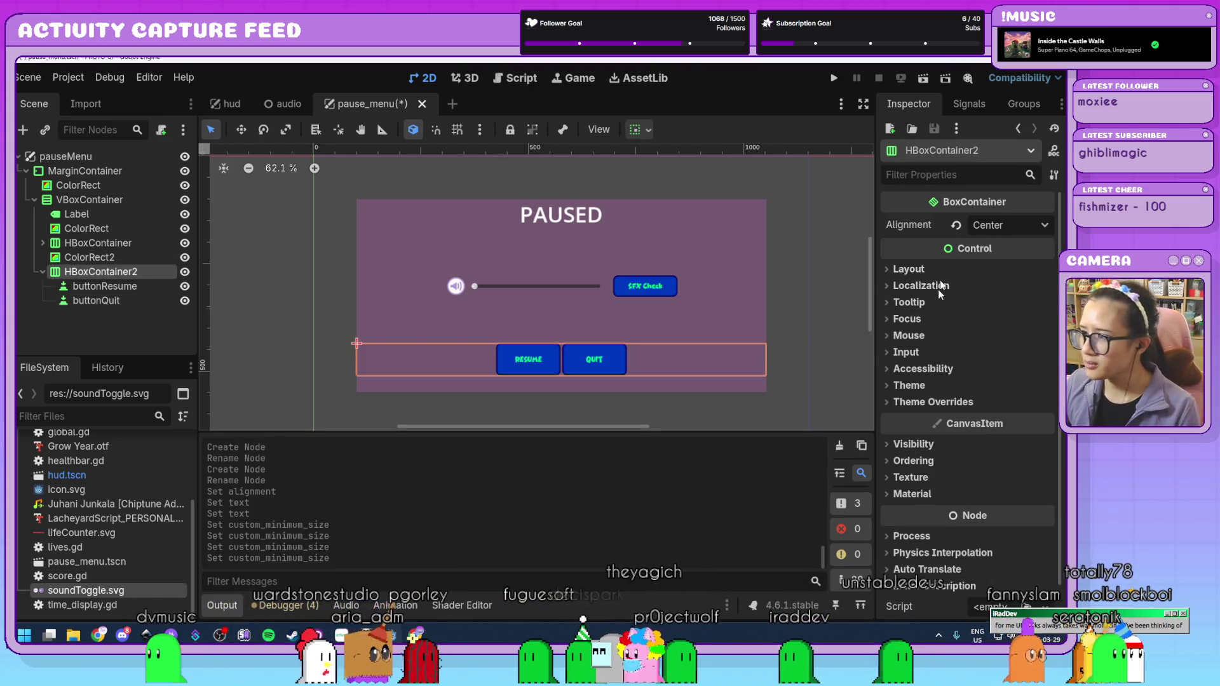
pyautogui.click(932, 401)
pyautogui.click(925, 418)
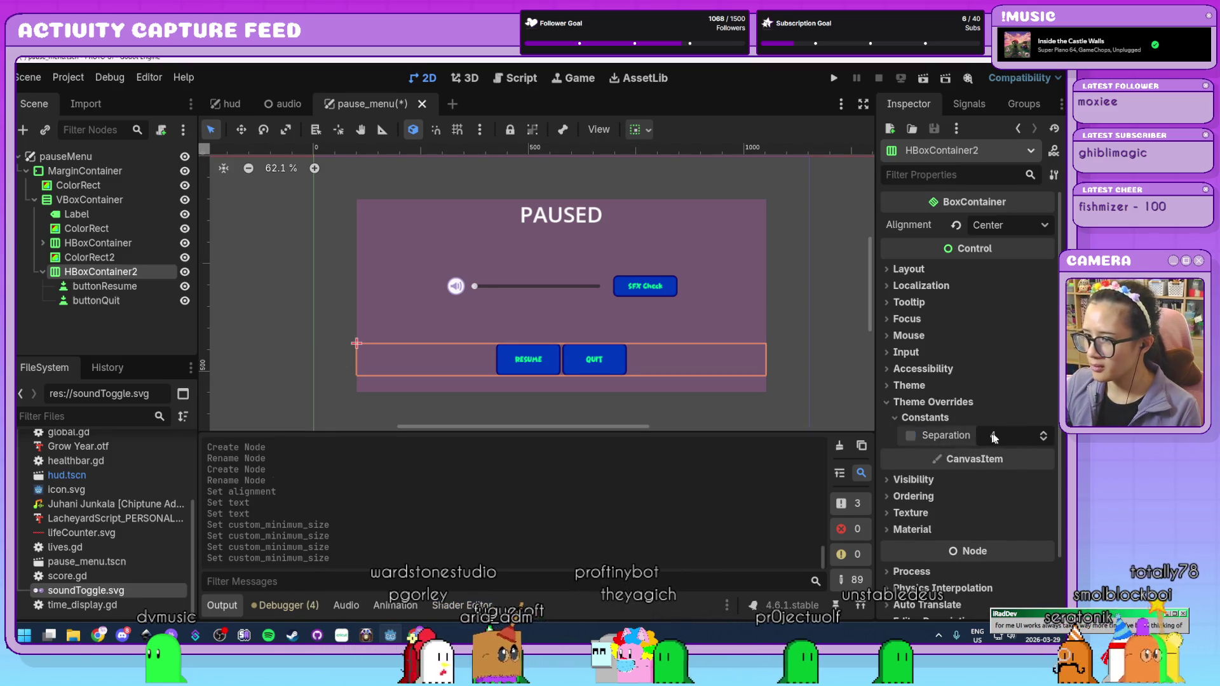
pyautogui.moveTo(993, 436); pyautogui.dragTo(1023, 436)
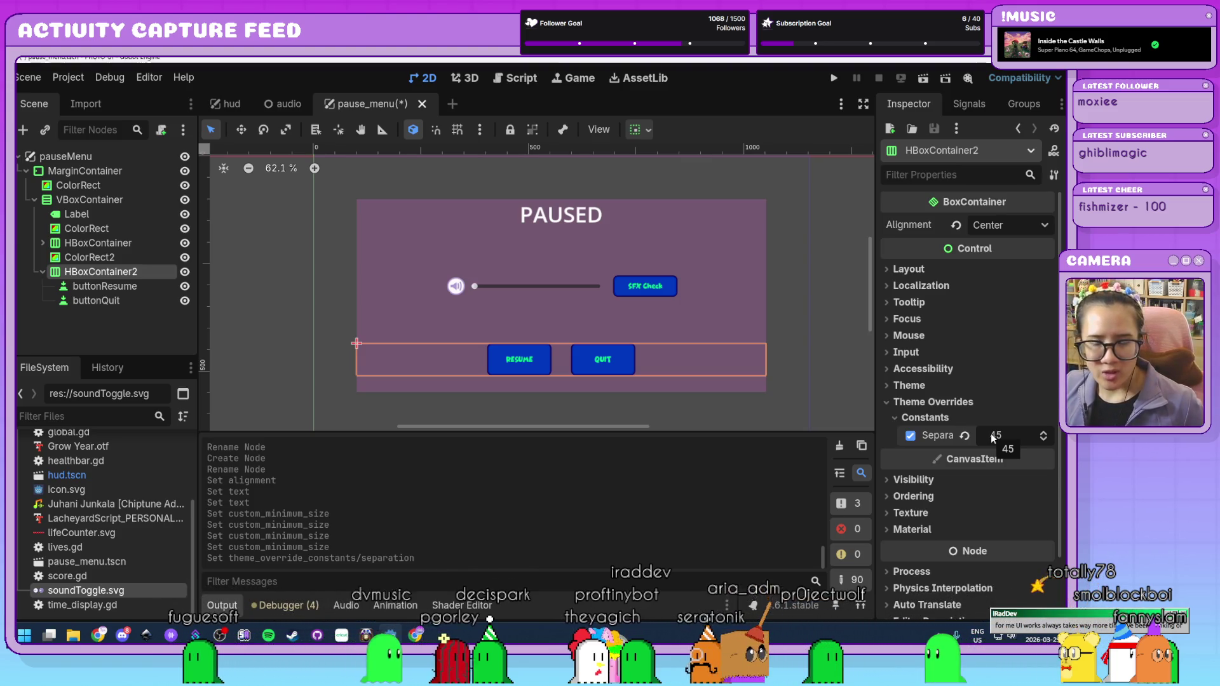
pyautogui.click(828, 342)
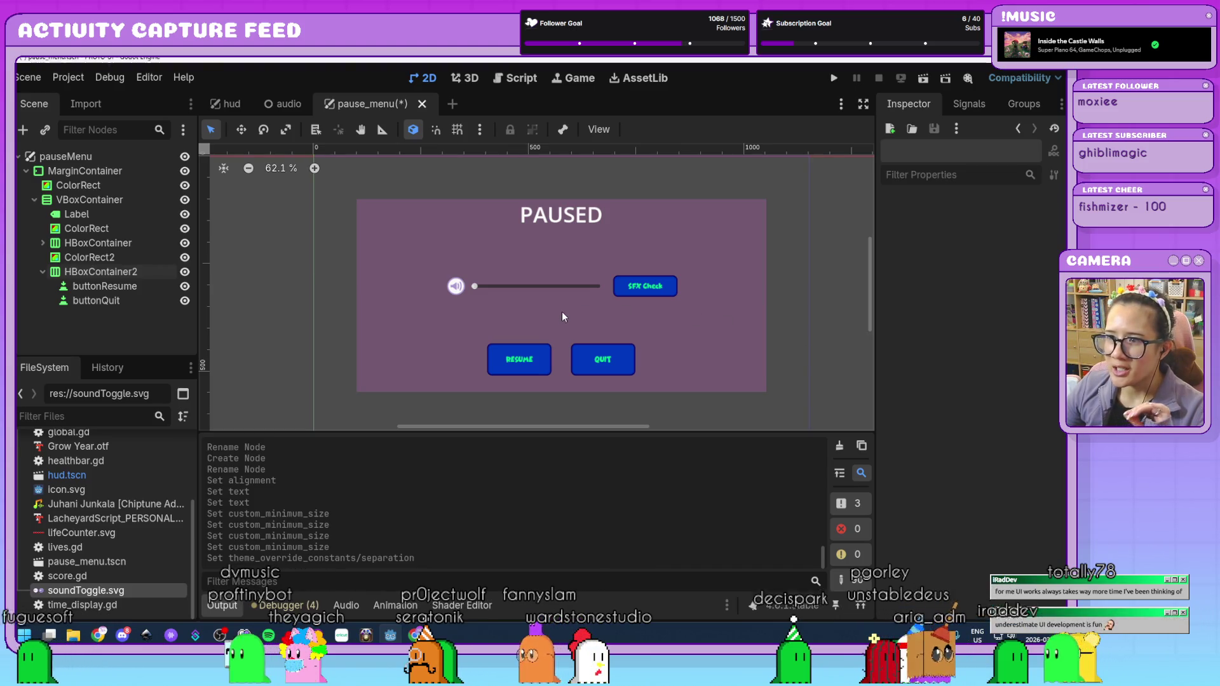
# - Check buttonQuit's size and the MarginContainer's extent, framing the whole menu
pyautogui.click(159, 303)
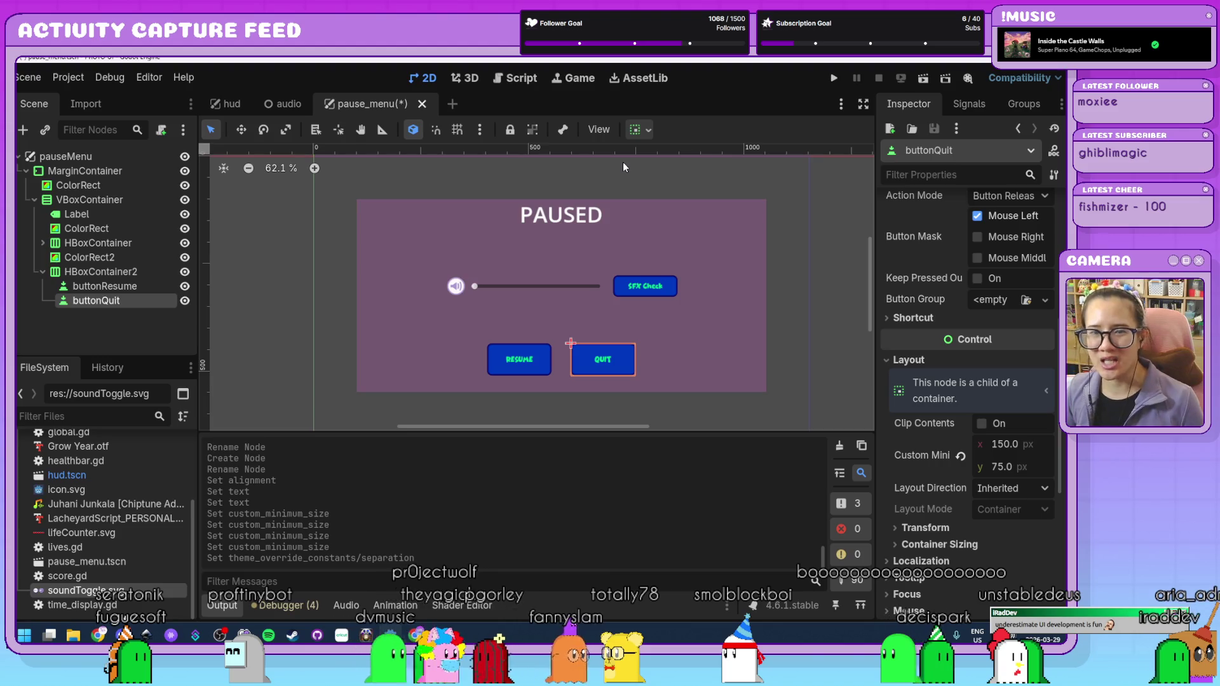
pyautogui.click(795, 318)
pyautogui.click(840, 321)
pyautogui.scroll(-1, 840, 321)
pyautogui.moveTo(840, 316); pyautogui.dragTo(748, 315)
pyautogui.scroll(1, 725, 318)
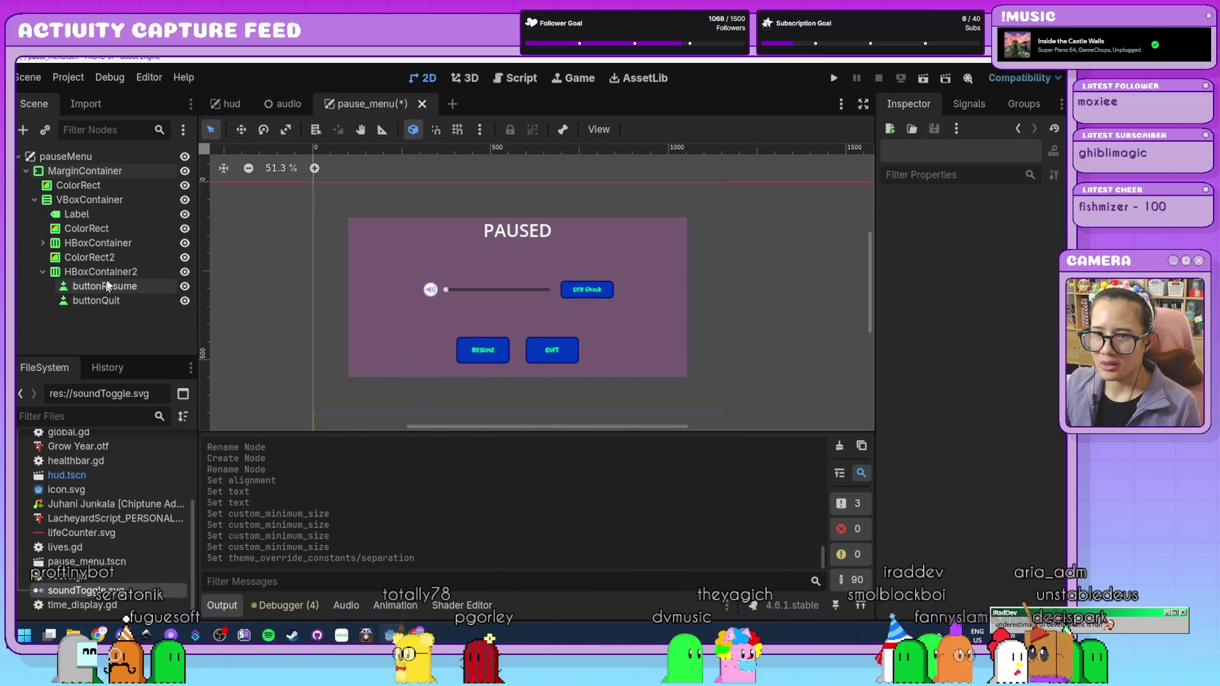
# - Review ColorRect2 and both HBoxContainer rows, then save the pause_menu scene
pyautogui.click(103, 259)
pyautogui.click(98, 273)
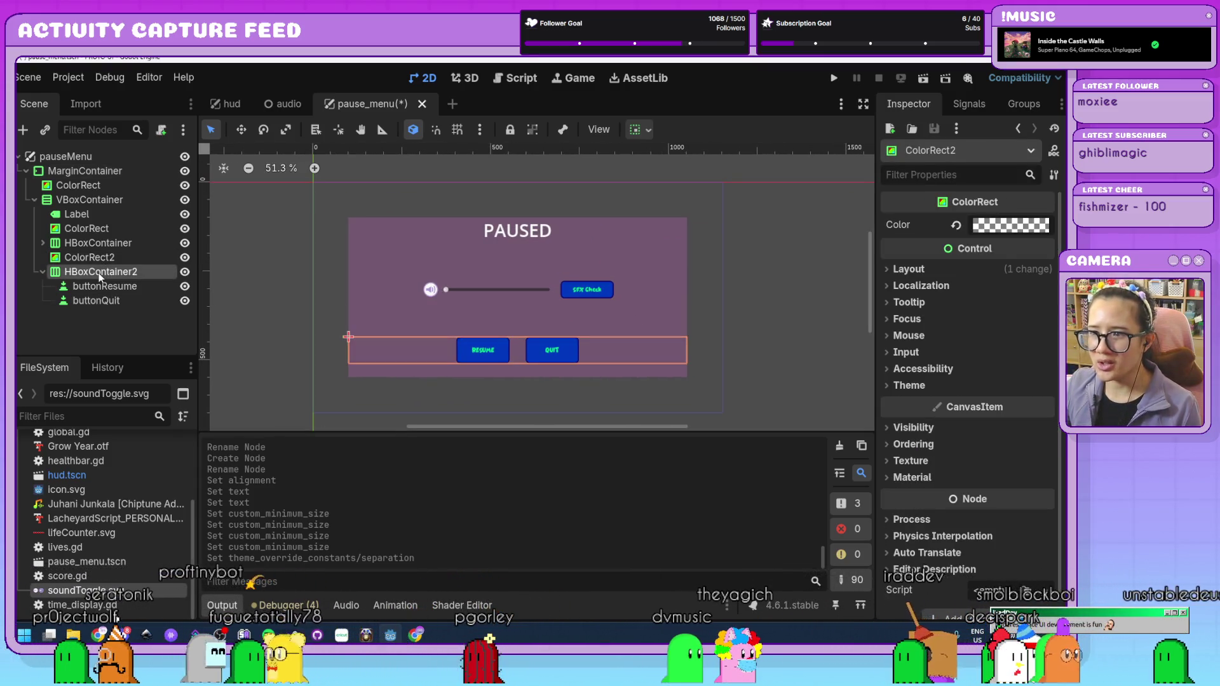
pyautogui.click(101, 259)
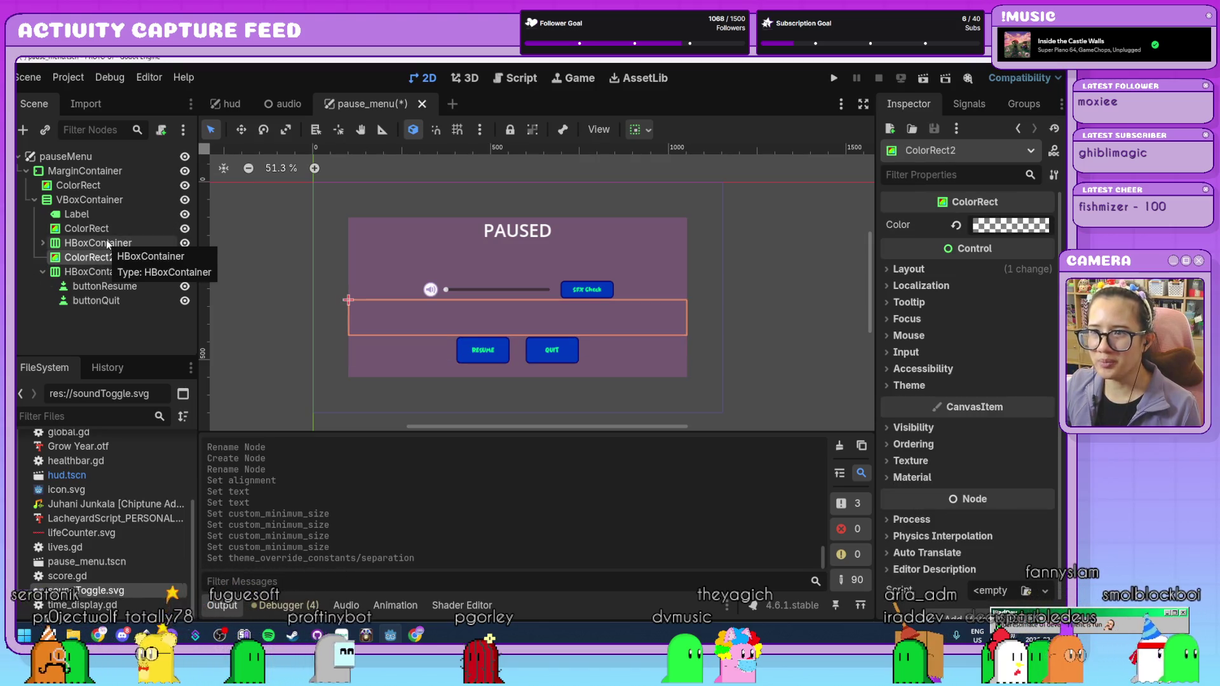
pyautogui.click(105, 242)
pyautogui.click(119, 159)
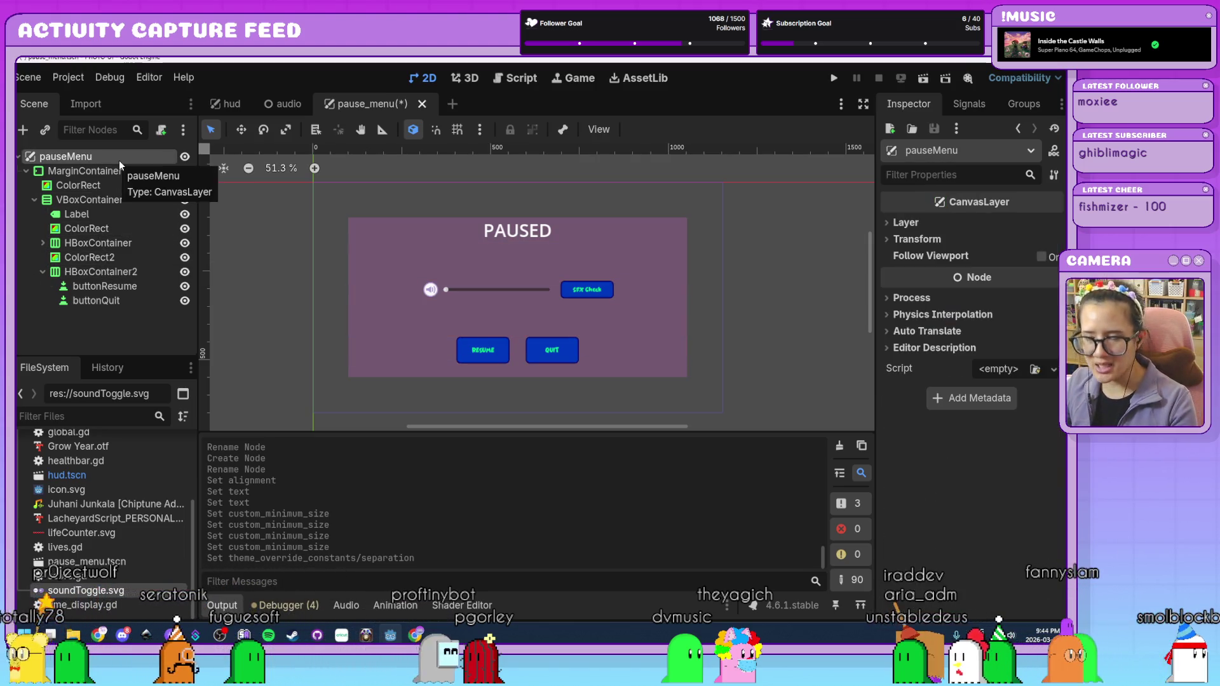
pyautogui.hotkey('ctrl', 's')
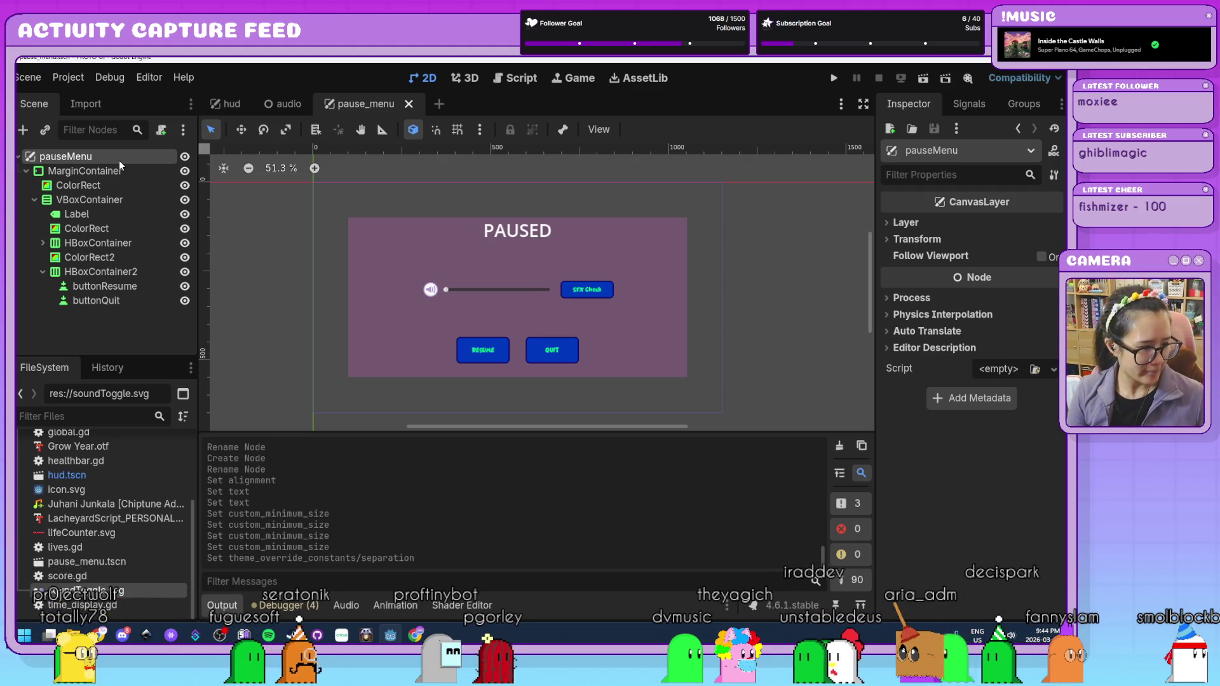
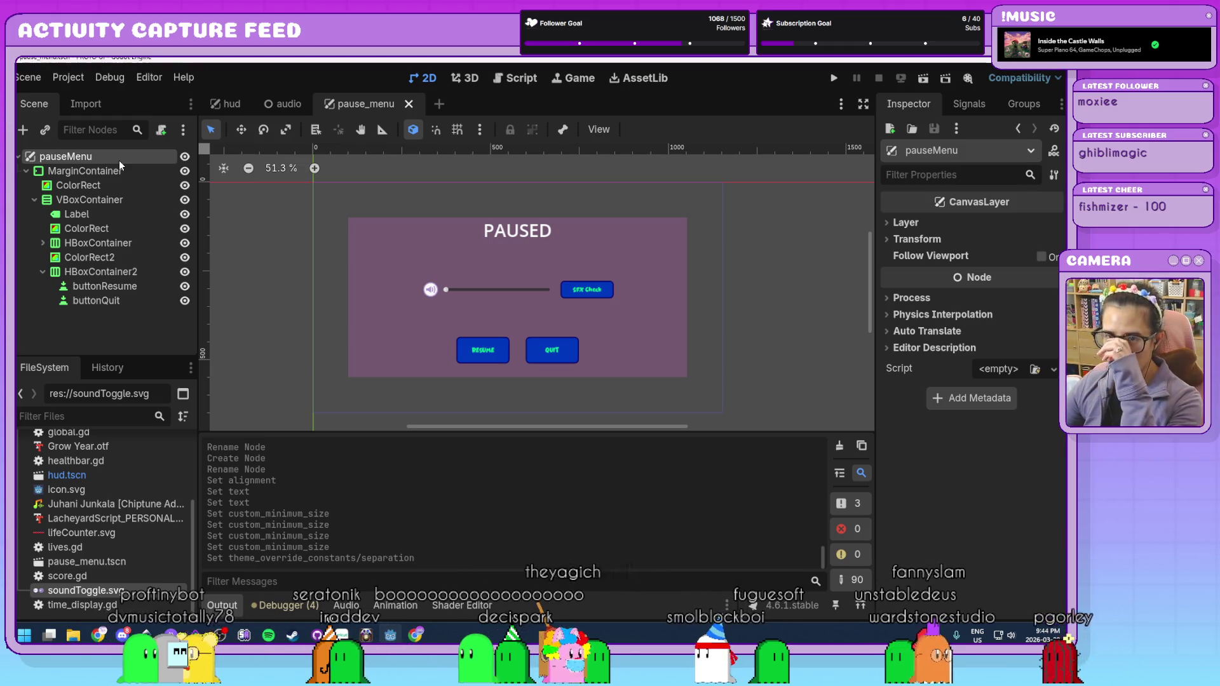
# - Switch to the hud scene tab and select its HUD root node
pyautogui.click(227, 106)
pyautogui.scroll(-3, 540, 278)
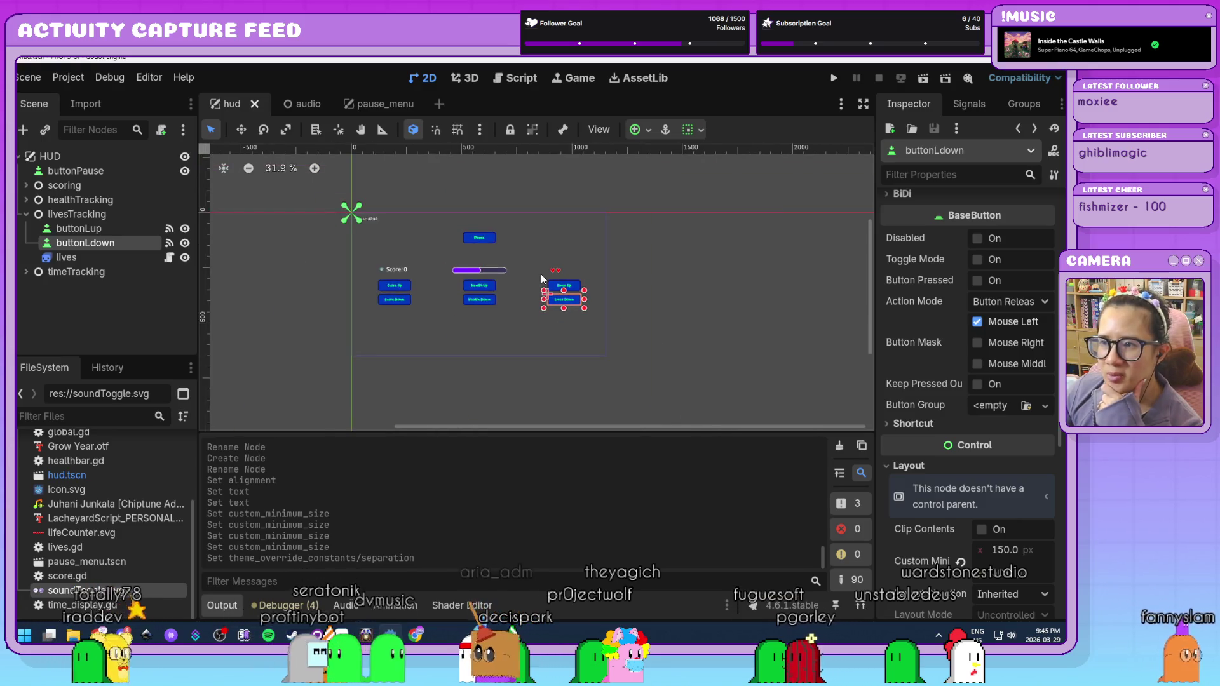
pyautogui.scroll(2, 534, 269)
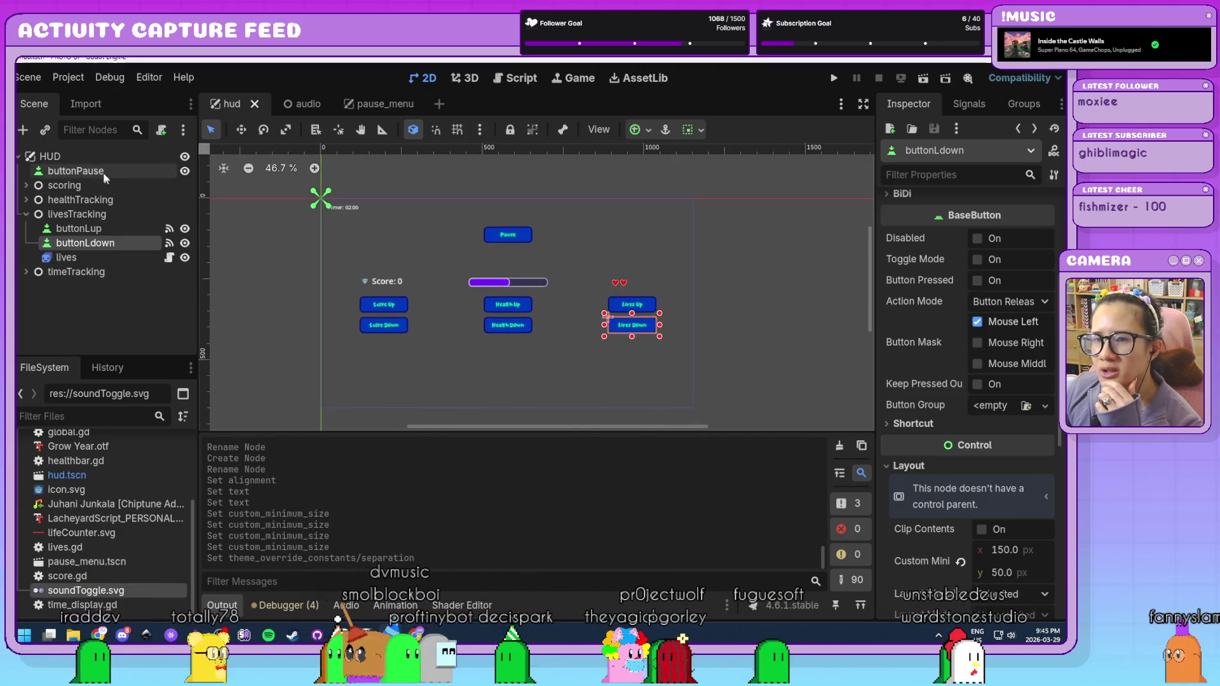
pyautogui.click(94, 158)
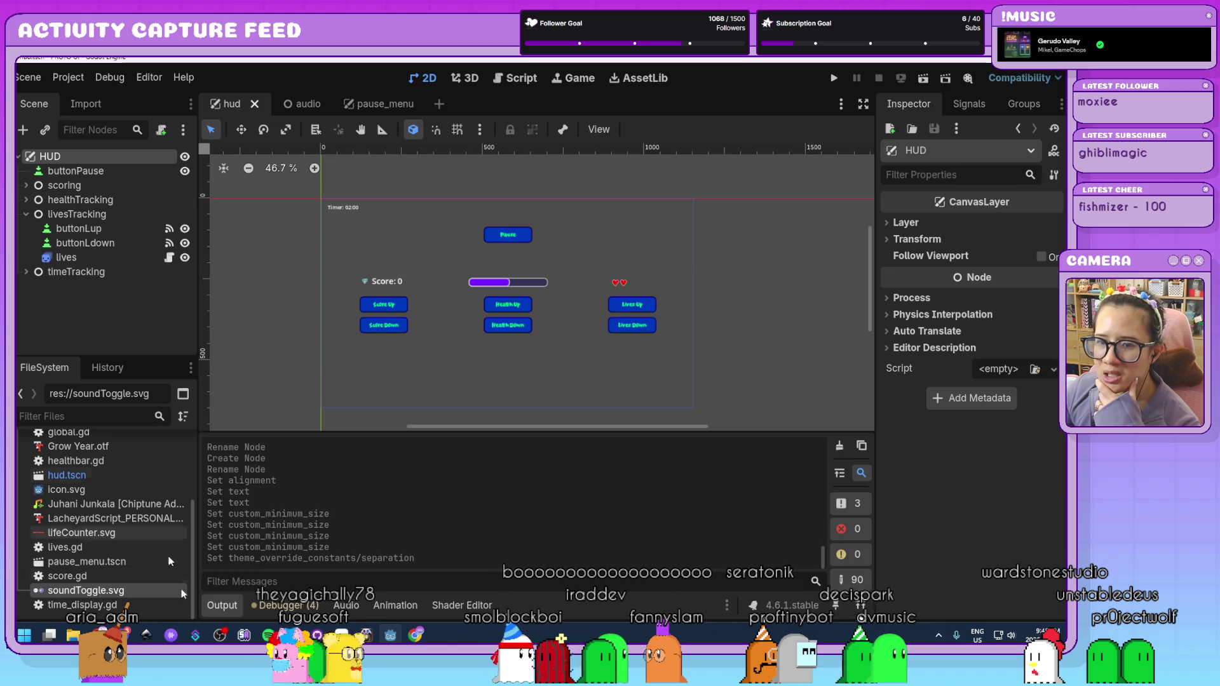
pyautogui.scroll(3, 120, 553)
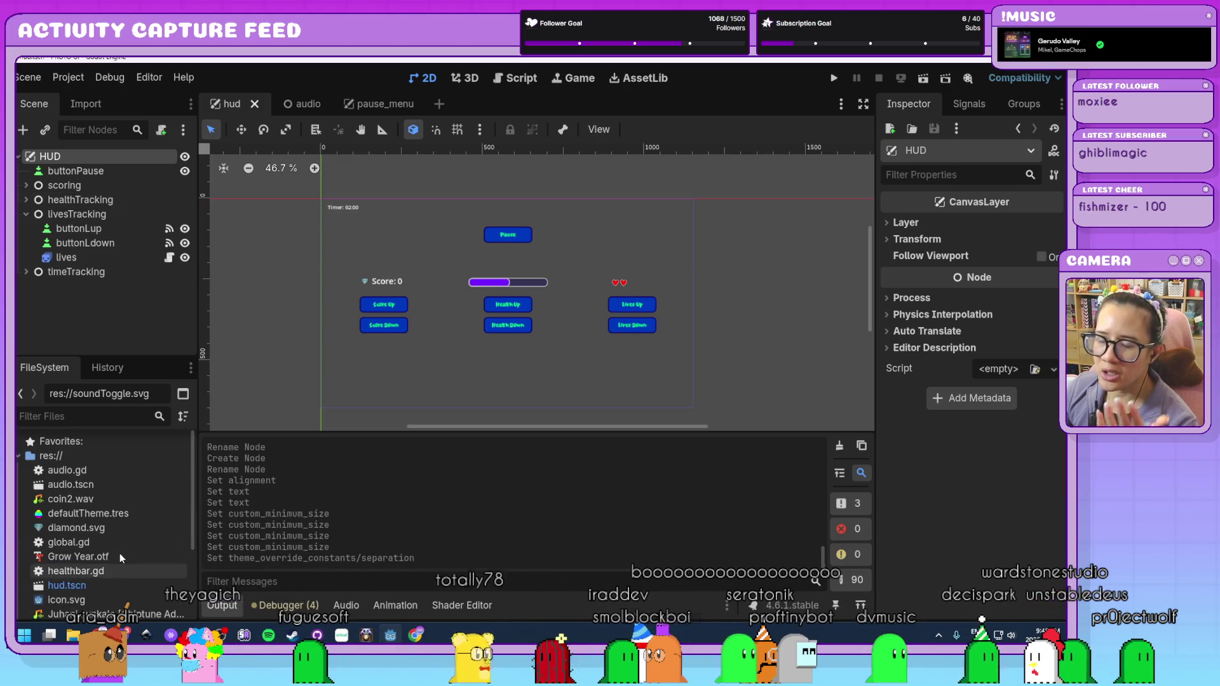
pyautogui.scroll(-1, 119, 554)
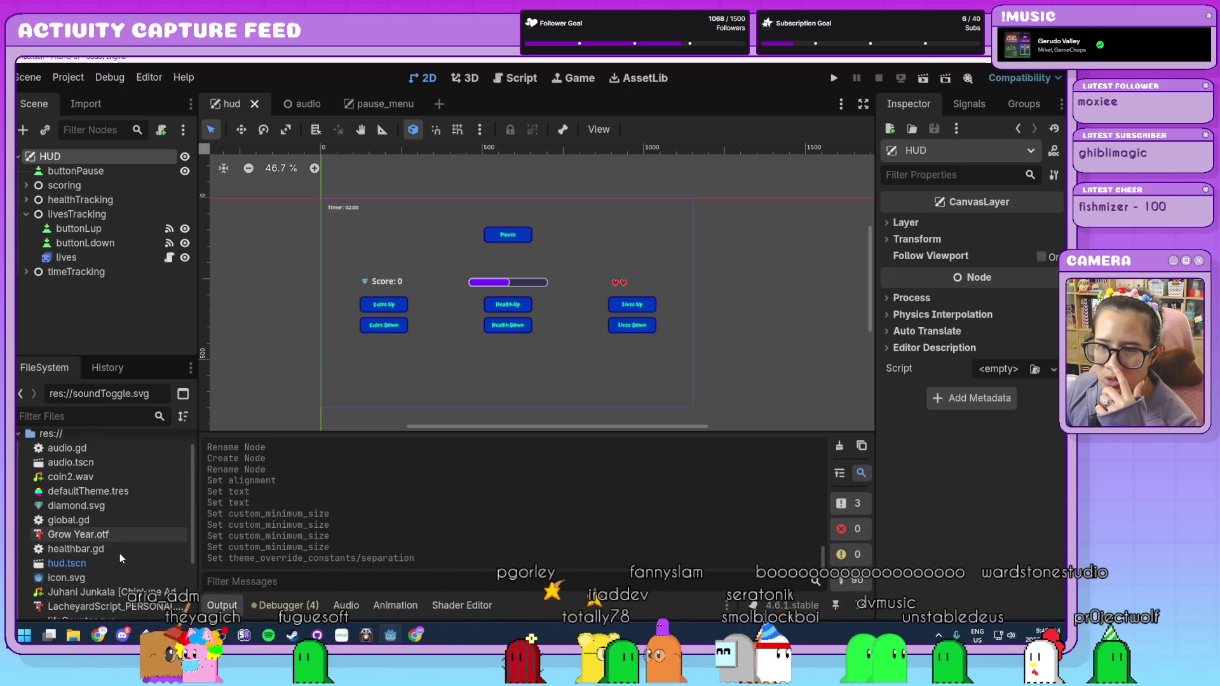
pyautogui.scroll(-2, 120, 553)
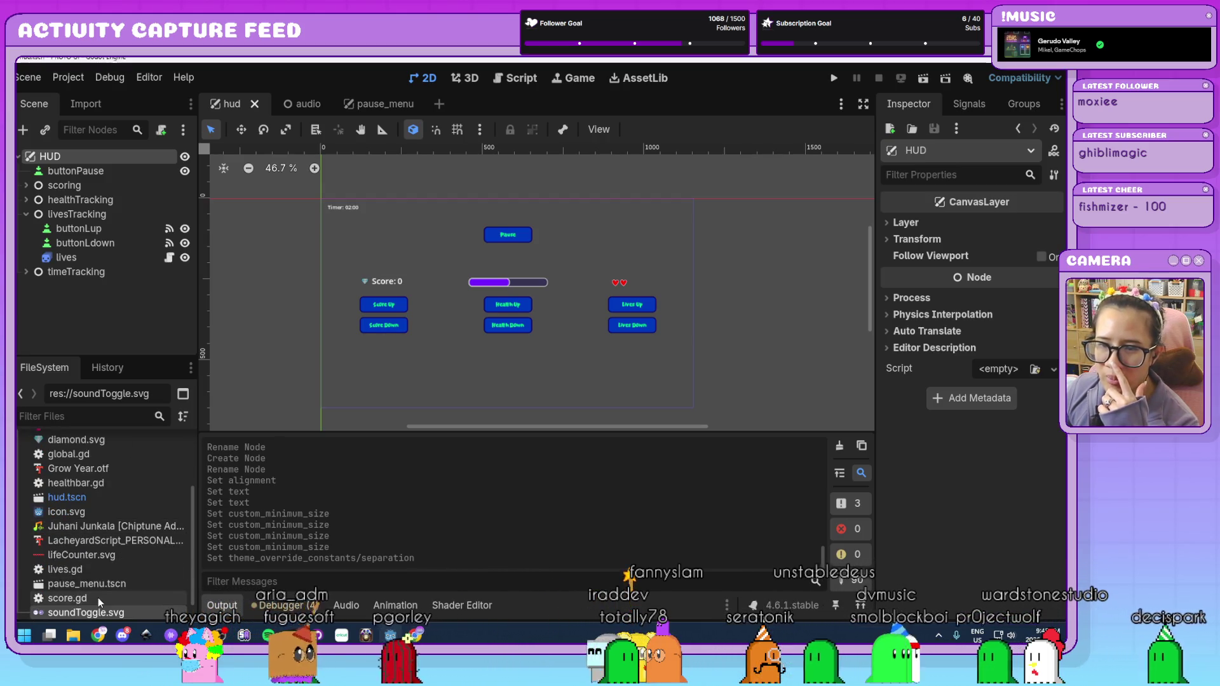
# - Instance pause_menu.tscn under HUD as pauseMenu, check its visibility toggle, then return to pause_menu
pyautogui.click(71, 584)
pyautogui.moveTo(72, 589)
pyautogui.mouseDown()
pyautogui.moveTo(129, 170)
pyautogui.moveTo(106, 160)
pyautogui.mouseUp()
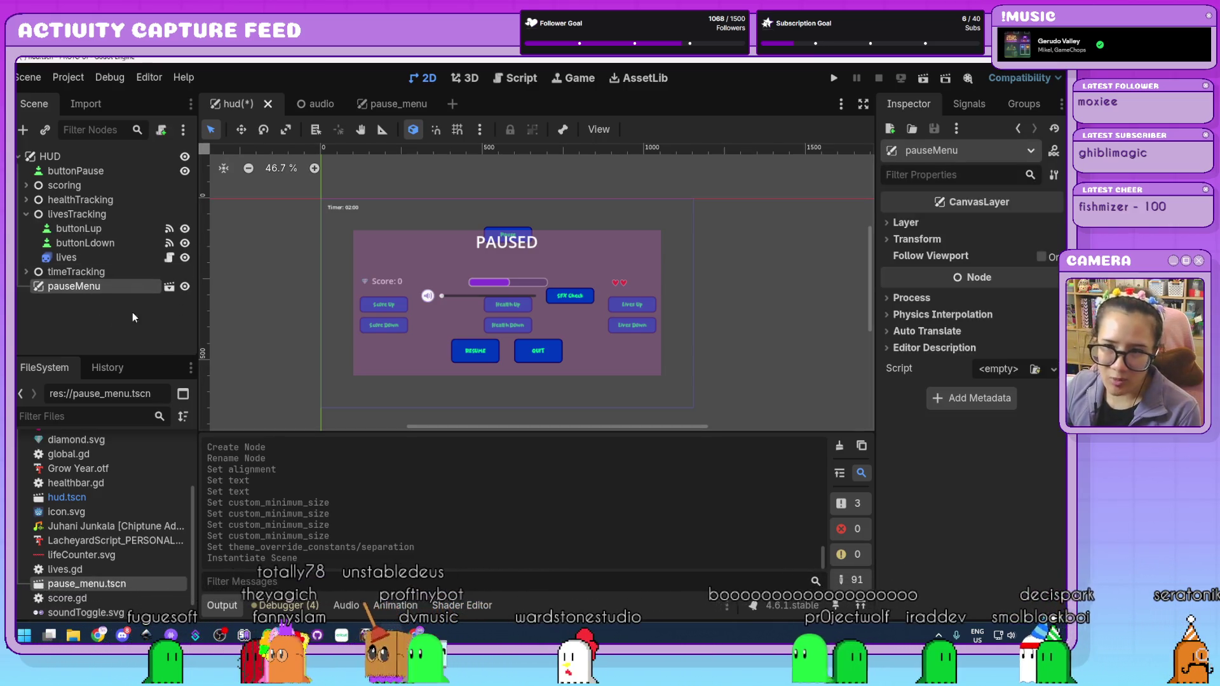
pyautogui.click(185, 287)
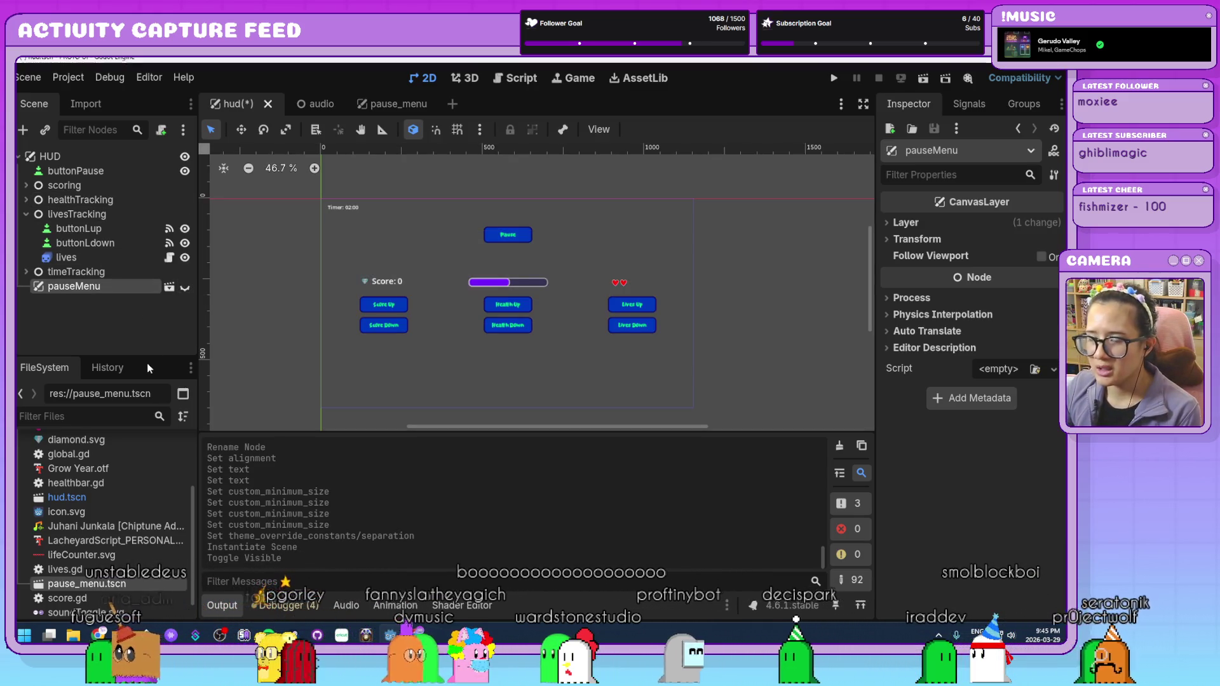
pyautogui.click(184, 288)
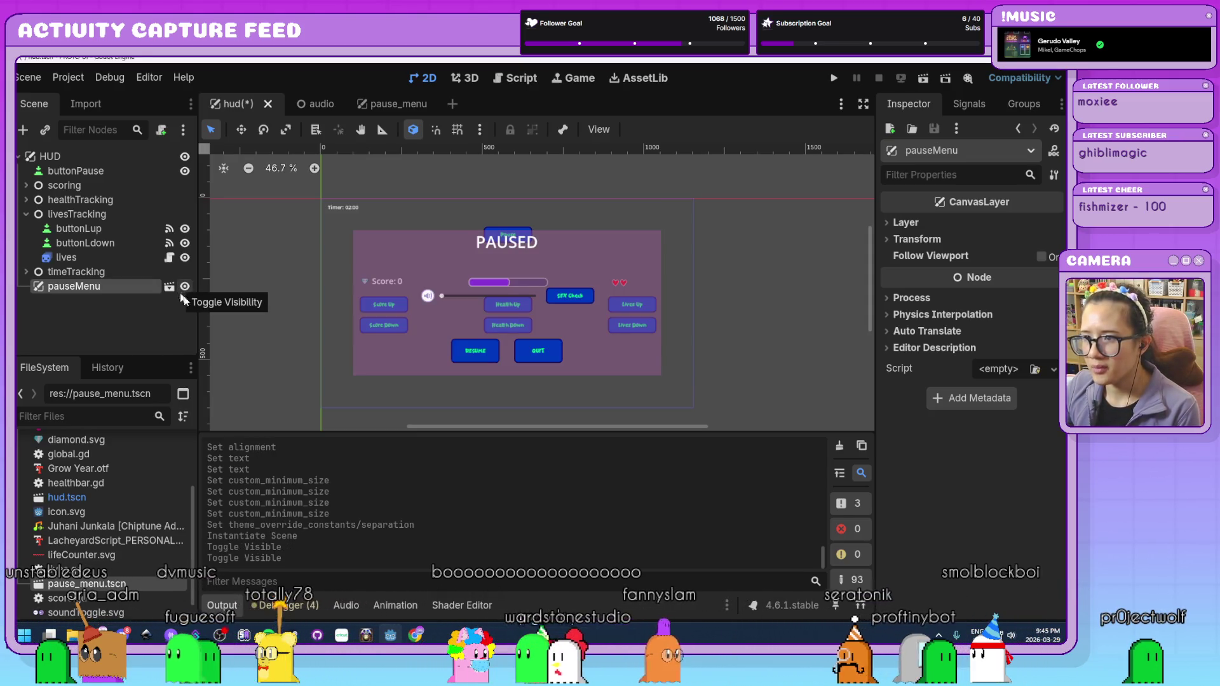
pyautogui.click(387, 103)
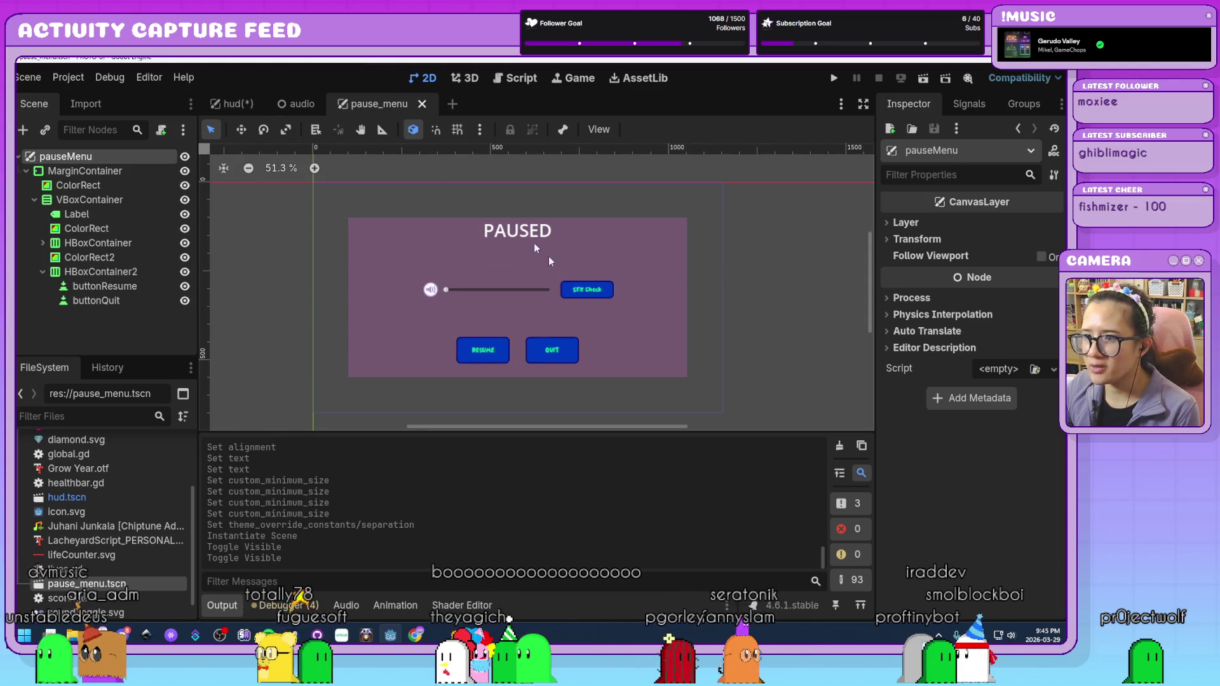
# - Select the top-level background ColorRect and adjust its Color in the Inspector
pyautogui.click(662, 261)
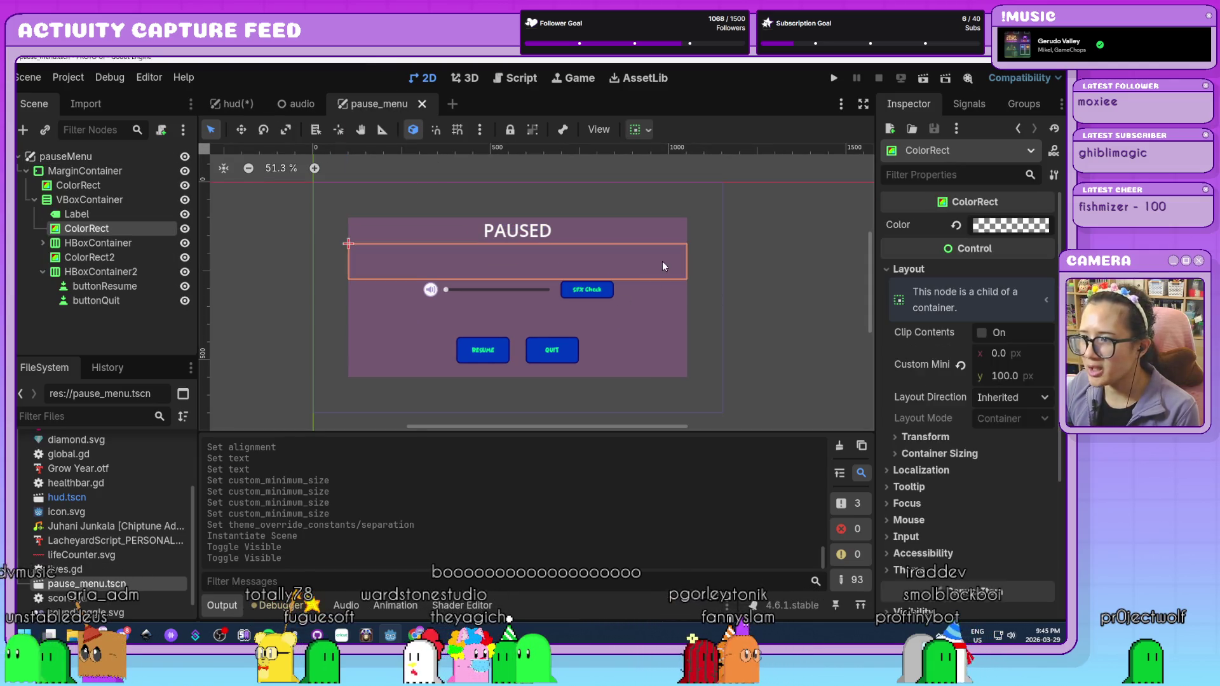
pyautogui.click(104, 184)
pyautogui.click(1010, 225)
# - Hide the pauseMenu instance in the hud scene with its eye icon
pyautogui.click(235, 104)
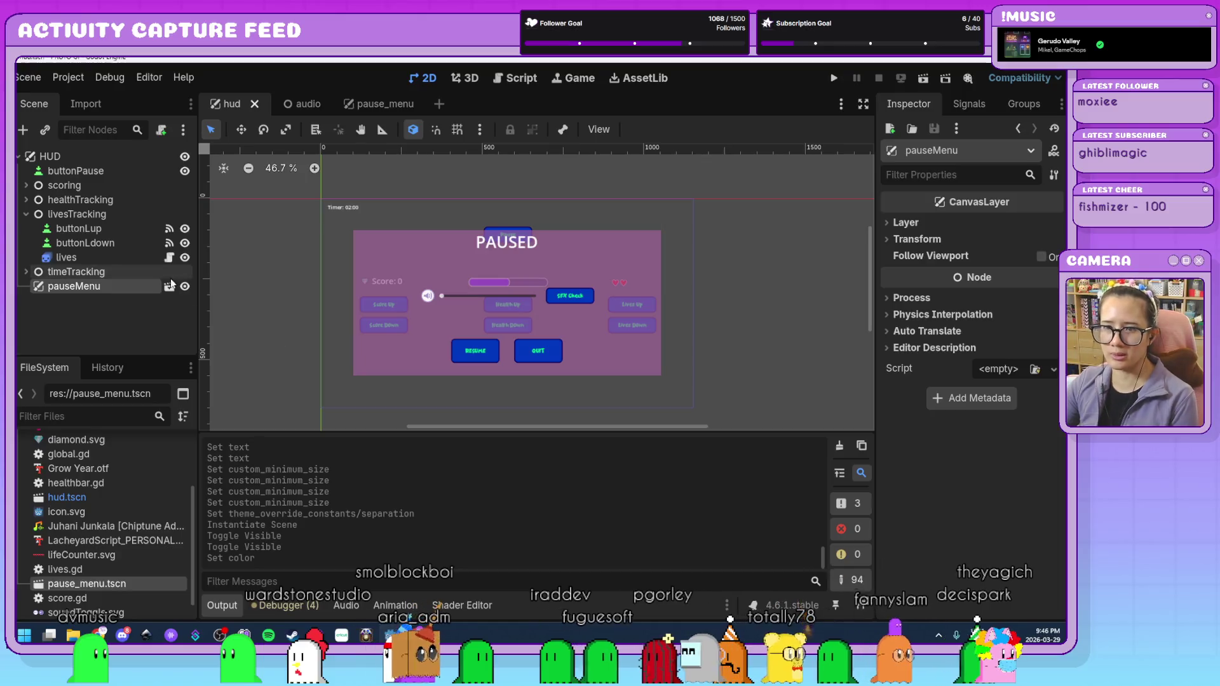
pyautogui.click(185, 286)
pyautogui.click(185, 286)
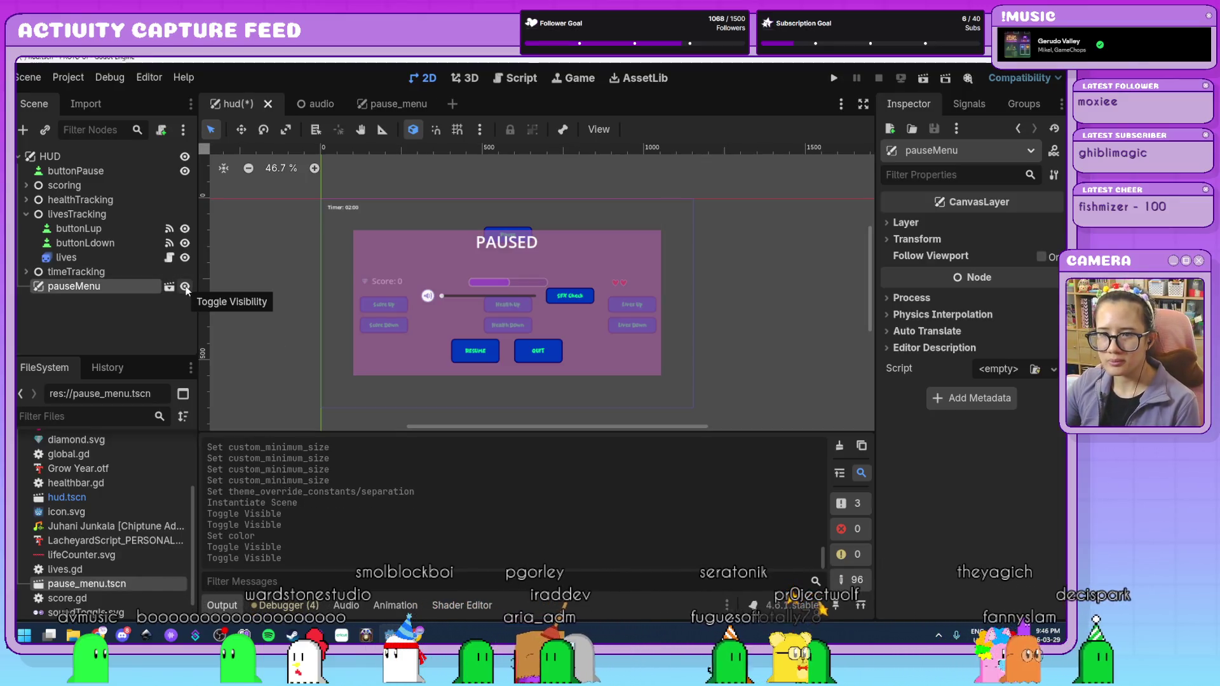
pyautogui.click(185, 287)
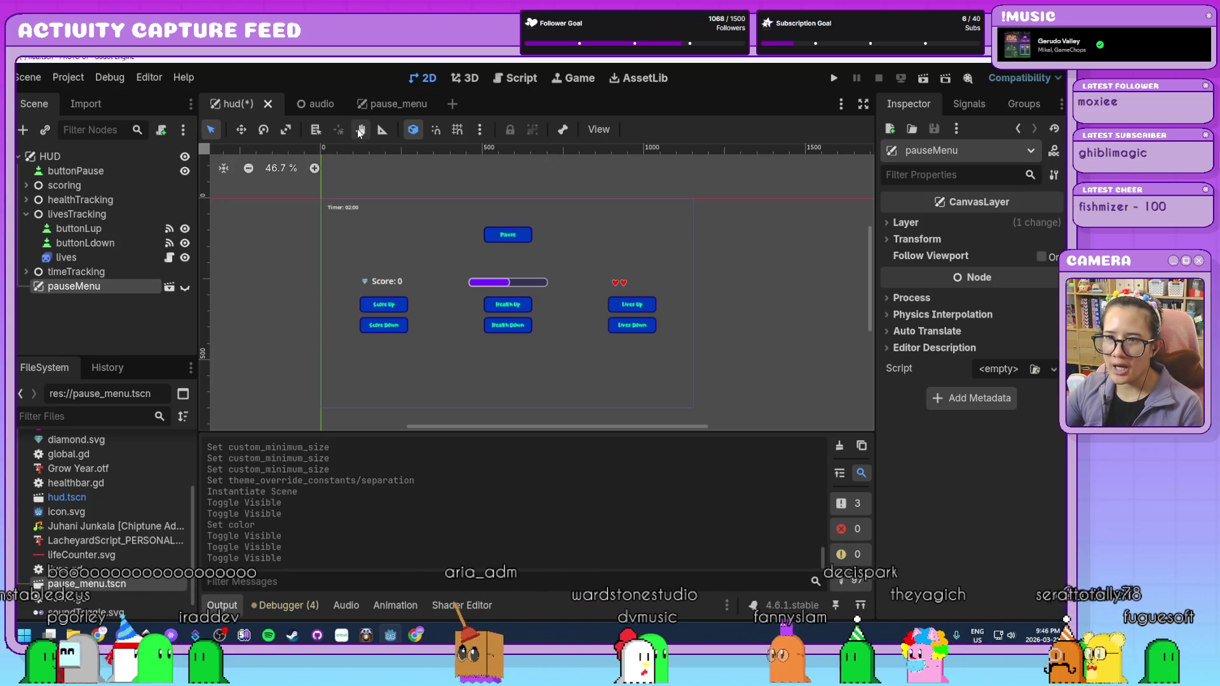
# - In pause_menu, select the pauseMenu root and expand HBoxContainer to show its children
pyautogui.click(399, 104)
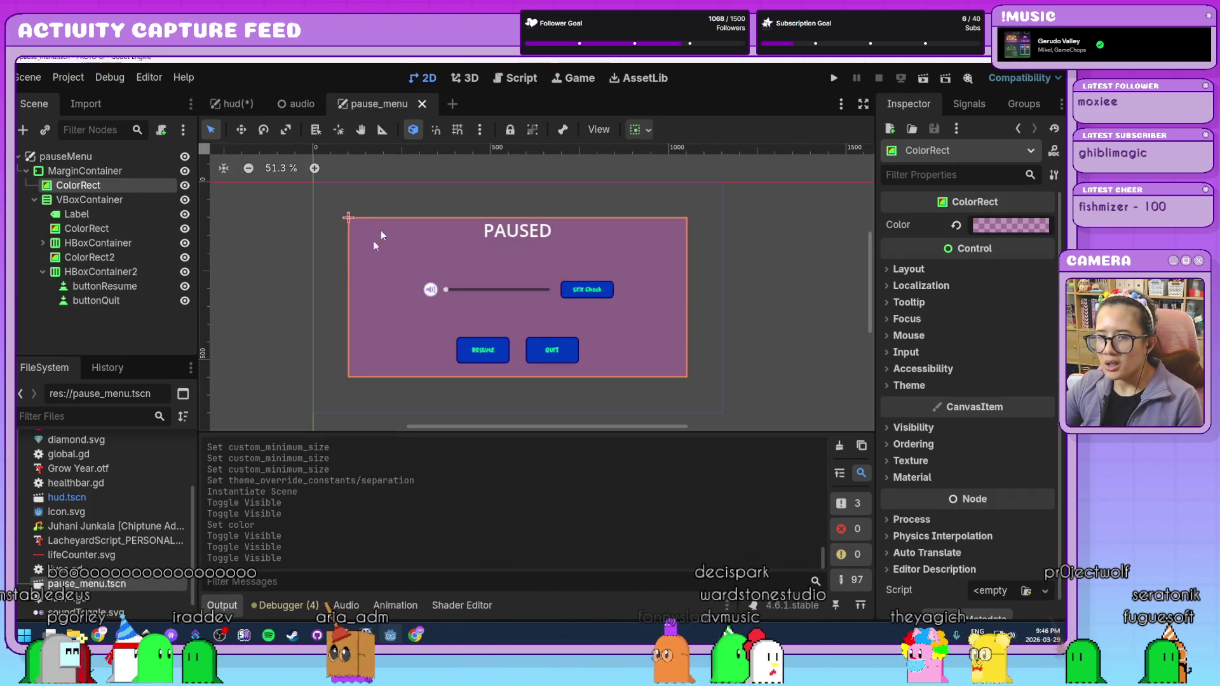
pyautogui.click(154, 322)
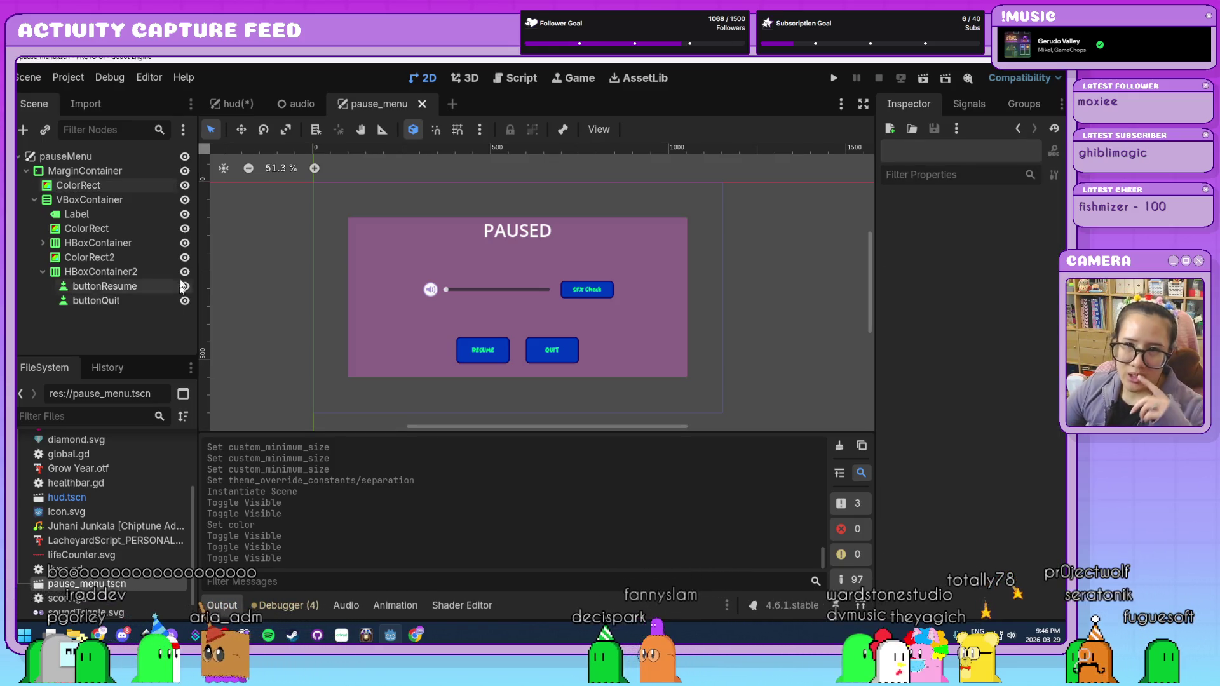
pyautogui.click(105, 155)
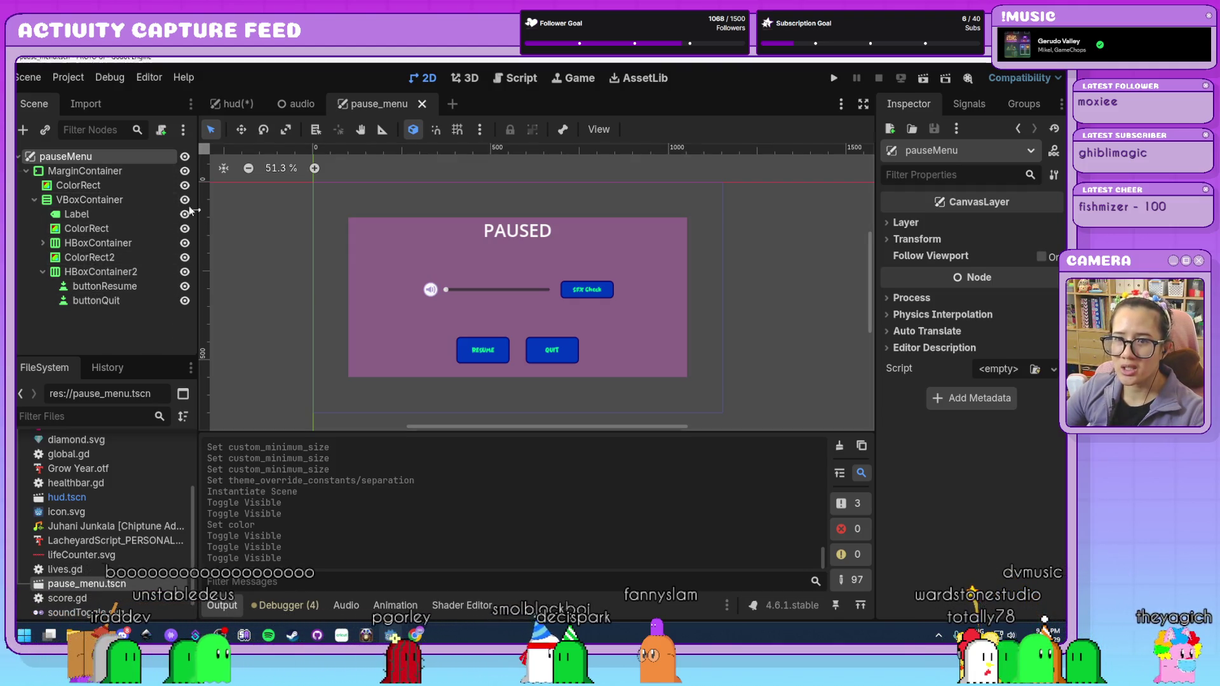
pyautogui.click(43, 243)
pyautogui.click(227, 106)
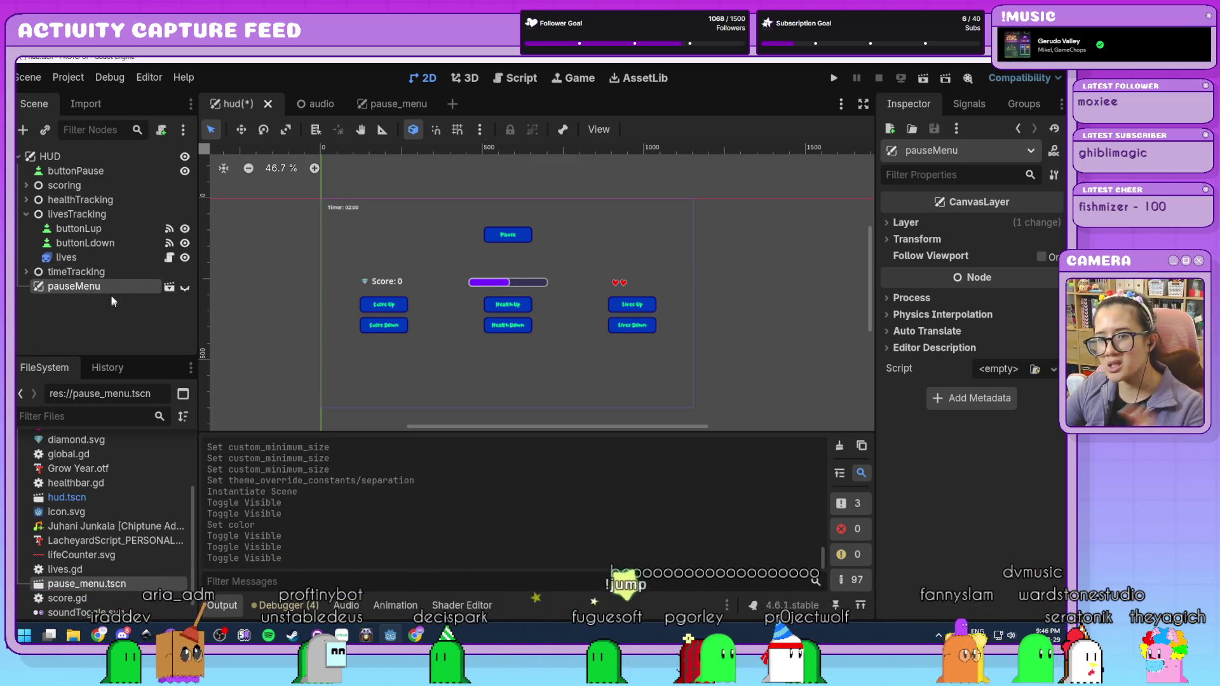
pyautogui.moveTo(383, 109)
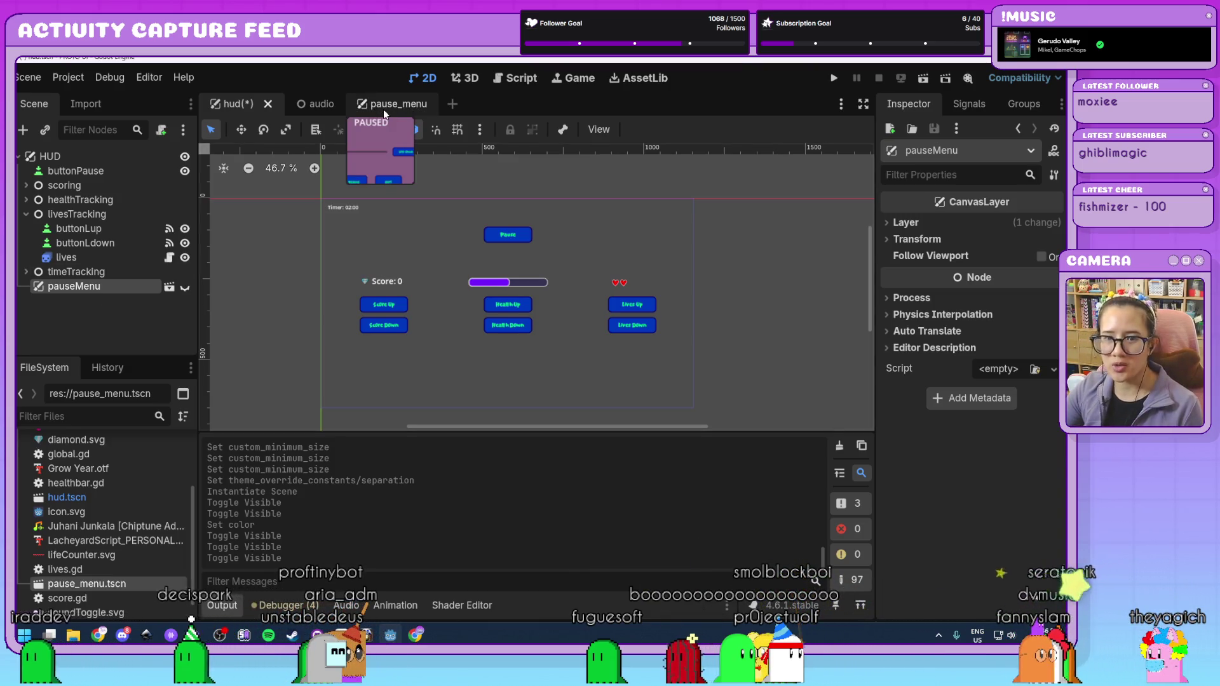
pyautogui.click(383, 110)
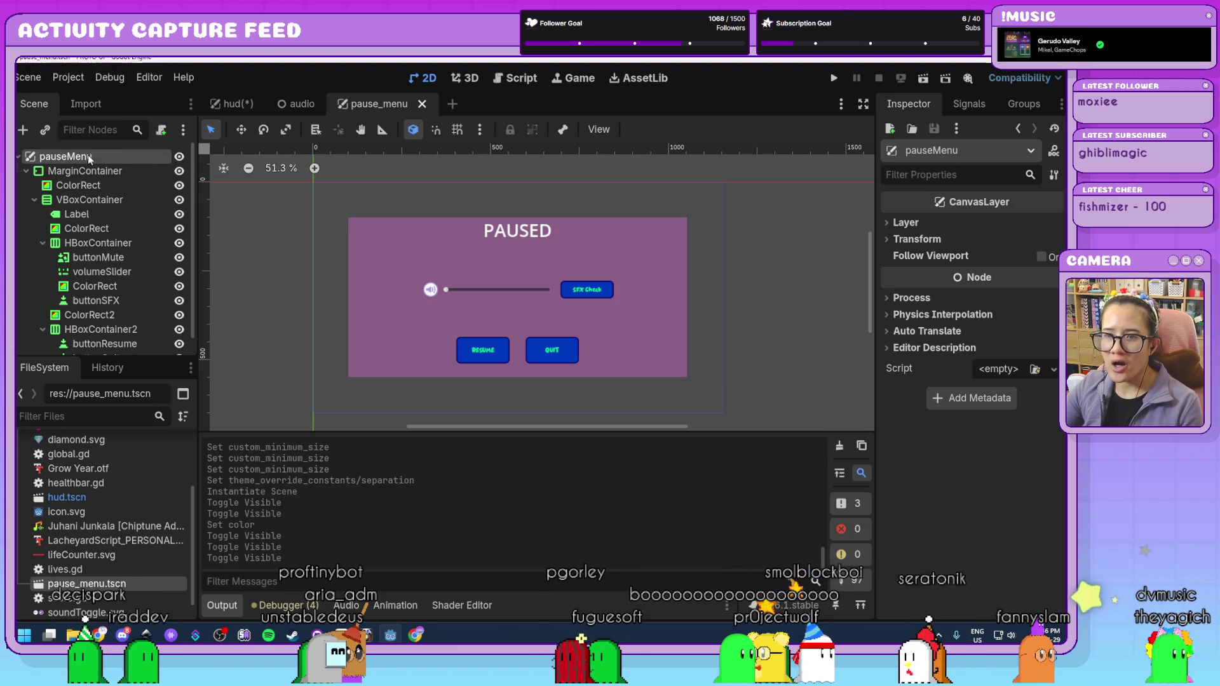
# - Attach a new pause_menu.gd script to pauseMenu with _ready() setting visible = false
pyautogui.click(162, 130)
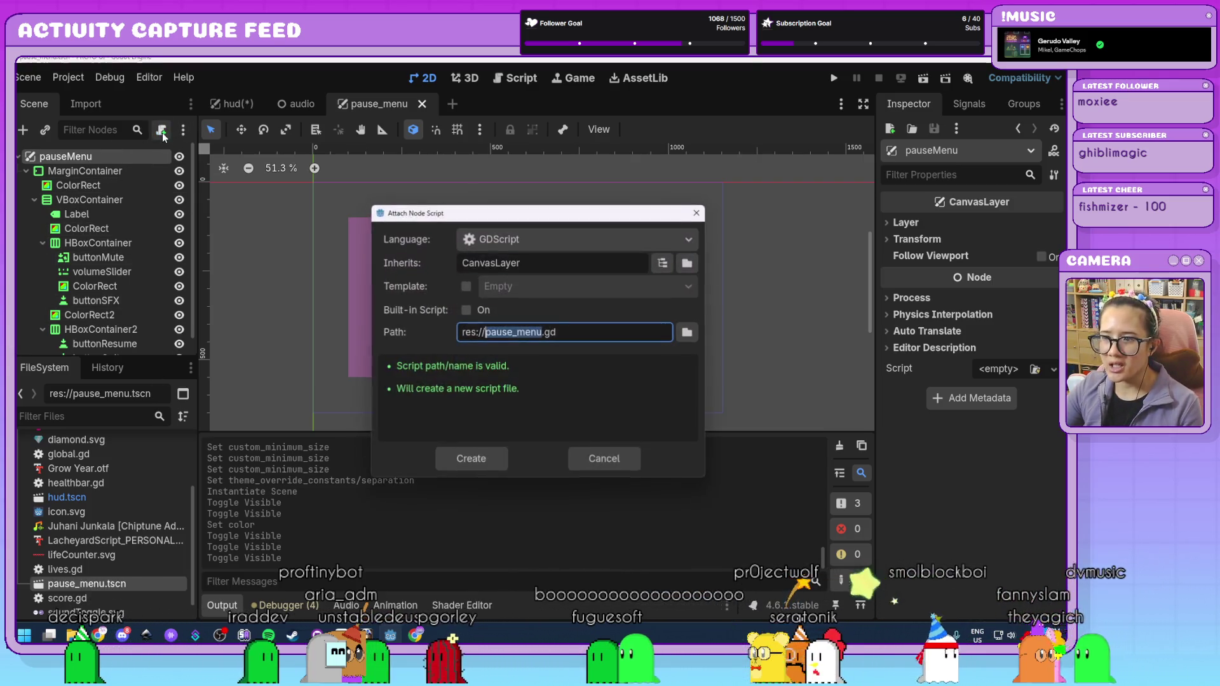
pyautogui.click(471, 459)
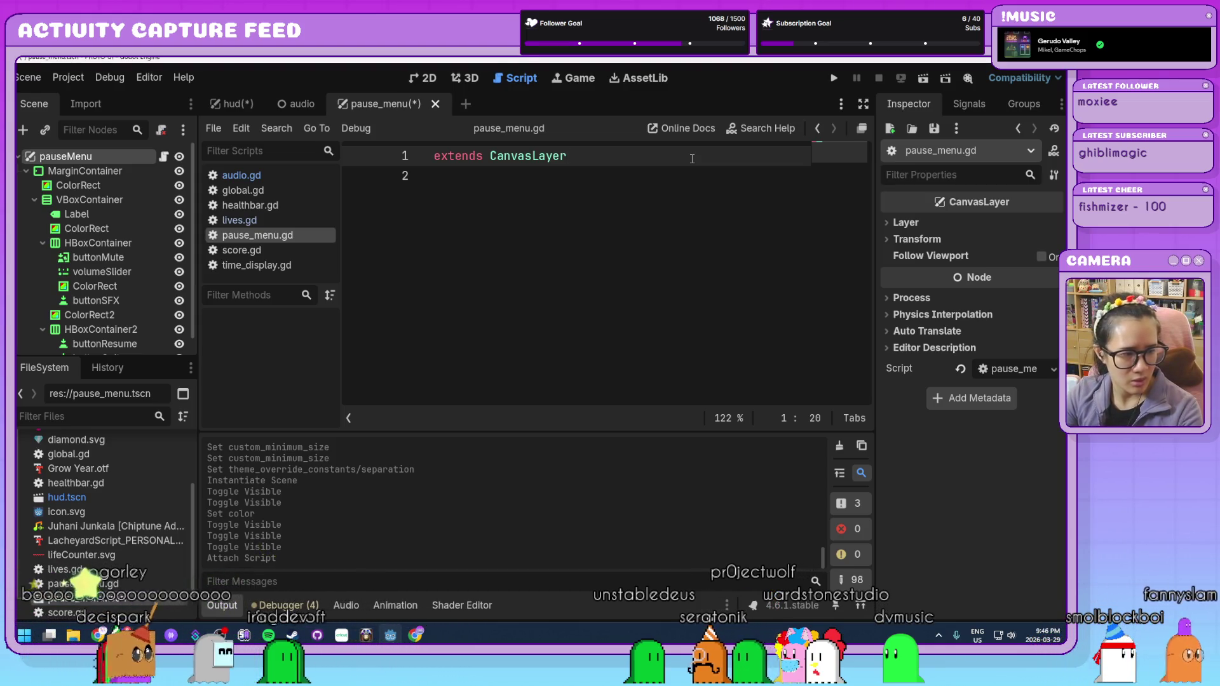
pyautogui.press('Return')
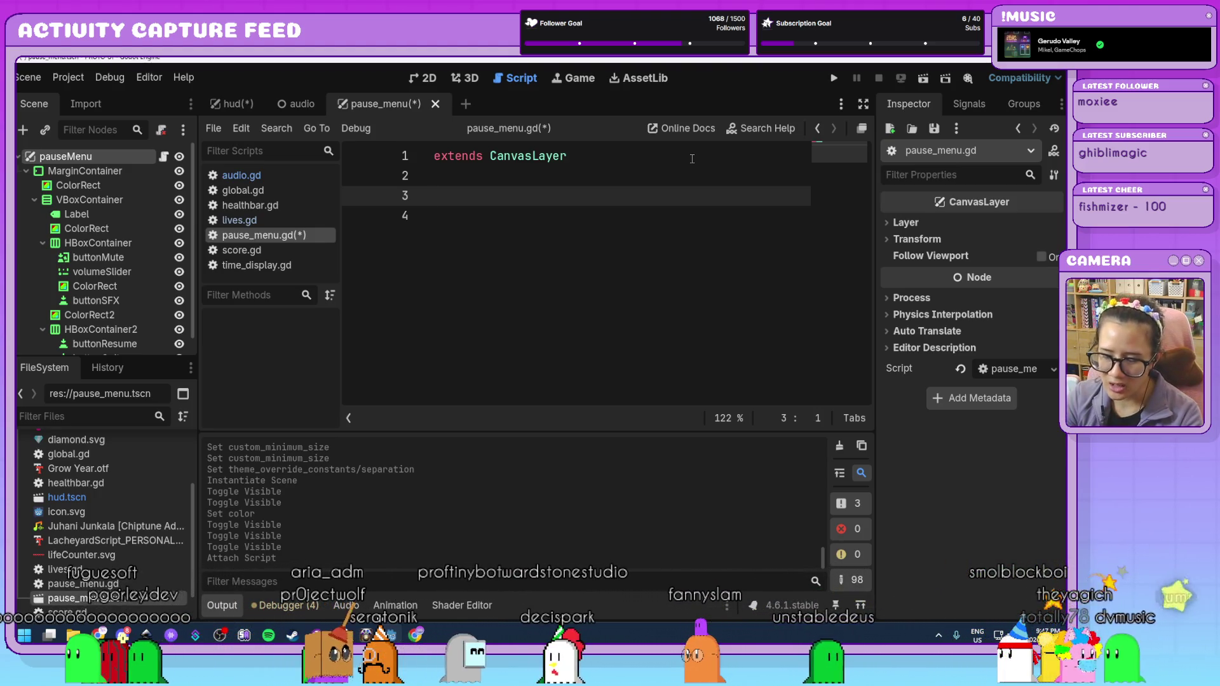
pyautogui.write('func _re')
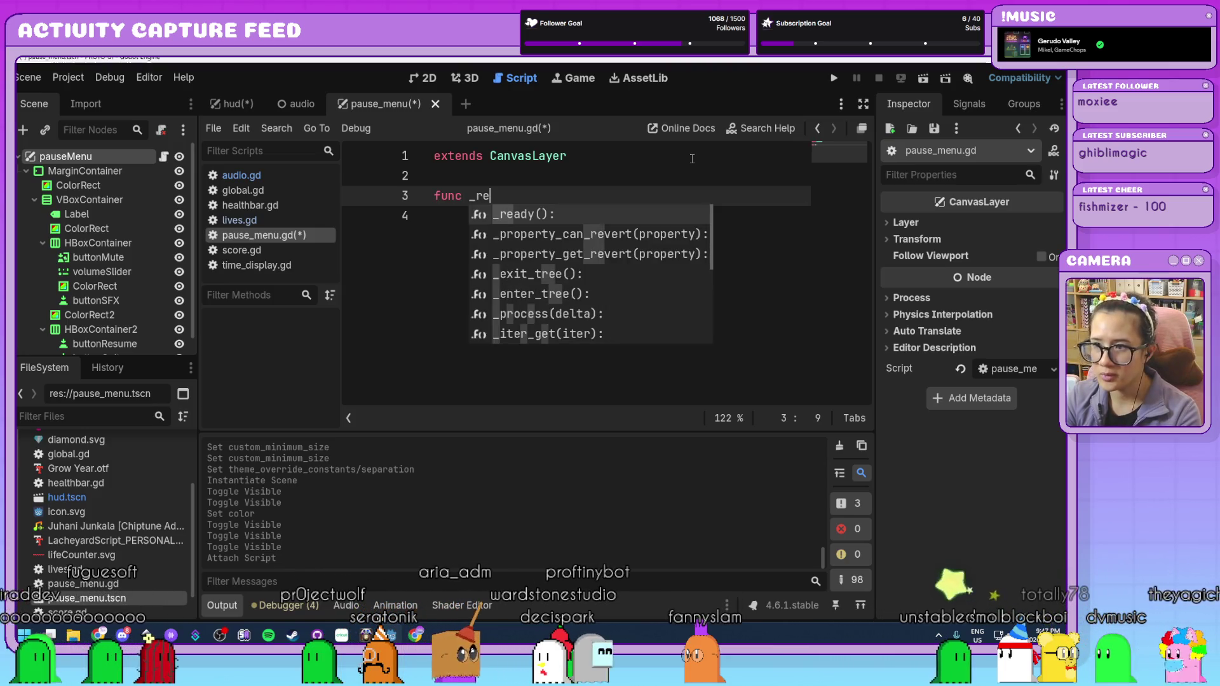
pyautogui.press('Return')
pyautogui.press('Return')
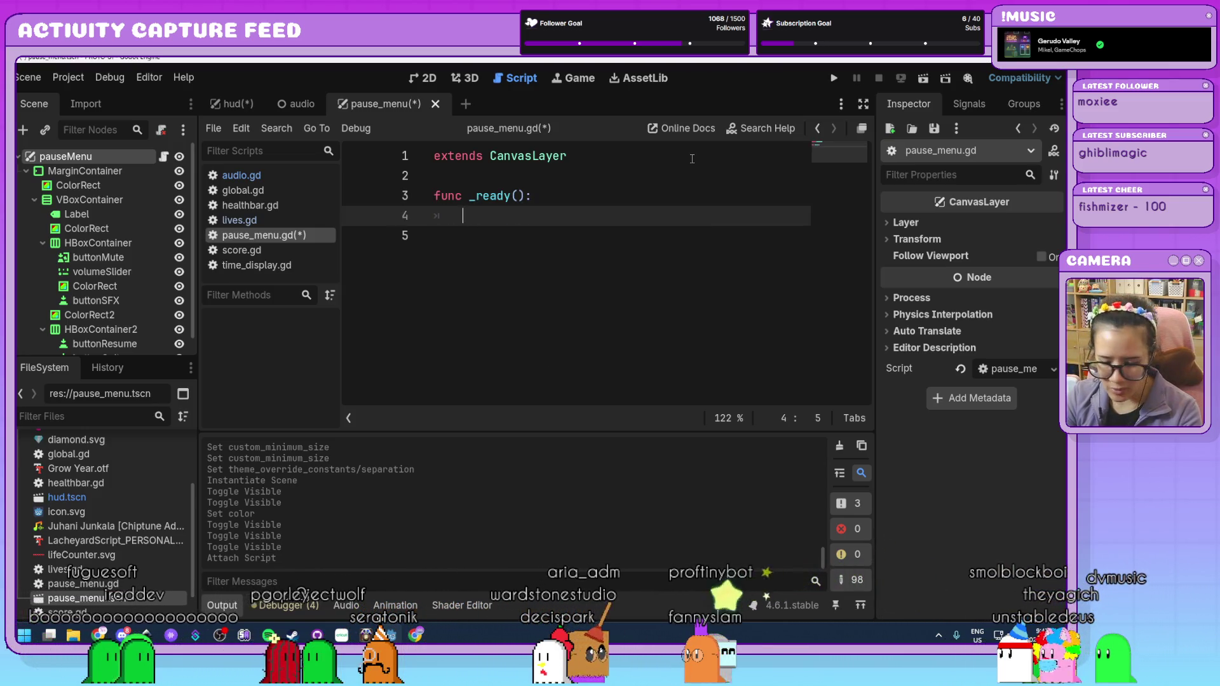
pyautogui.write('visible = false')
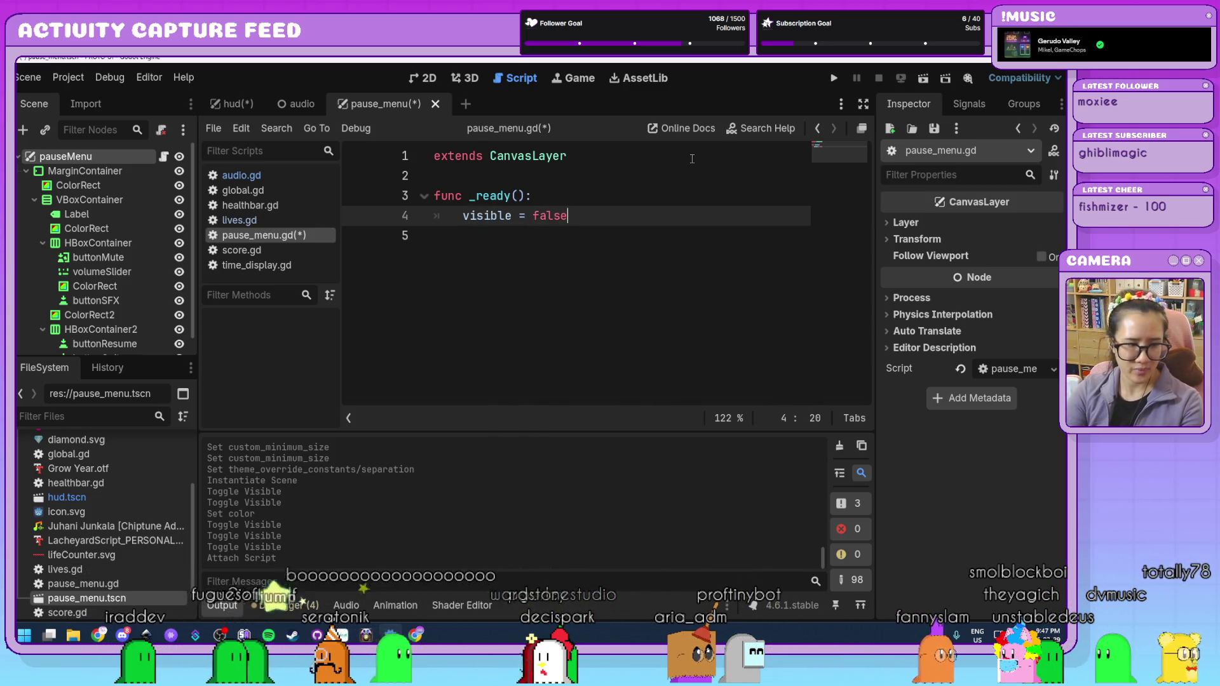
# - Tidy the blank lines below _ready and save the script with Ctrl+S
pyautogui.hotkey('ctrl', 'j')
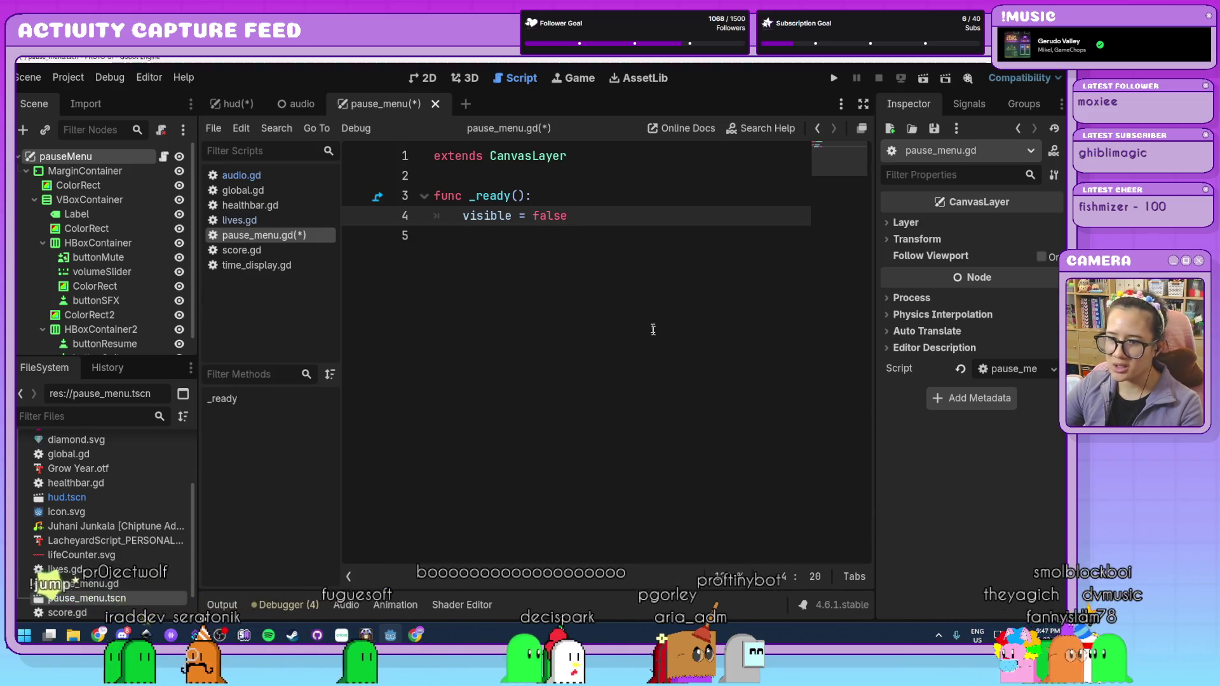
pyautogui.press('Down')
pyautogui.press('Return')
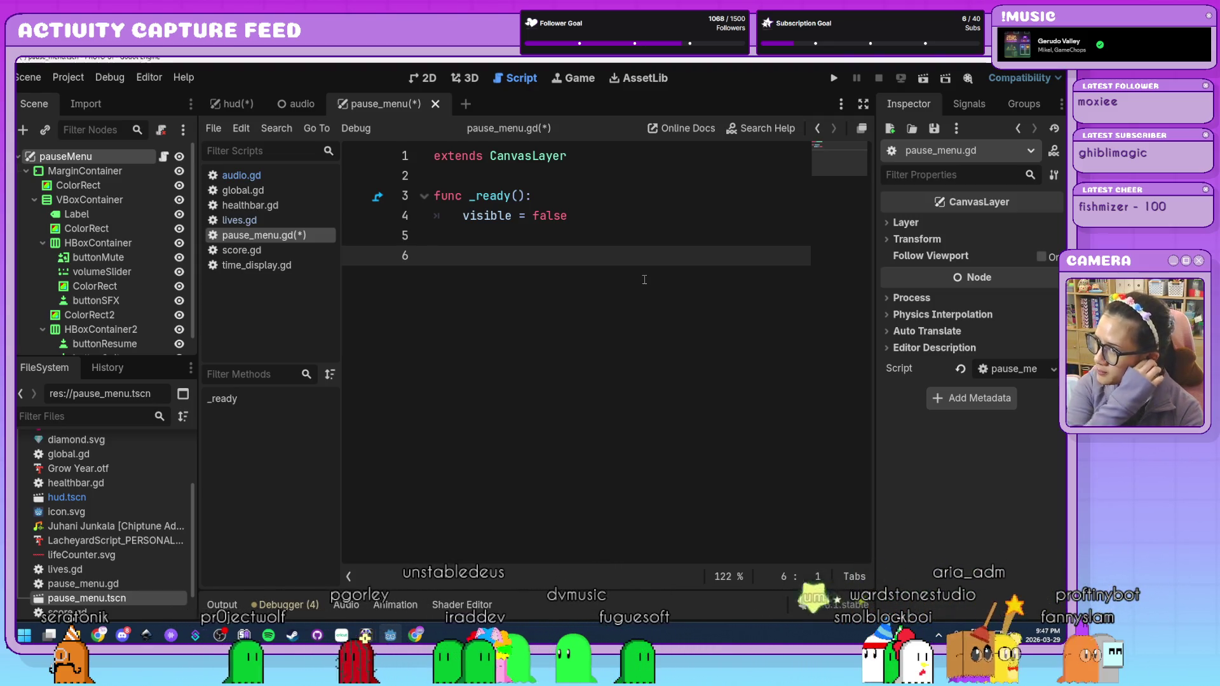
pyautogui.press('BackSpace')
pyautogui.hotkey('ctrl', 's')
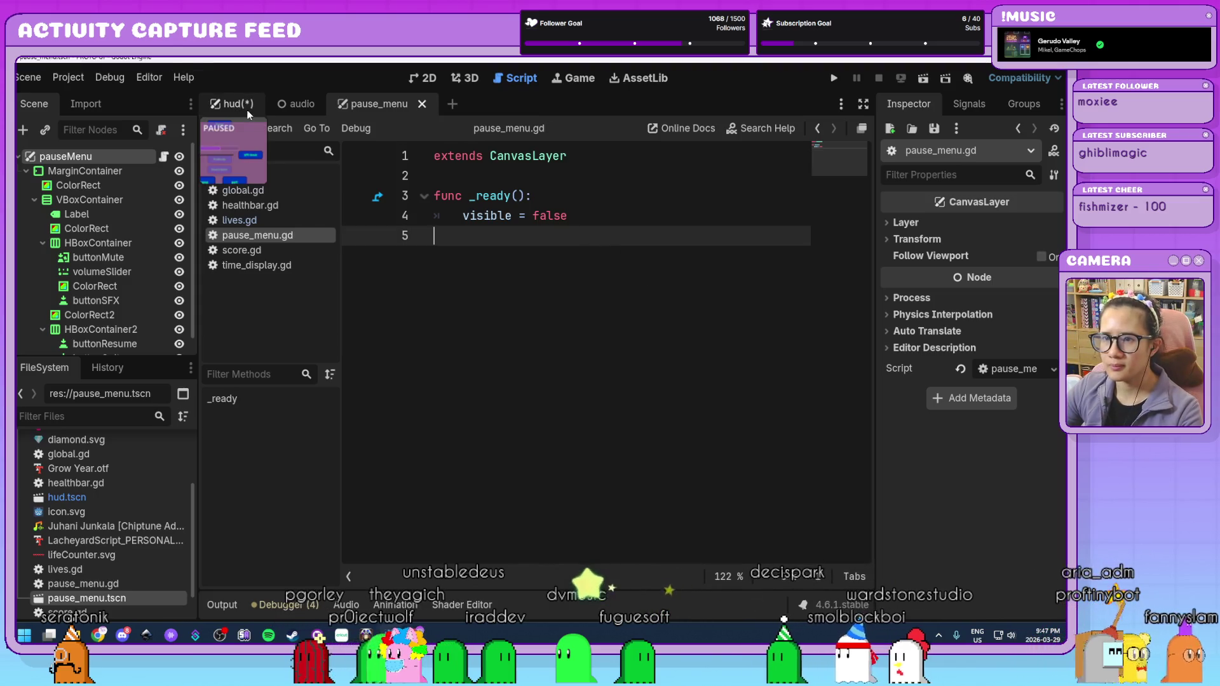
# - Save the hud scene, reopen pause_menu, and show buttonResume's signals in the Node dock
pyautogui.click(230, 103)
pyautogui.hotkey('ctrl', 's')
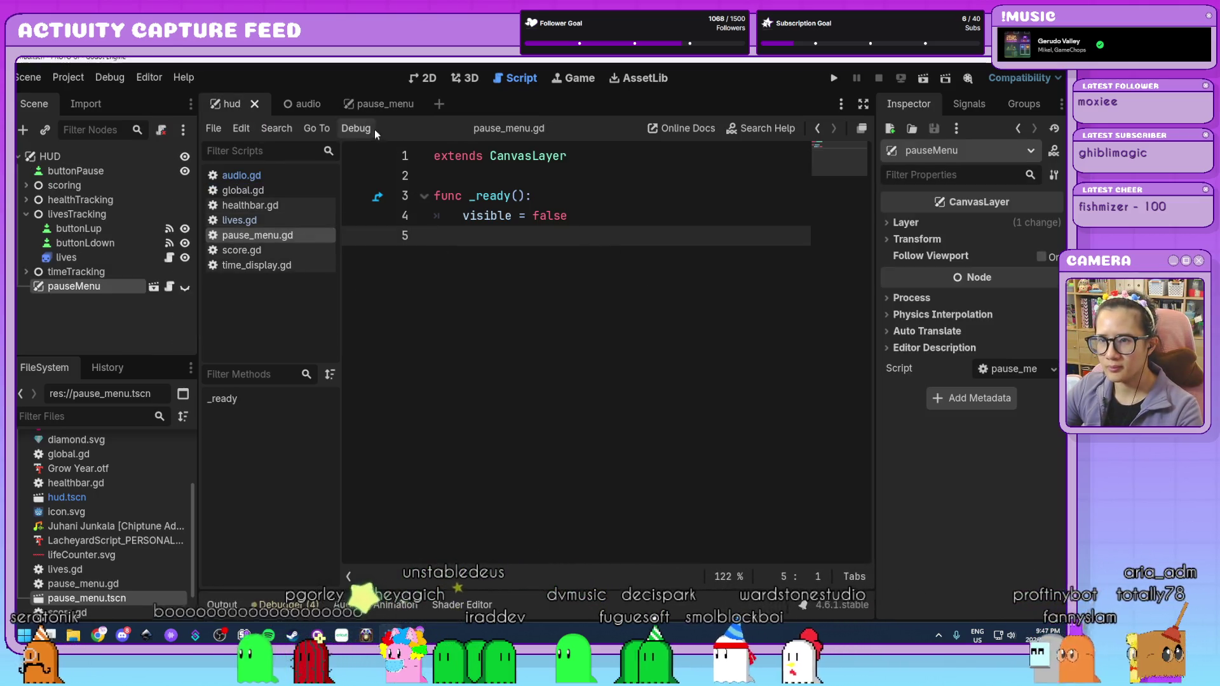
pyautogui.click(387, 105)
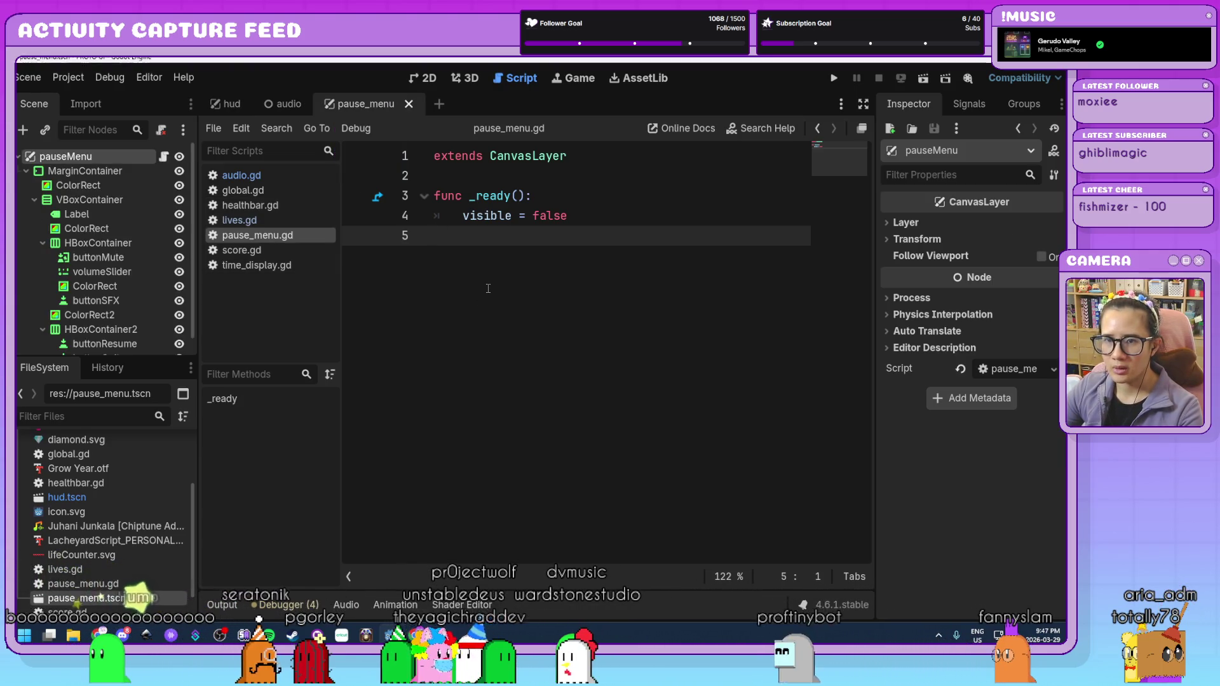
pyautogui.click(27, 170)
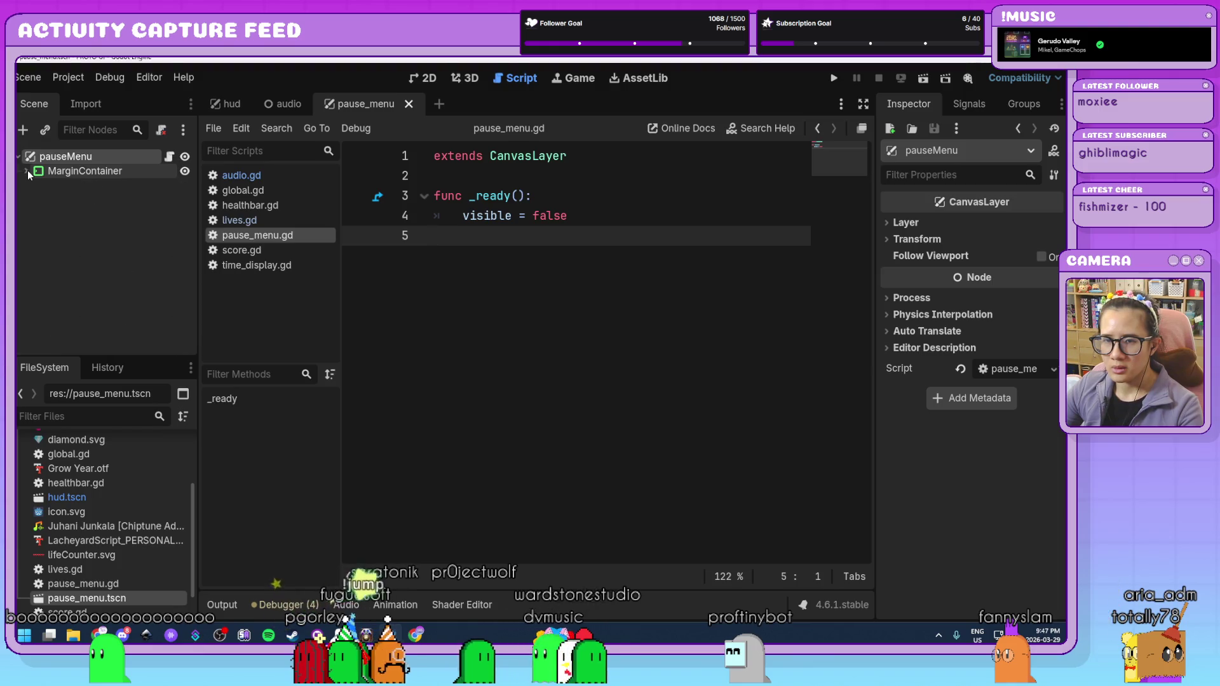
pyautogui.click(27, 170)
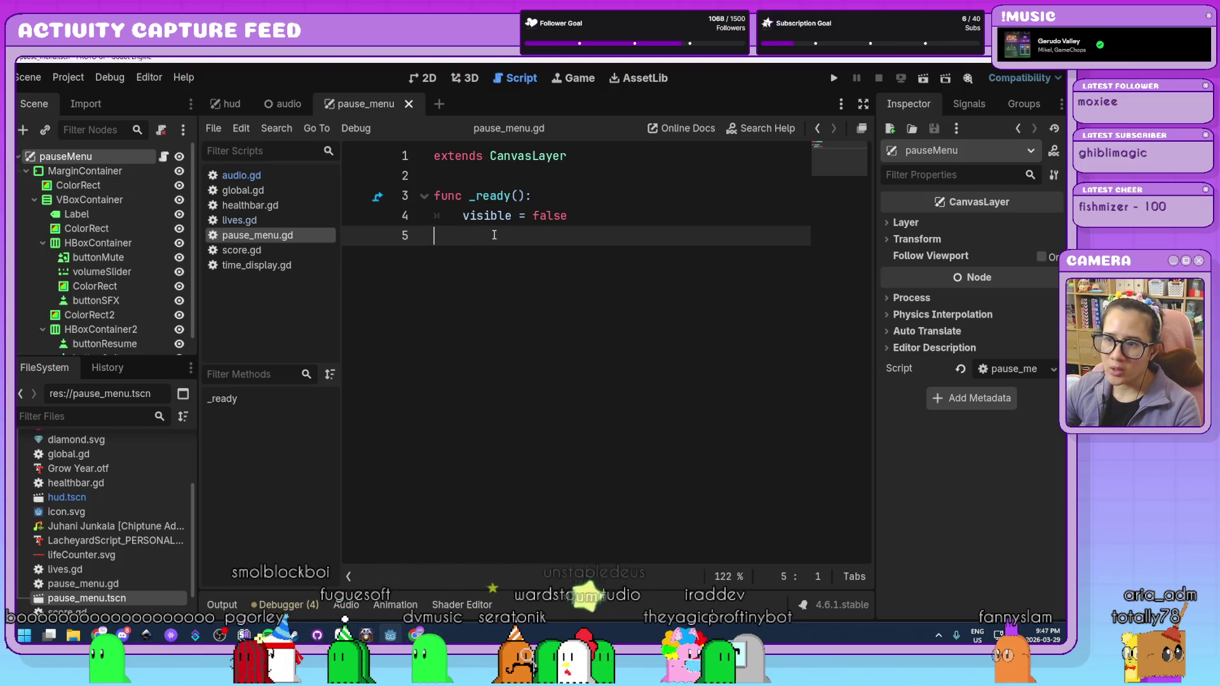
pyautogui.press('Return')
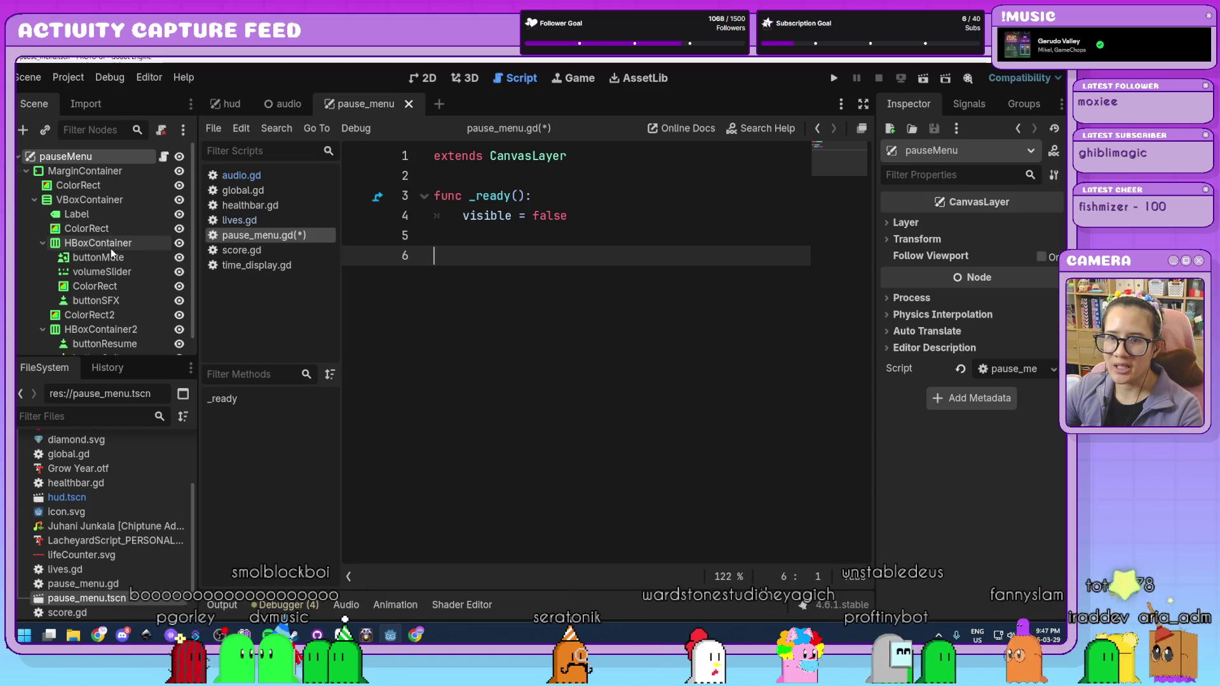
pyautogui.click(105, 343)
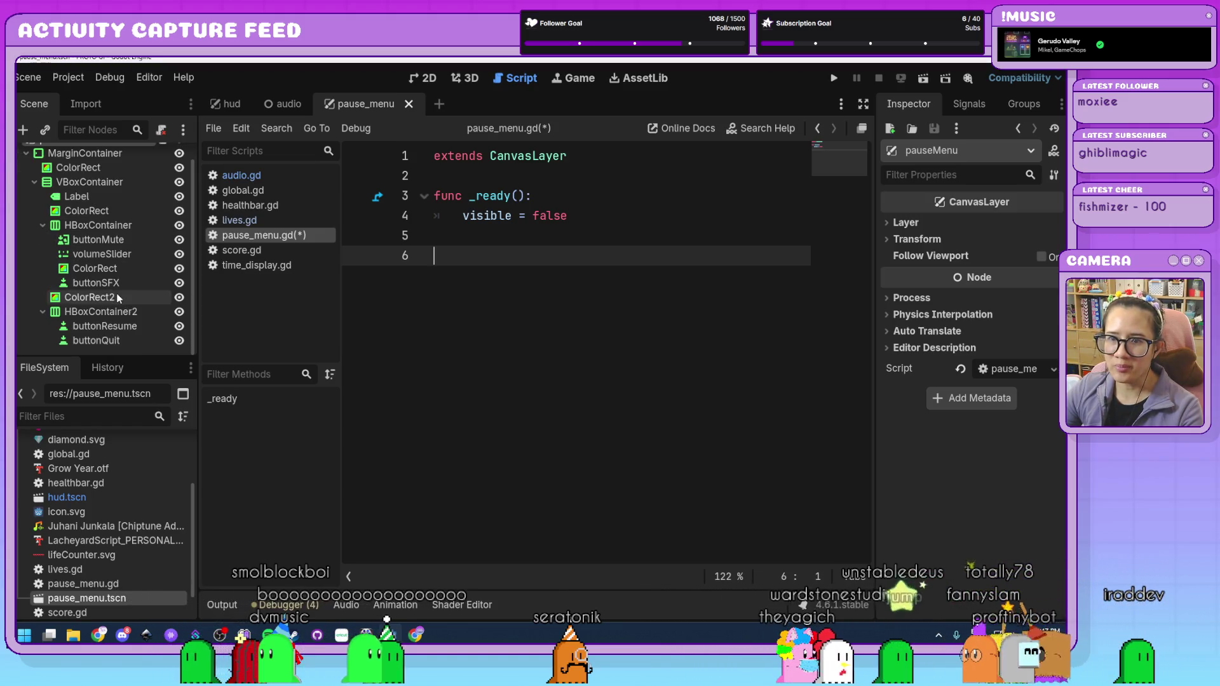
pyautogui.click(968, 107)
# - Connect buttonResume's pressed() signal to a new _on_button_resume_pressed function
pyautogui.doubleClick(943, 201)
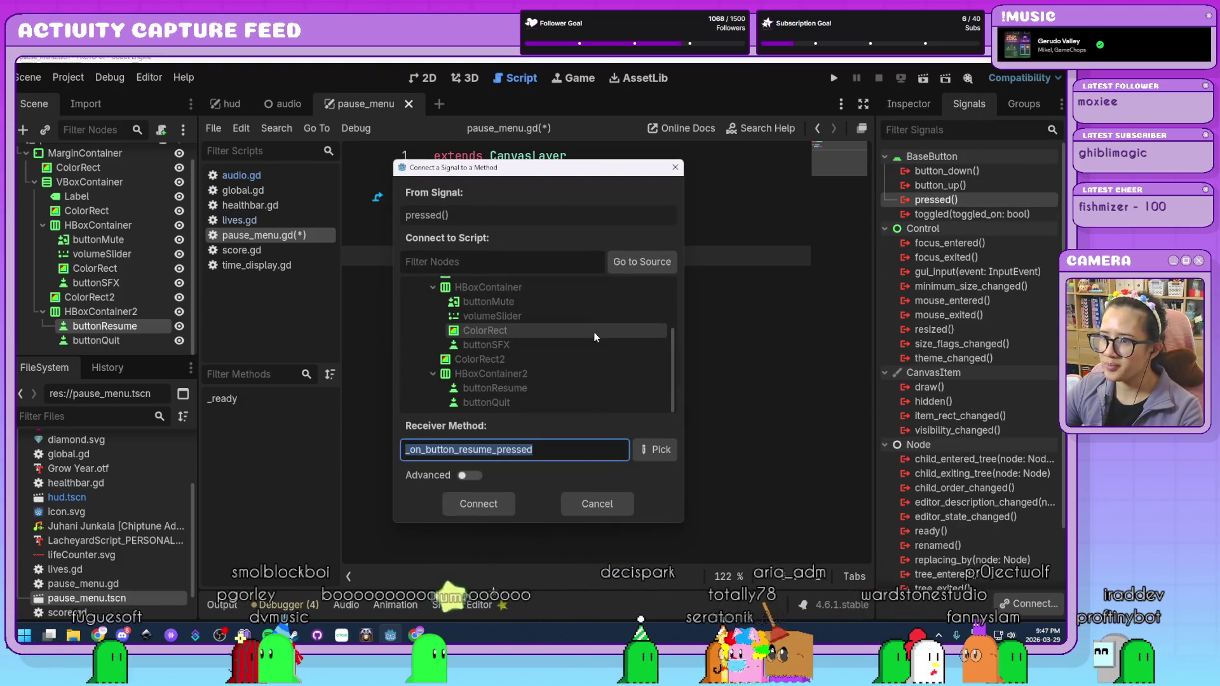
pyautogui.scroll(3, 616, 377)
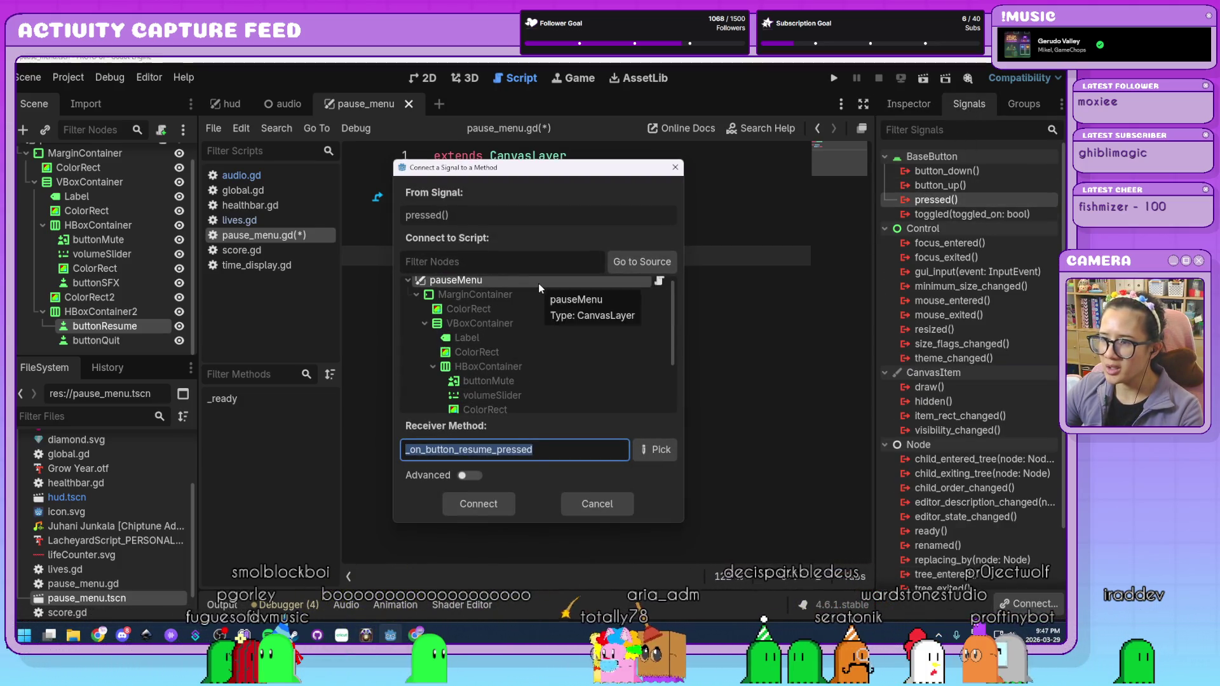
pyautogui.click(482, 505)
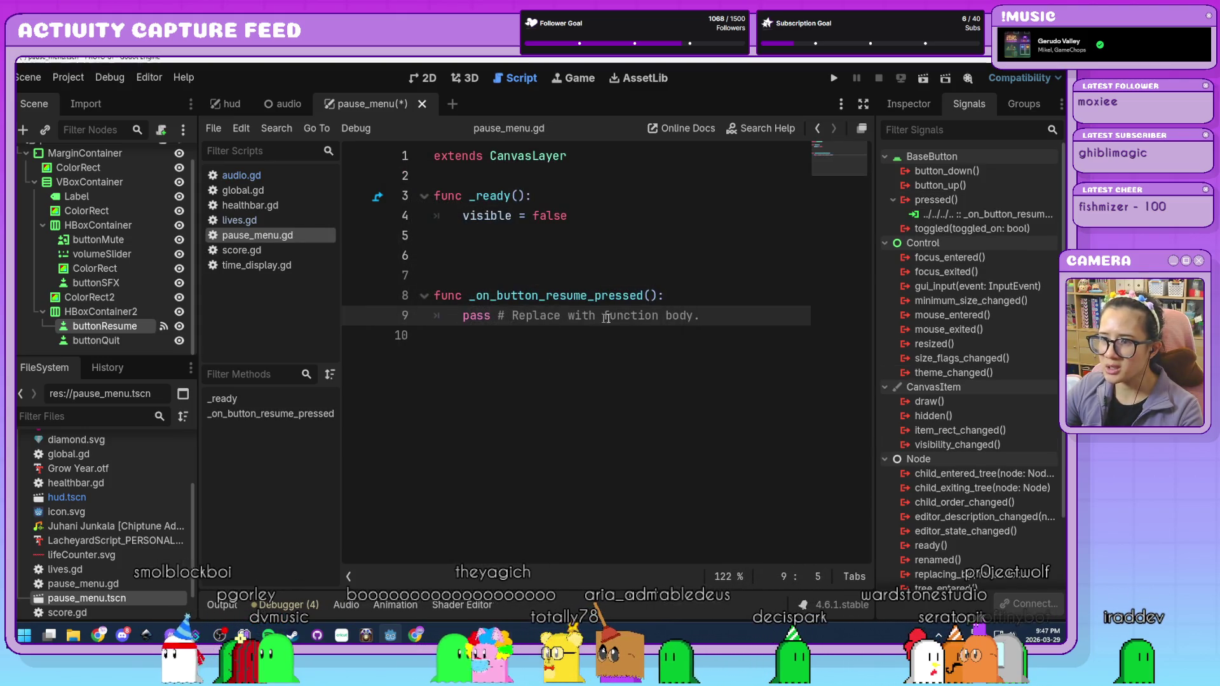
# - Replace the resume handler's pass with visible = false, then select buttonQuit
pyautogui.moveTo(721, 320); pyautogui.dragTo(464, 316)
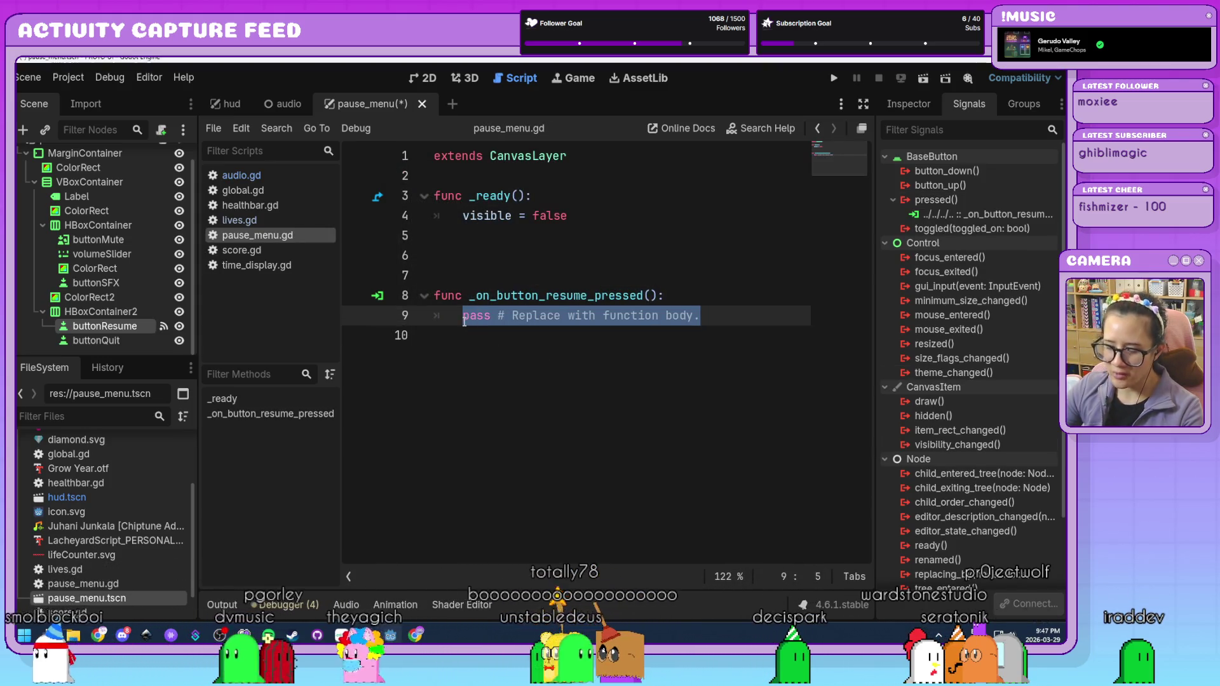
pyautogui.write('visible = ')
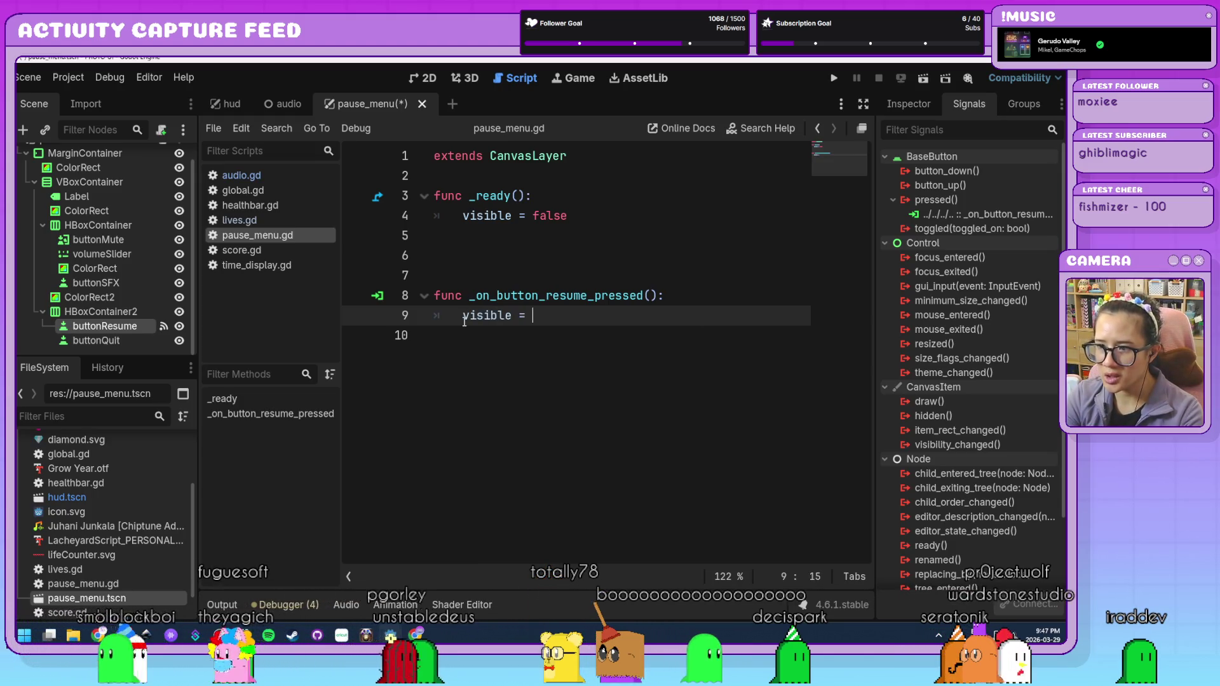
pyautogui.write('tru')
pyautogui.press('Return')
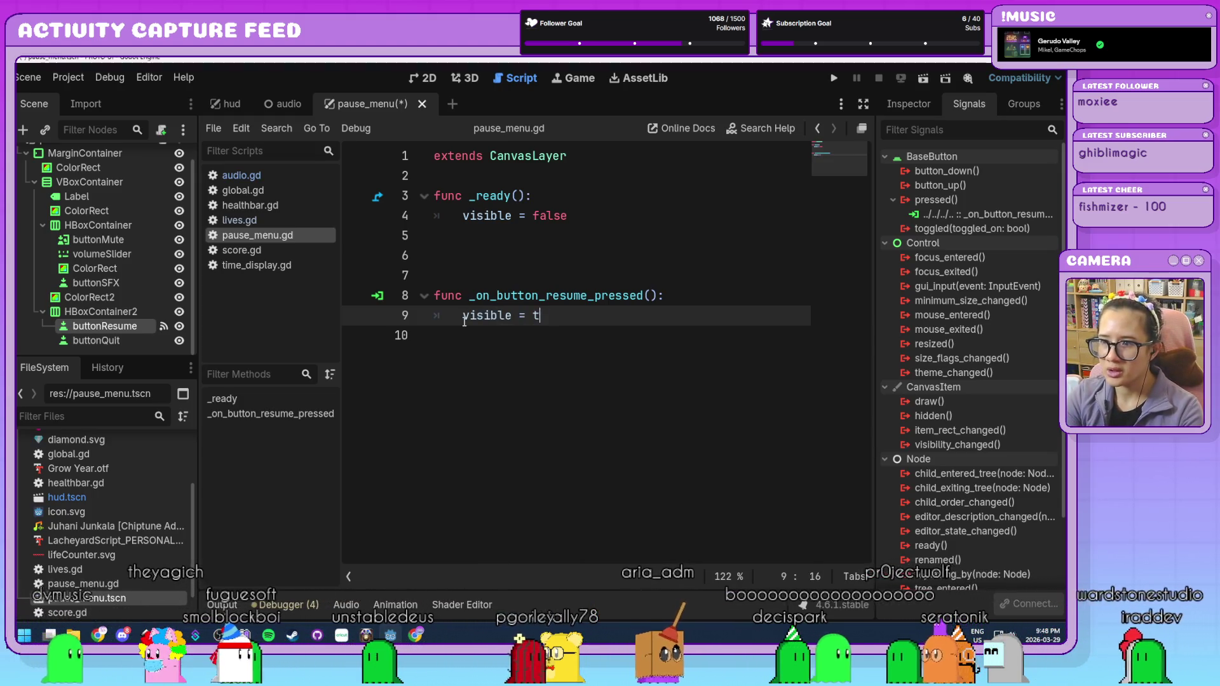
pyautogui.press('BackSpace')
pyautogui.write('false')
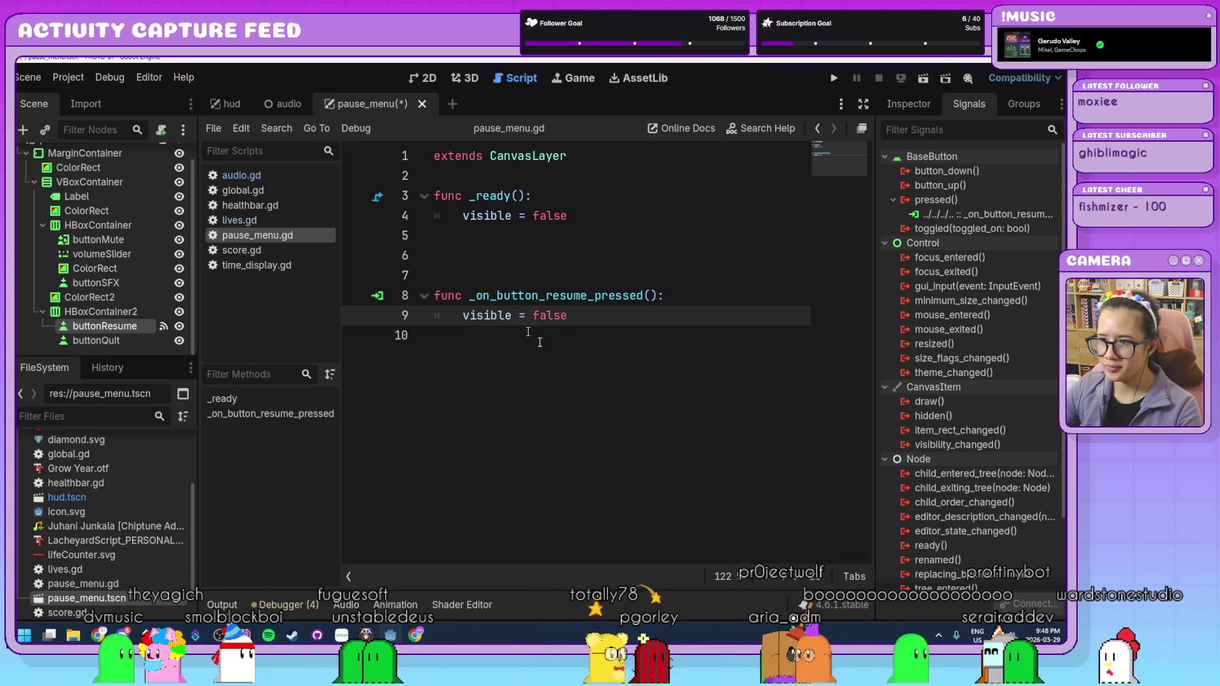
pyautogui.click(540, 338)
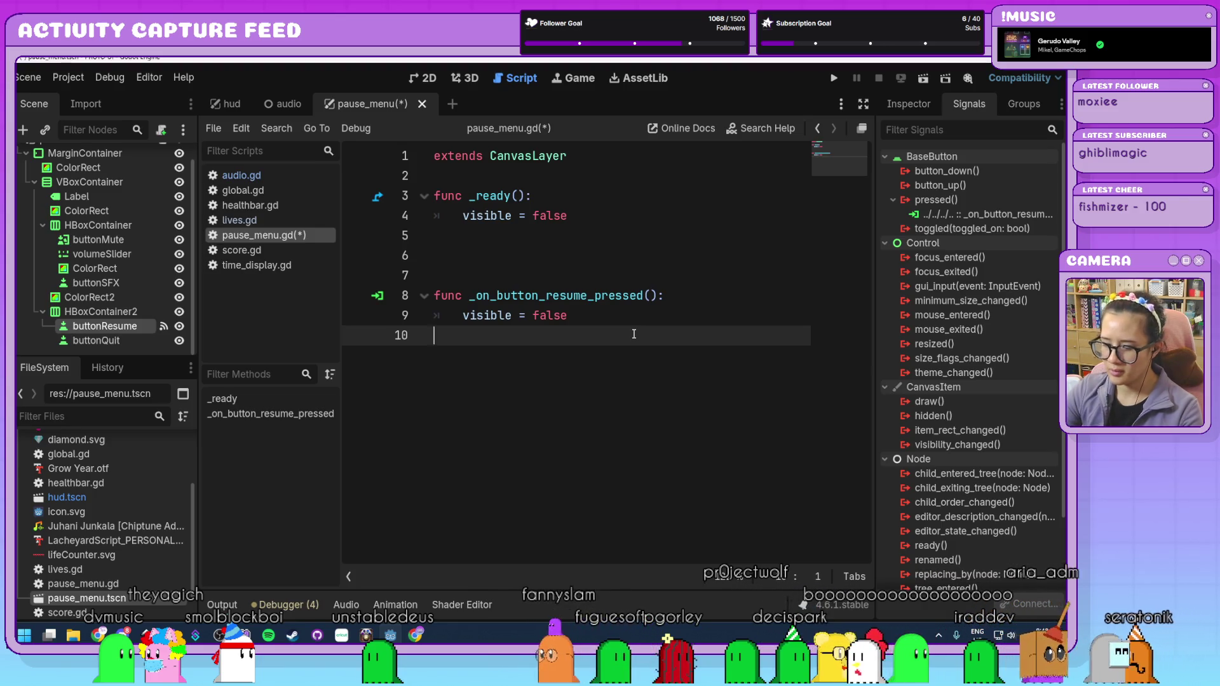
pyautogui.press('Return')
pyautogui.press('Return')
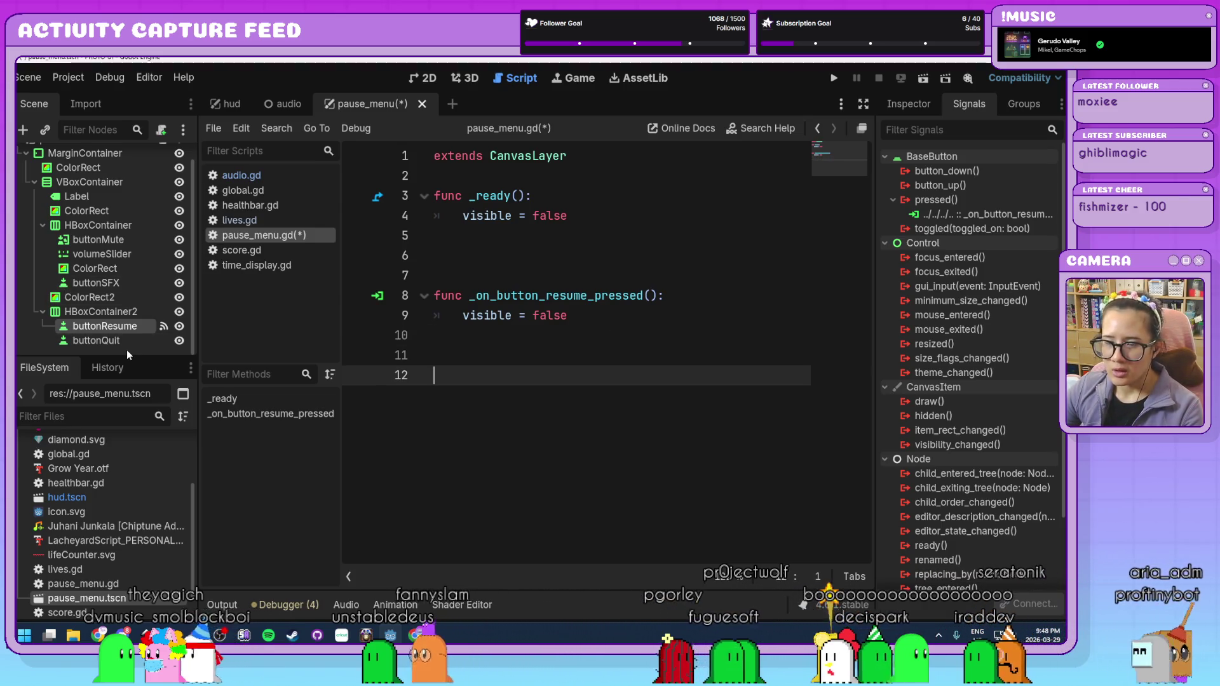
pyautogui.click(127, 342)
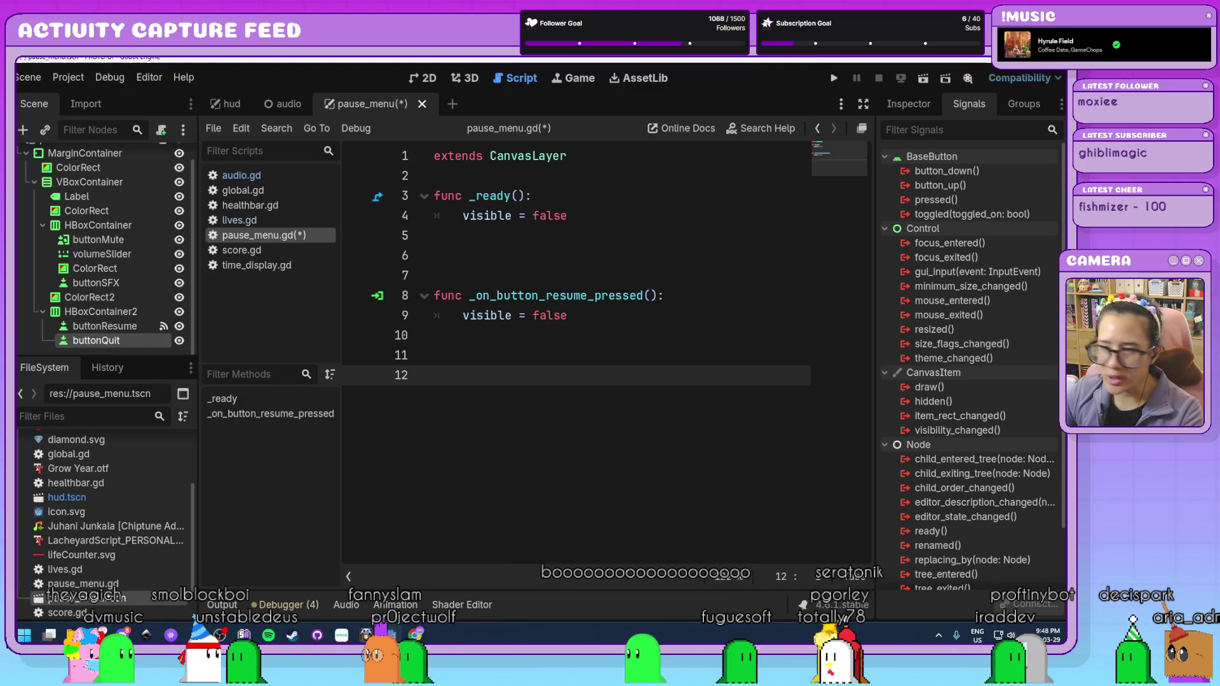
# - Connect buttonQuit's pressed() to _on_button_quit_pressed calling get_tree().quit()
pyautogui.doubleClick(959, 200)
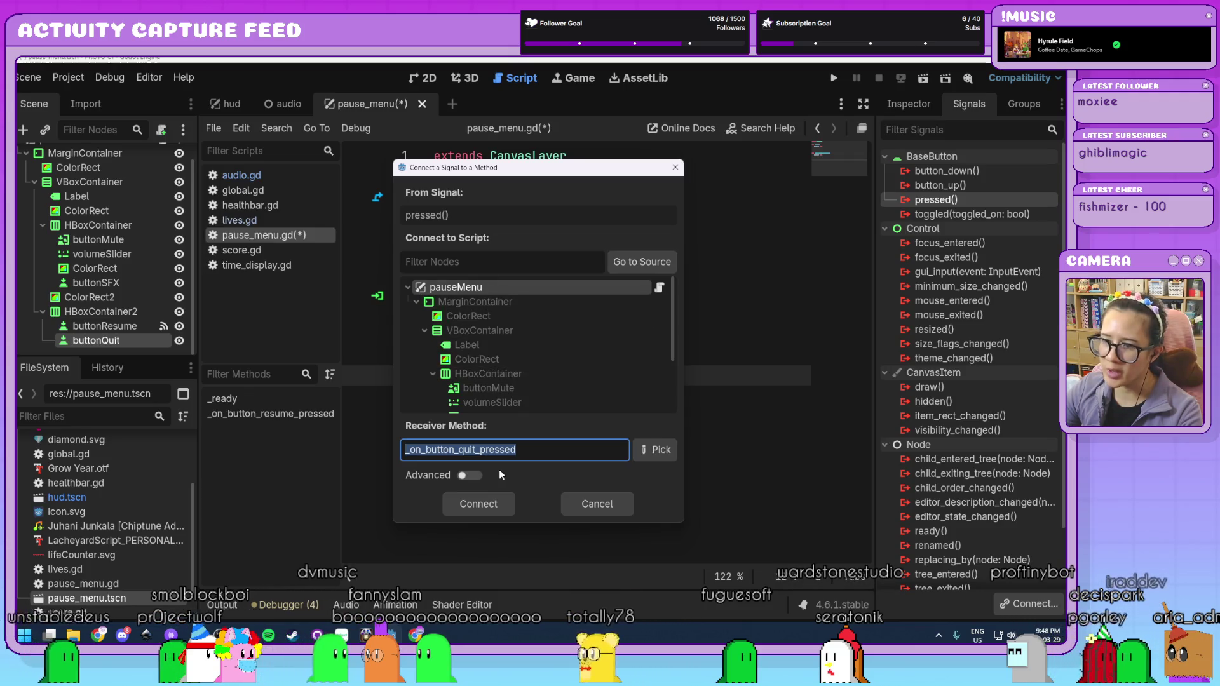
pyautogui.click(492, 505)
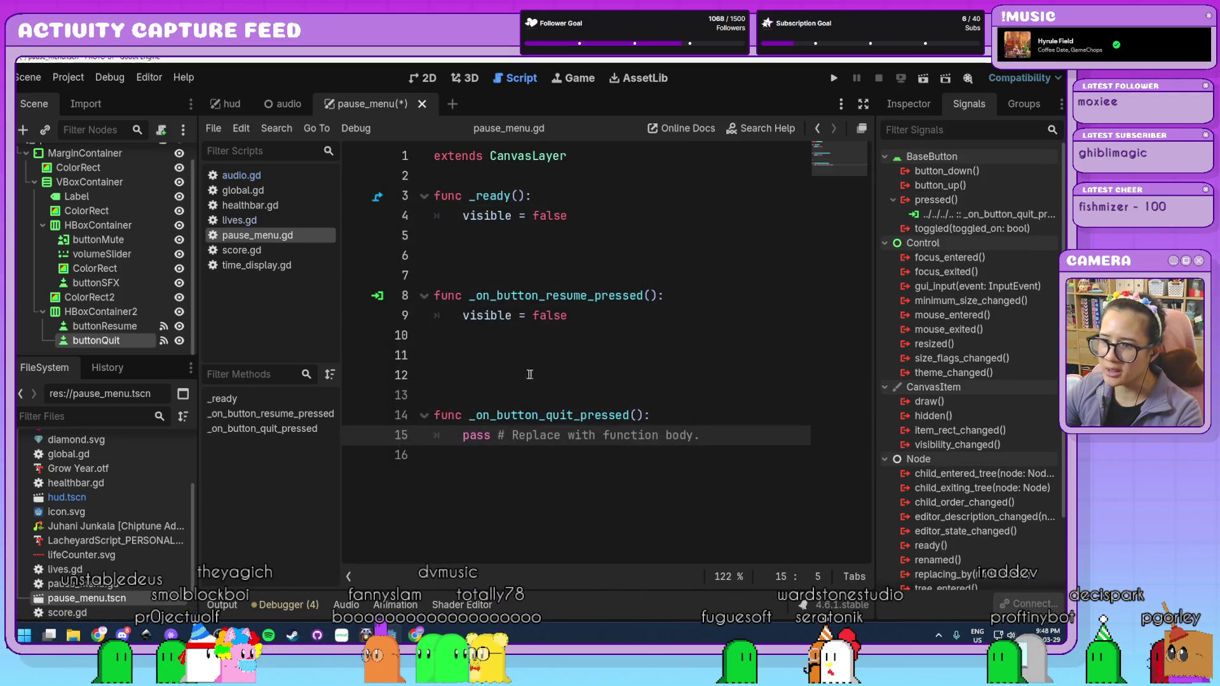
pyautogui.write('get')
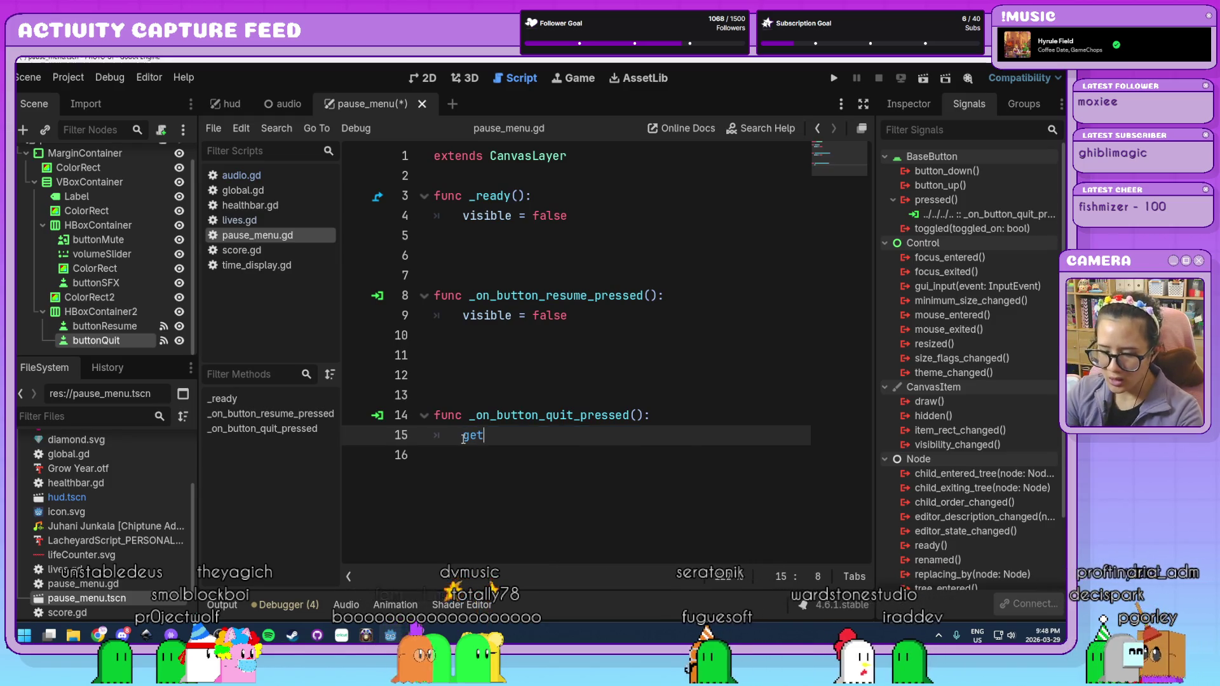
pyautogui.write('_tree')
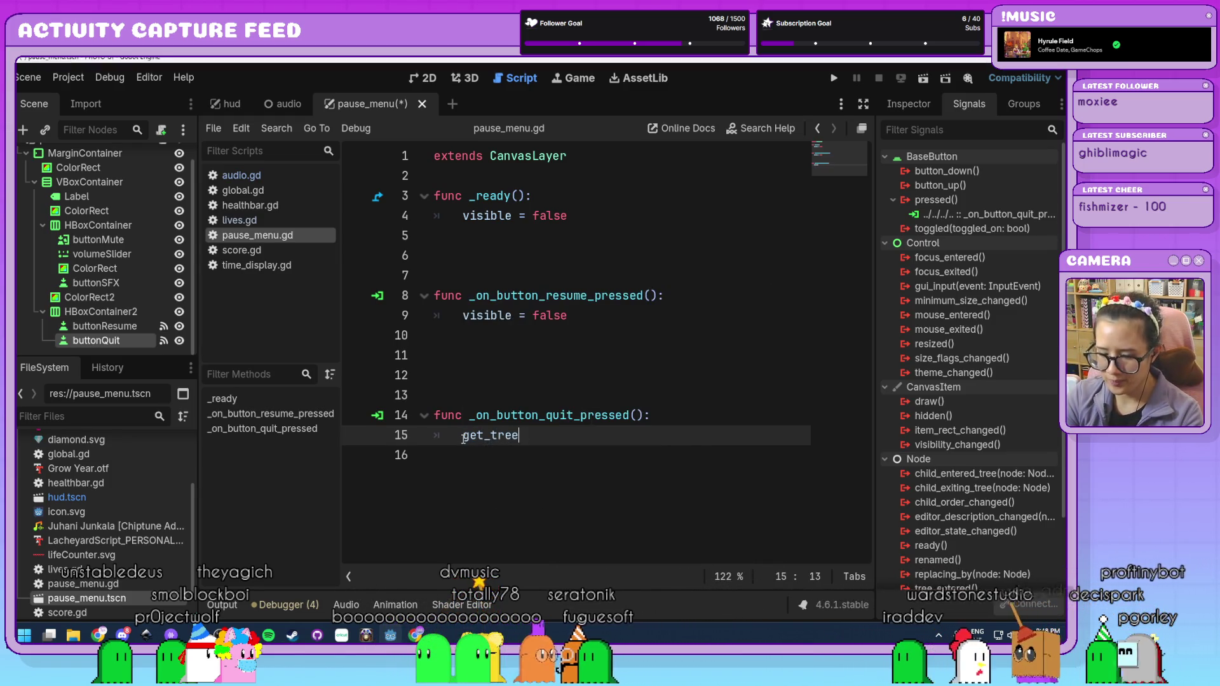
pyautogui.write('*.quit')
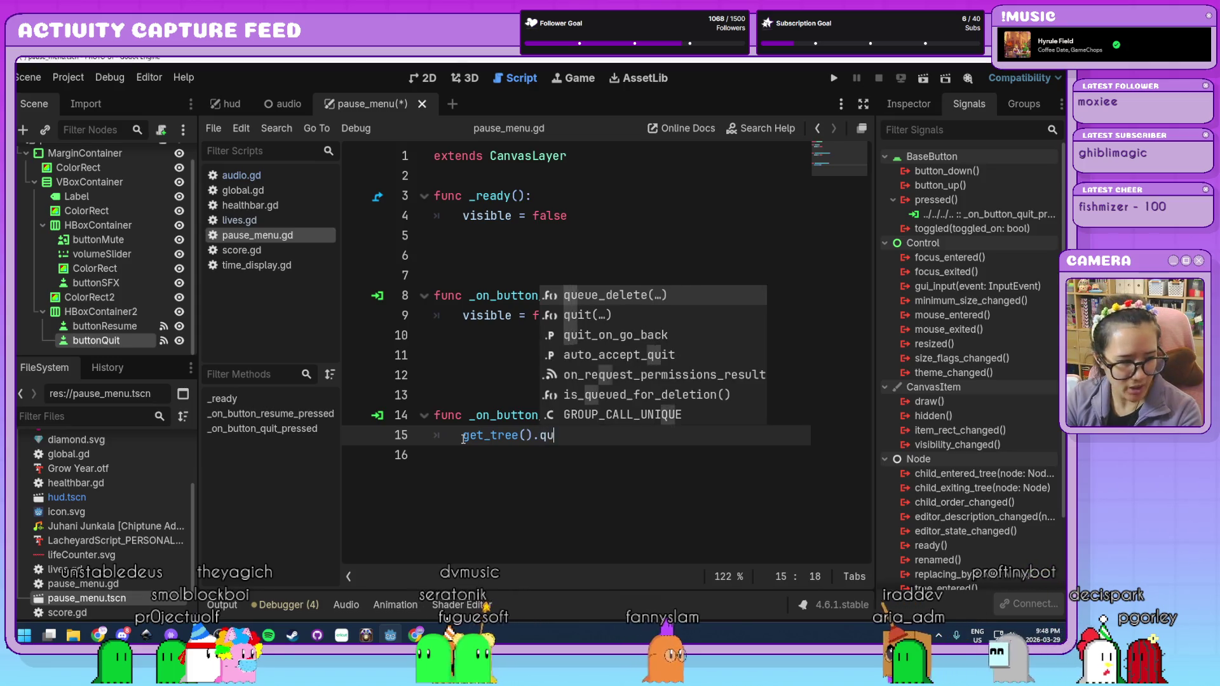
pyautogui.press('Return')
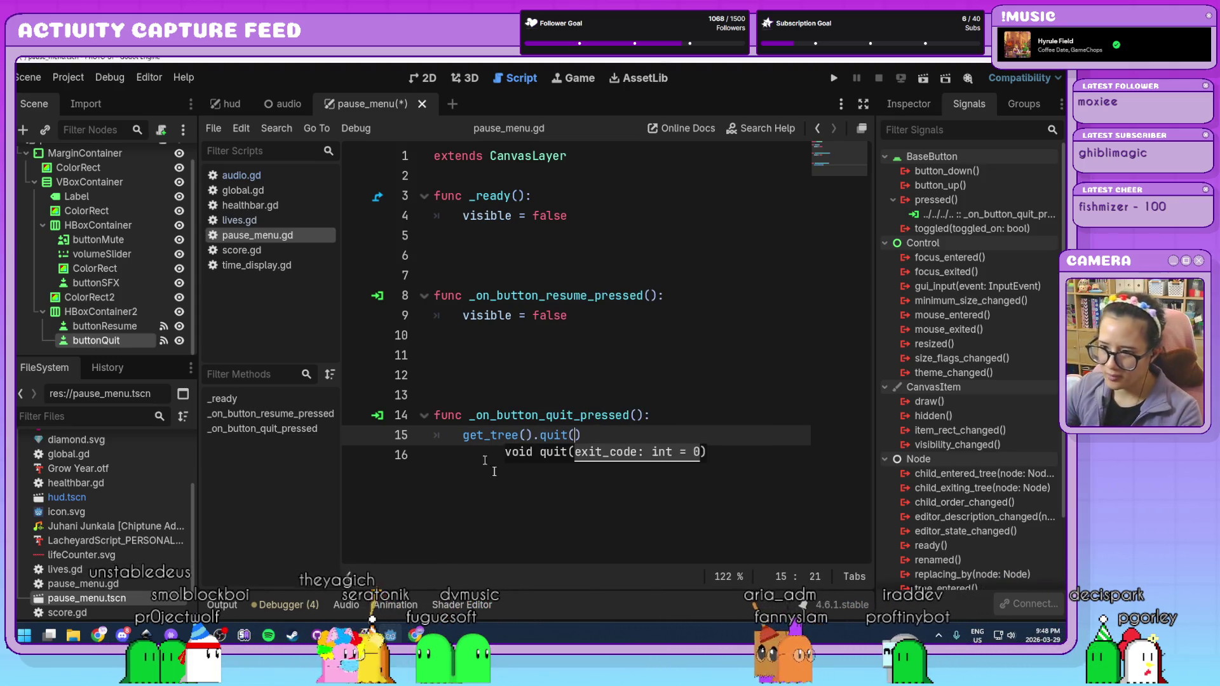
# - Remove the extra blank lines between the functions and save with Ctrl+S
pyautogui.click(628, 452)
pyautogui.press('Up')
pyautogui.press('Up')
pyautogui.press('Up')
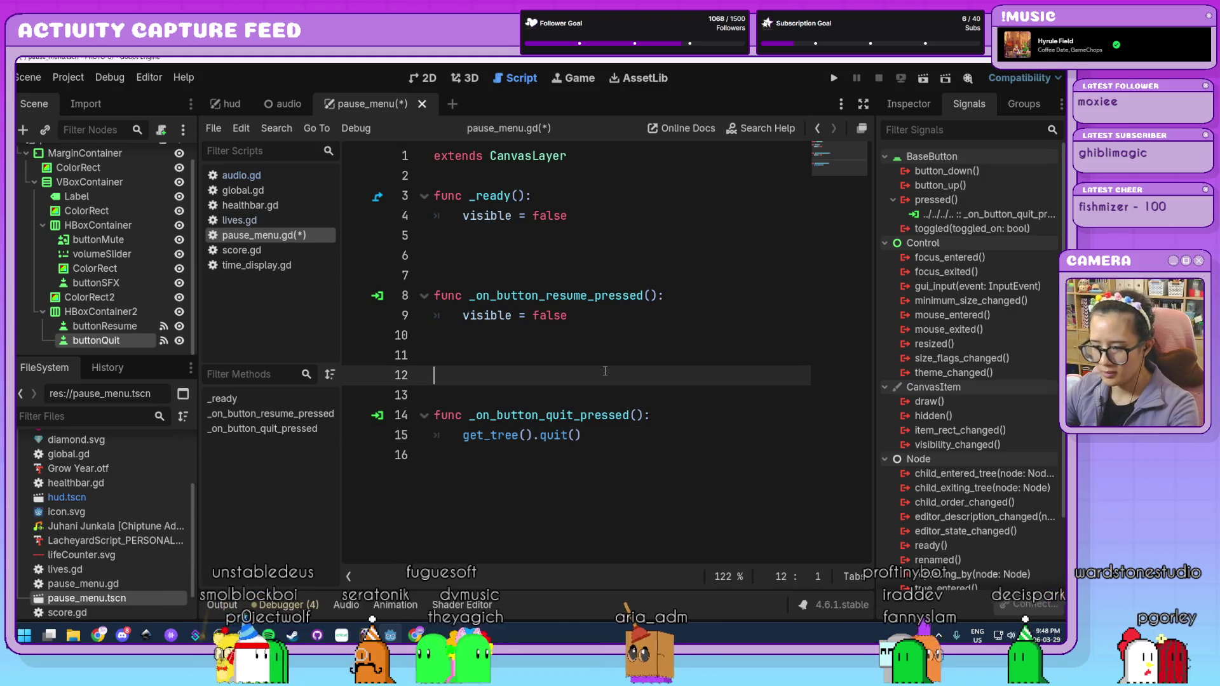
pyautogui.press('BackSpace')
pyautogui.press('BackSpace')
pyautogui.click(625, 397)
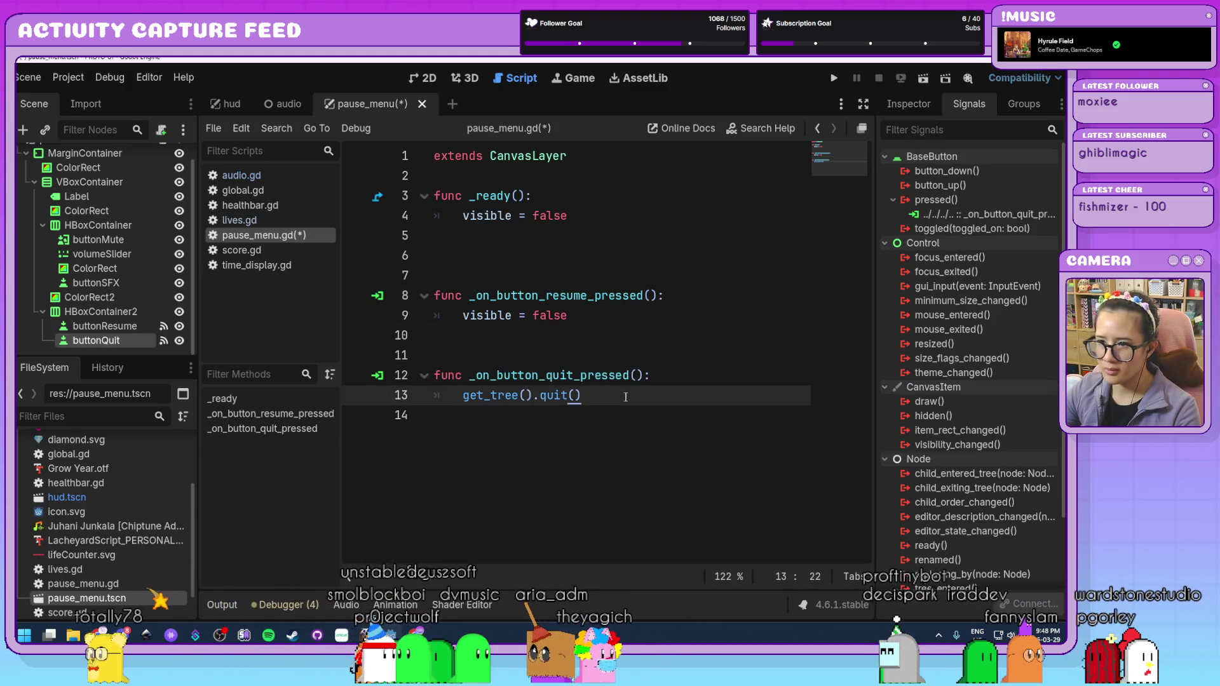
pyautogui.hotkey('ctrl', 's')
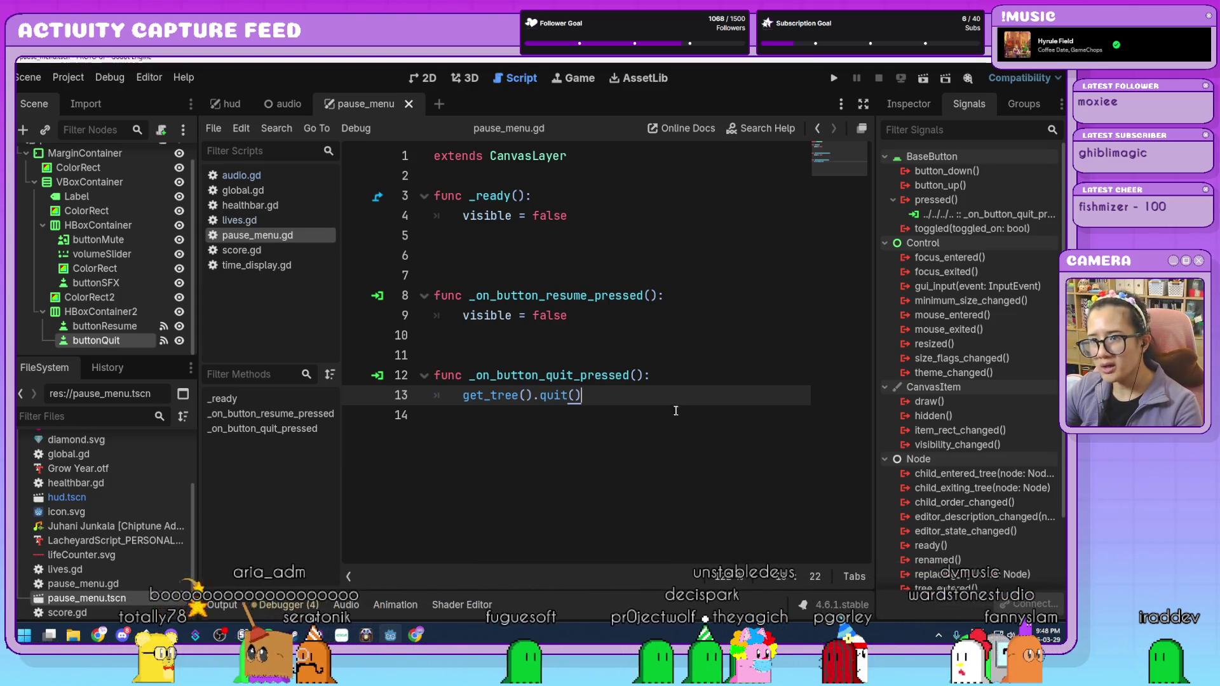
pyautogui.click(230, 103)
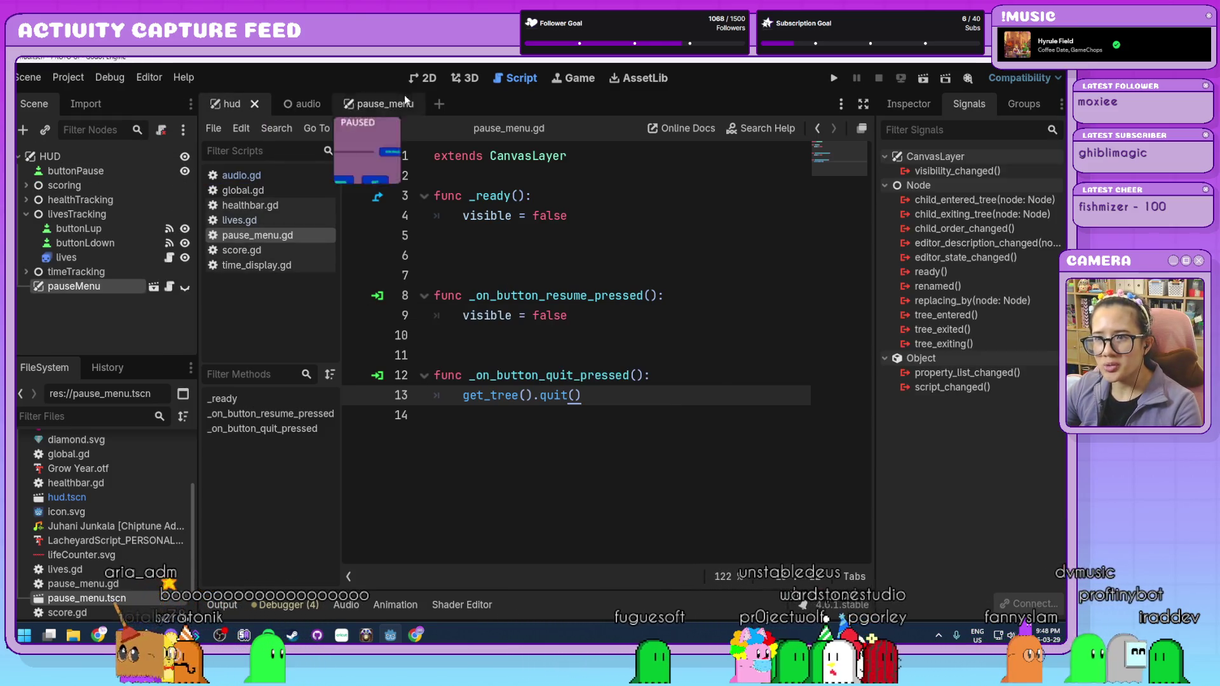
# - In the HUD's 2D view, select the Pause button and start connecting its pressed() signal
pyautogui.click(423, 77)
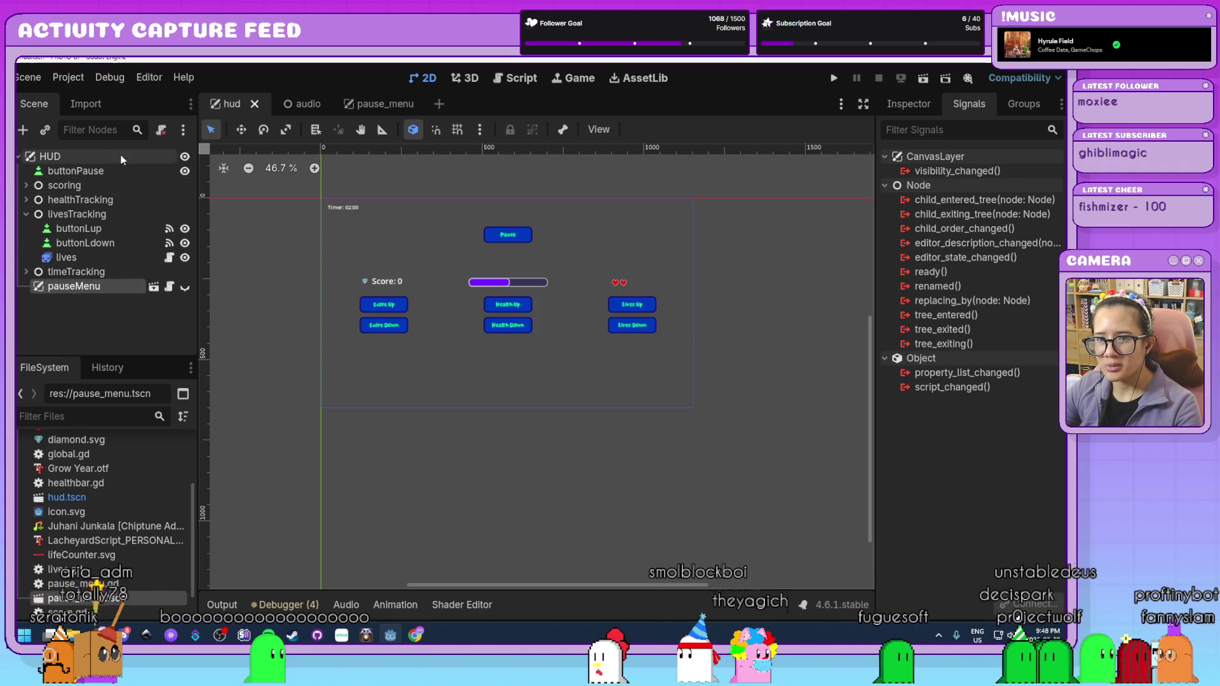
pyautogui.click(501, 236)
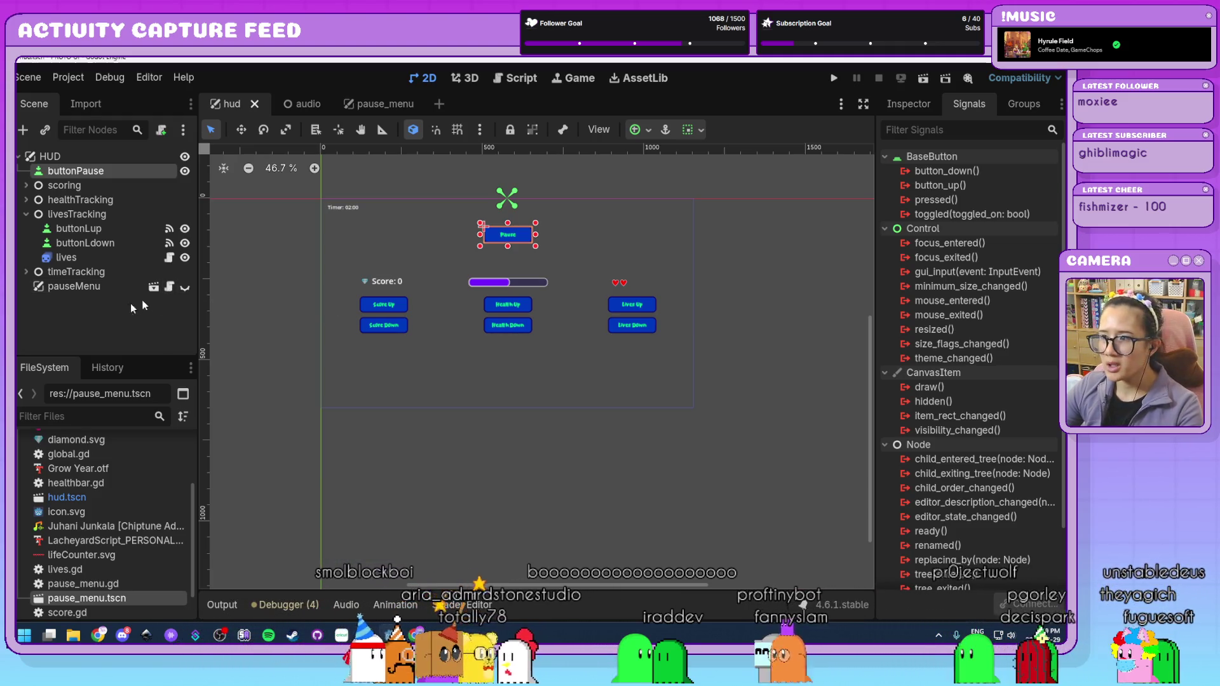
pyautogui.doubleClick(936, 200)
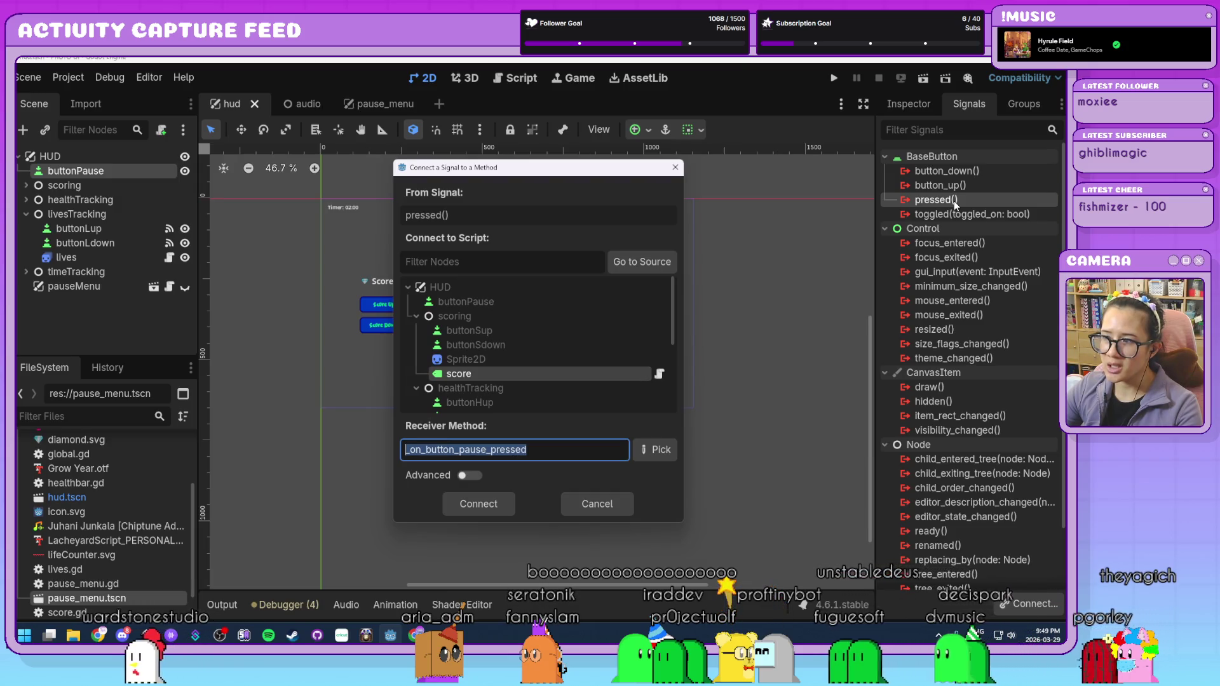
# - Connect Pause's pressed() to _on_button_pause_pressed with visible = true, save, and run the project
pyautogui.scroll(-5, 546, 360)
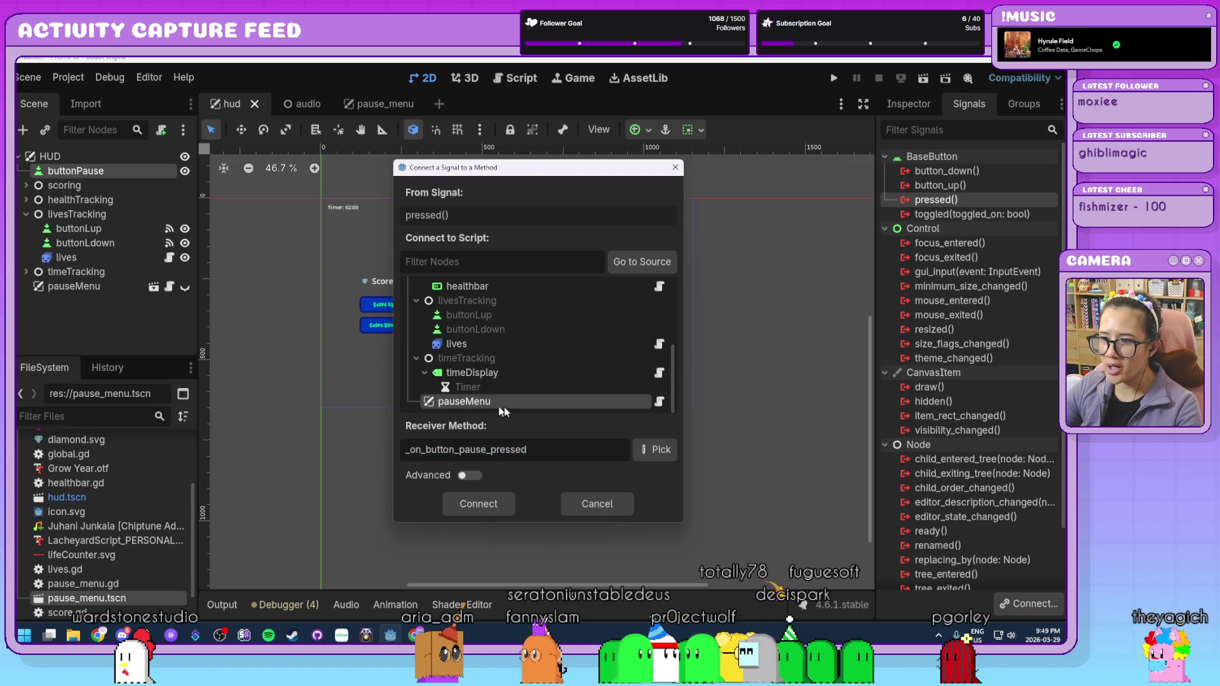
pyautogui.click(491, 506)
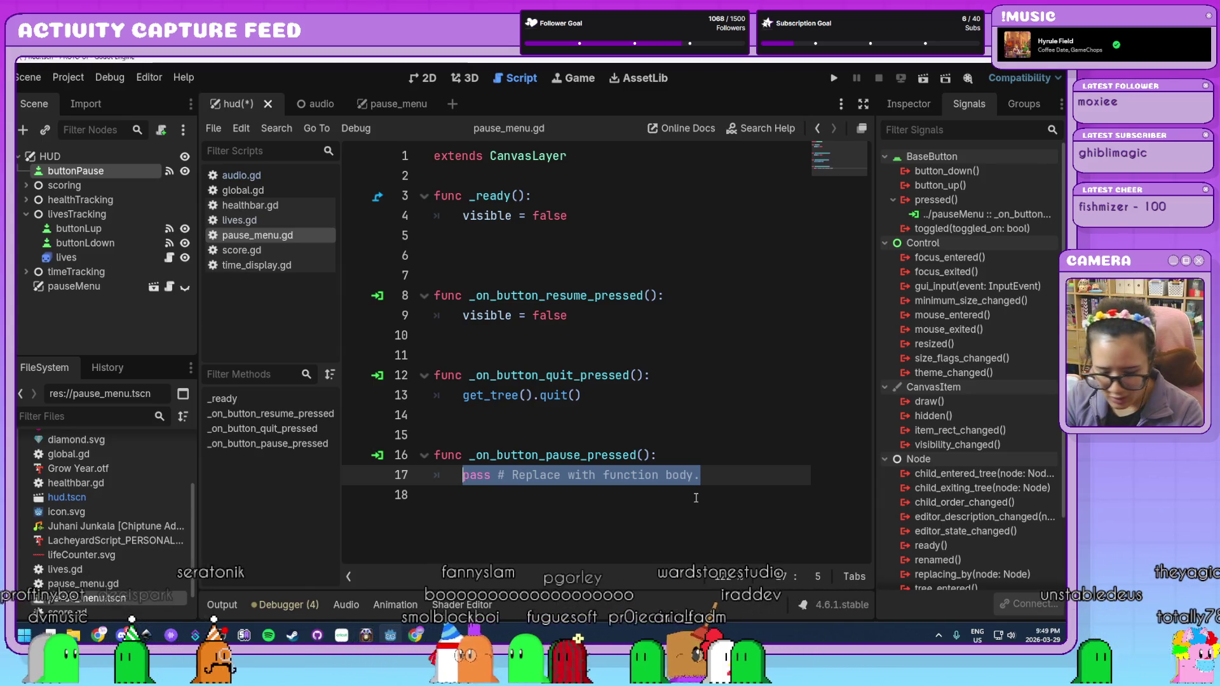
pyautogui.write('visible ')
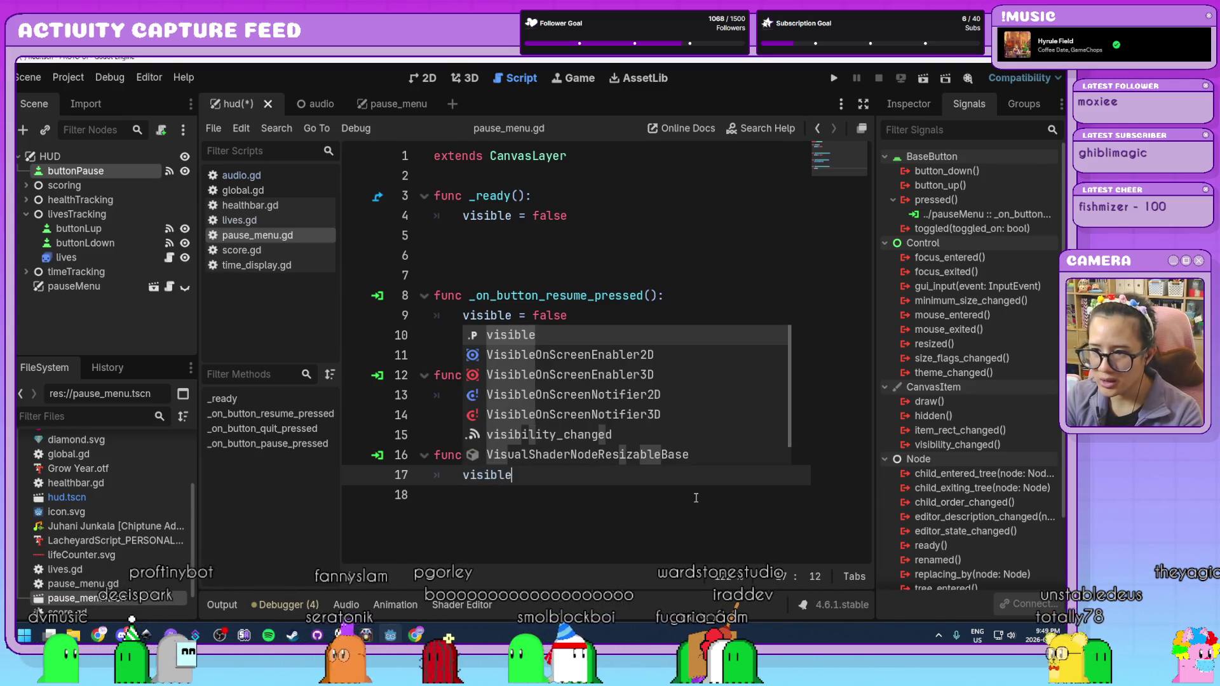
pyautogui.write('= true')
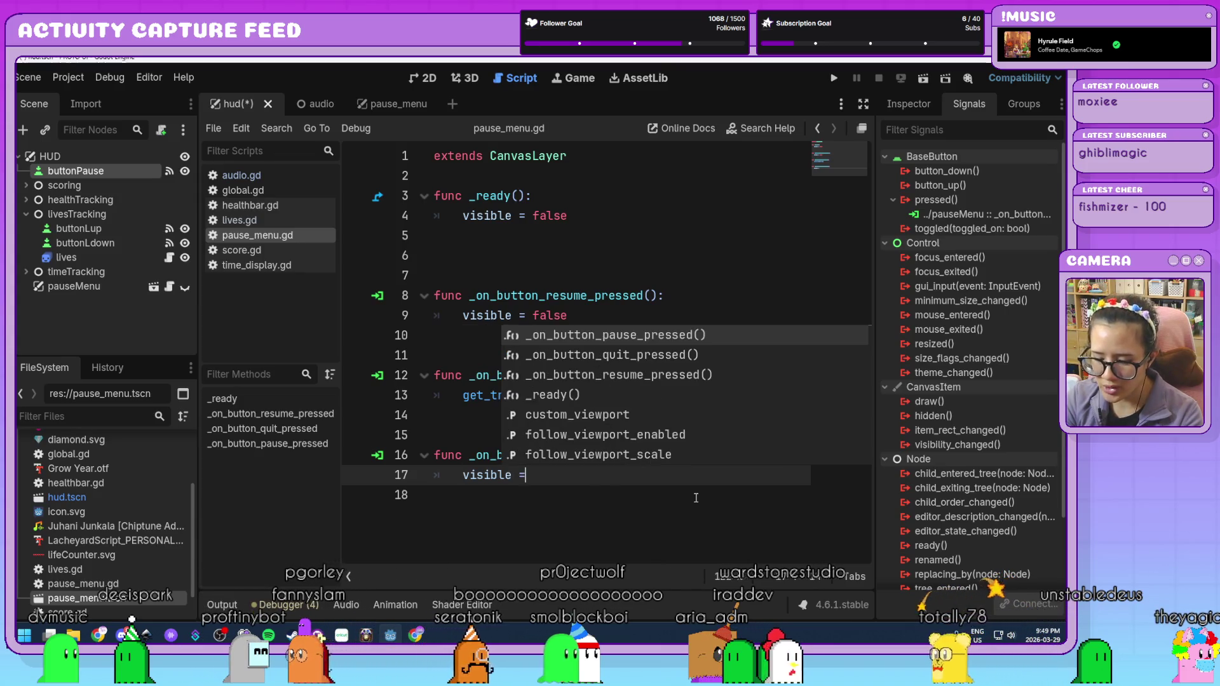
pyautogui.hotkey('ctrl', 's')
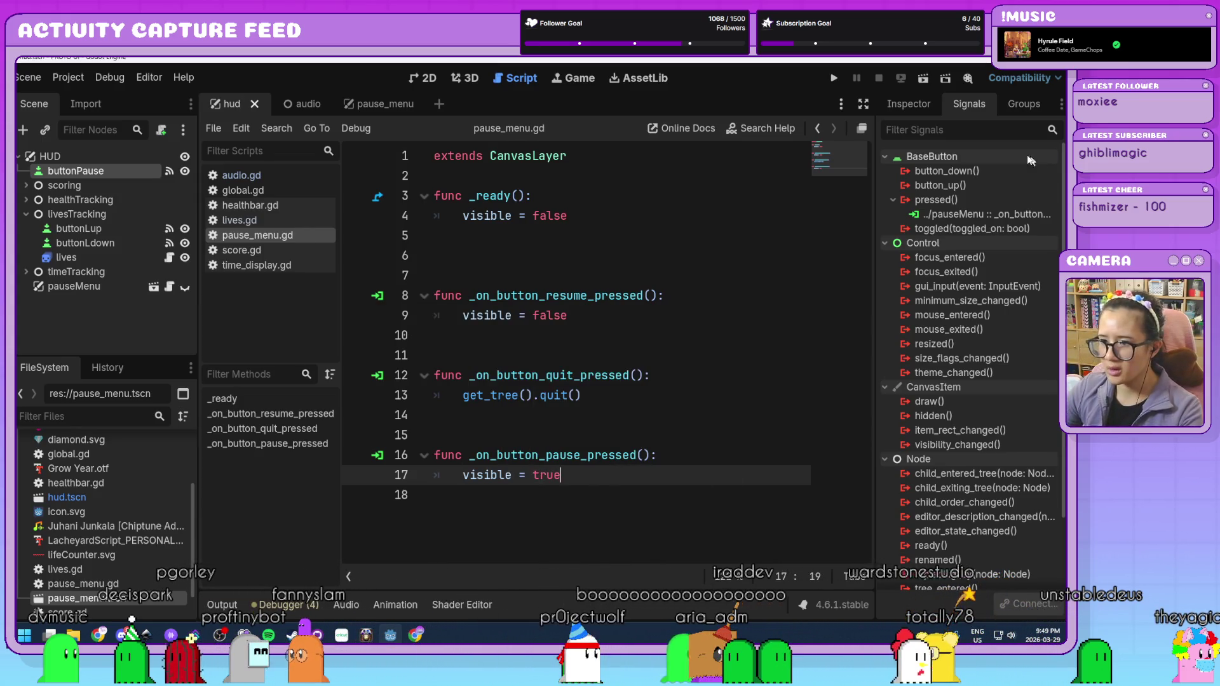
pyautogui.click(836, 78)
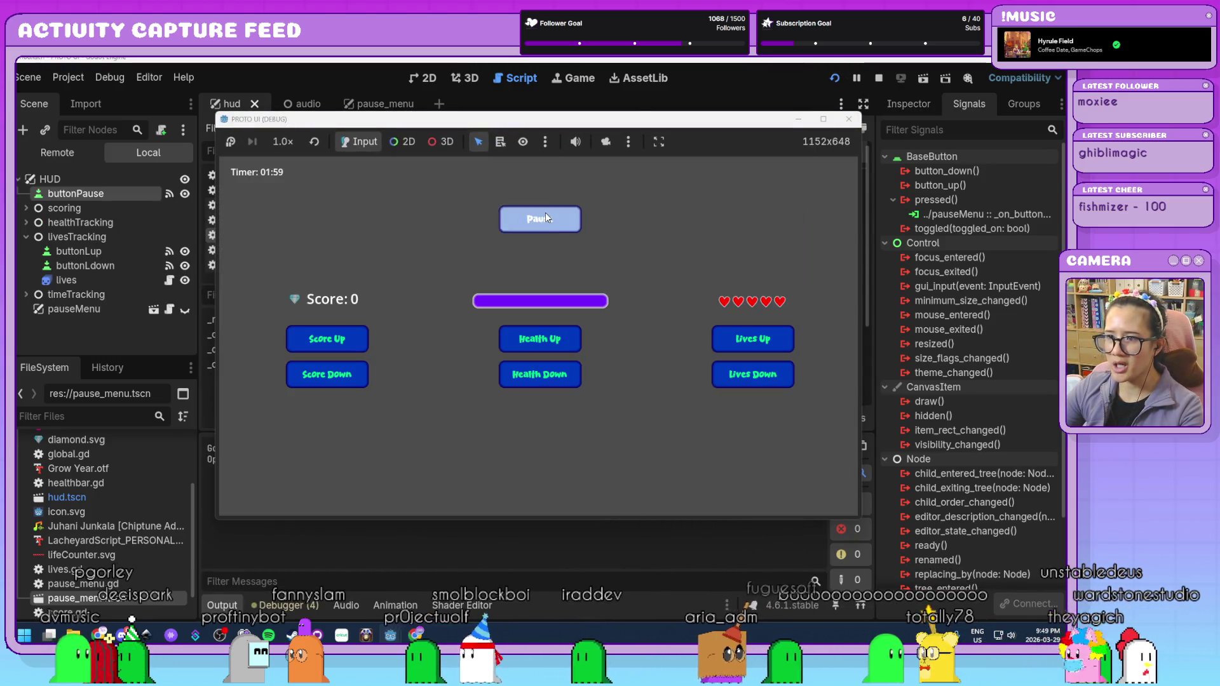
# - In the running game, press Pause, Resume, Pause again, then Quit to close it
pyautogui.click(545, 212)
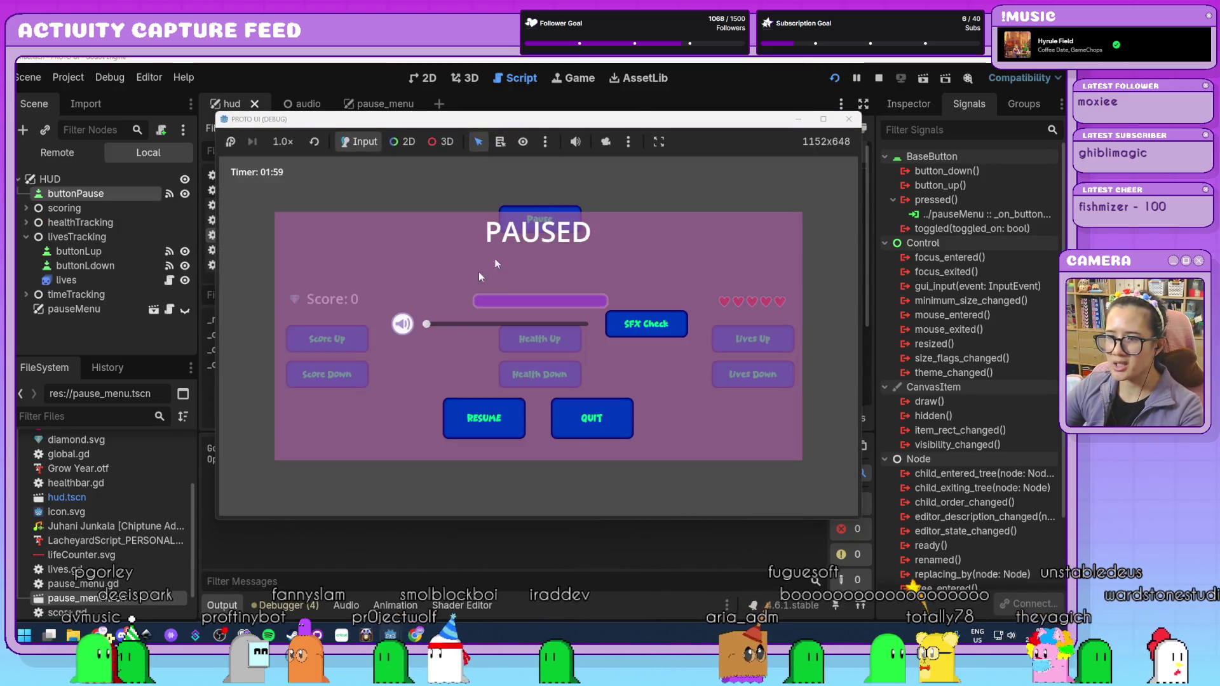
pyautogui.click(494, 418)
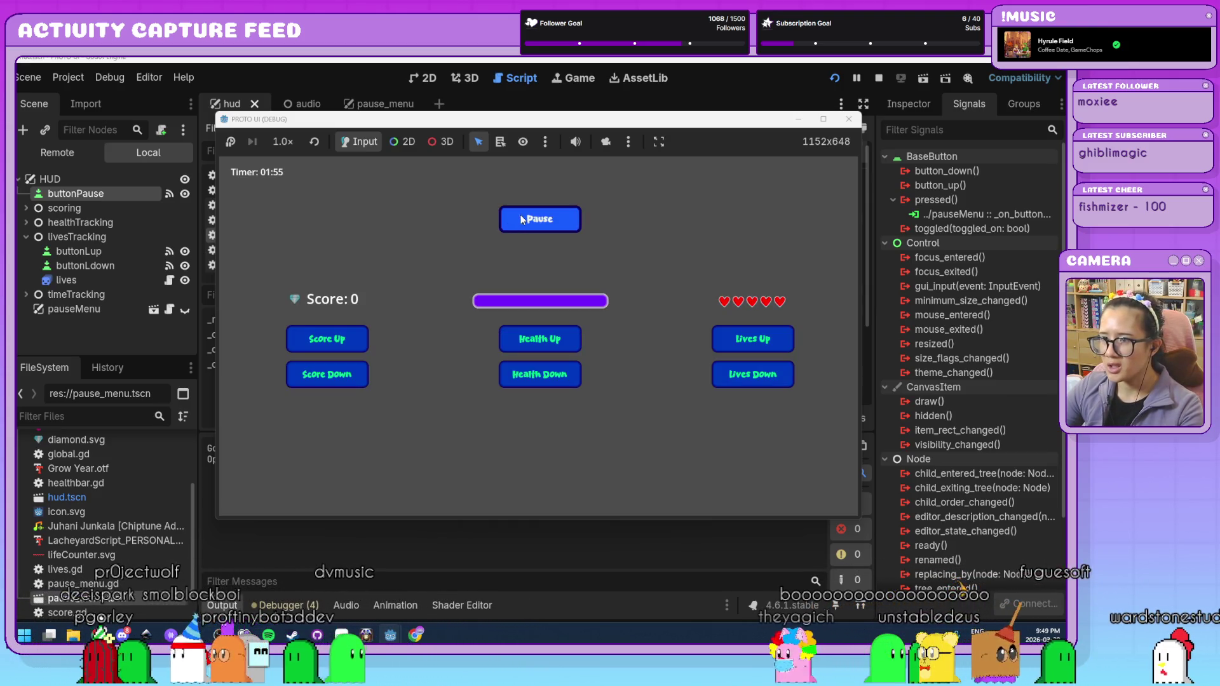
pyautogui.click(541, 217)
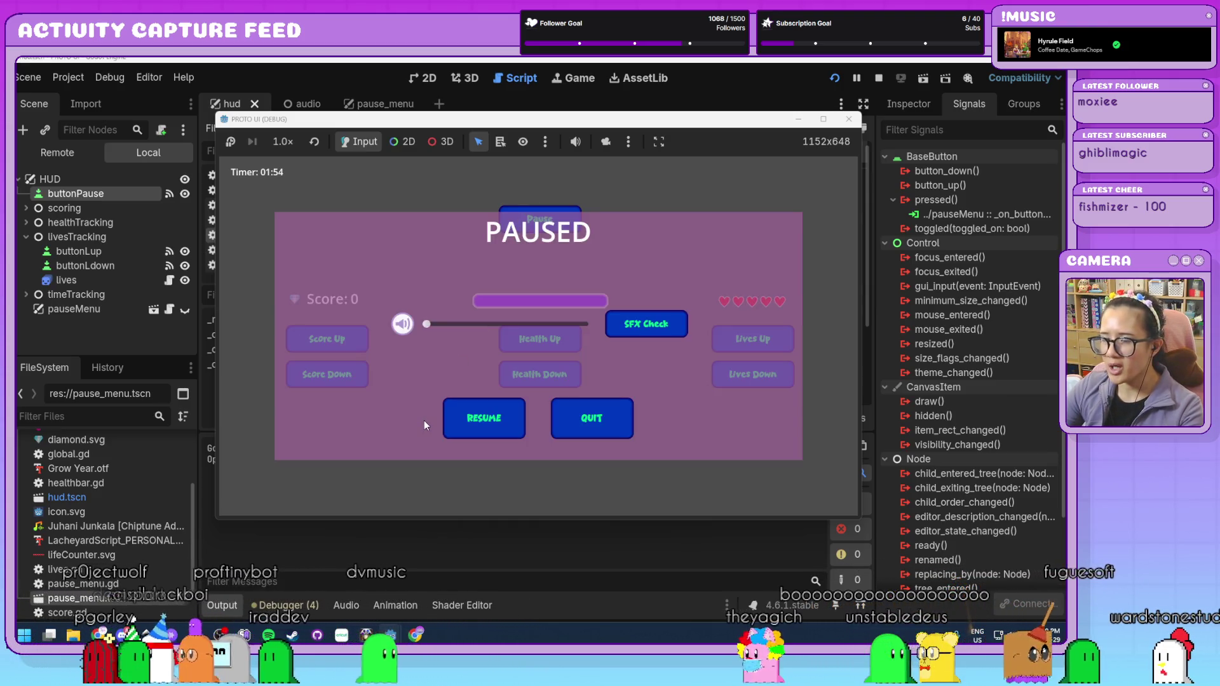
pyautogui.click(609, 418)
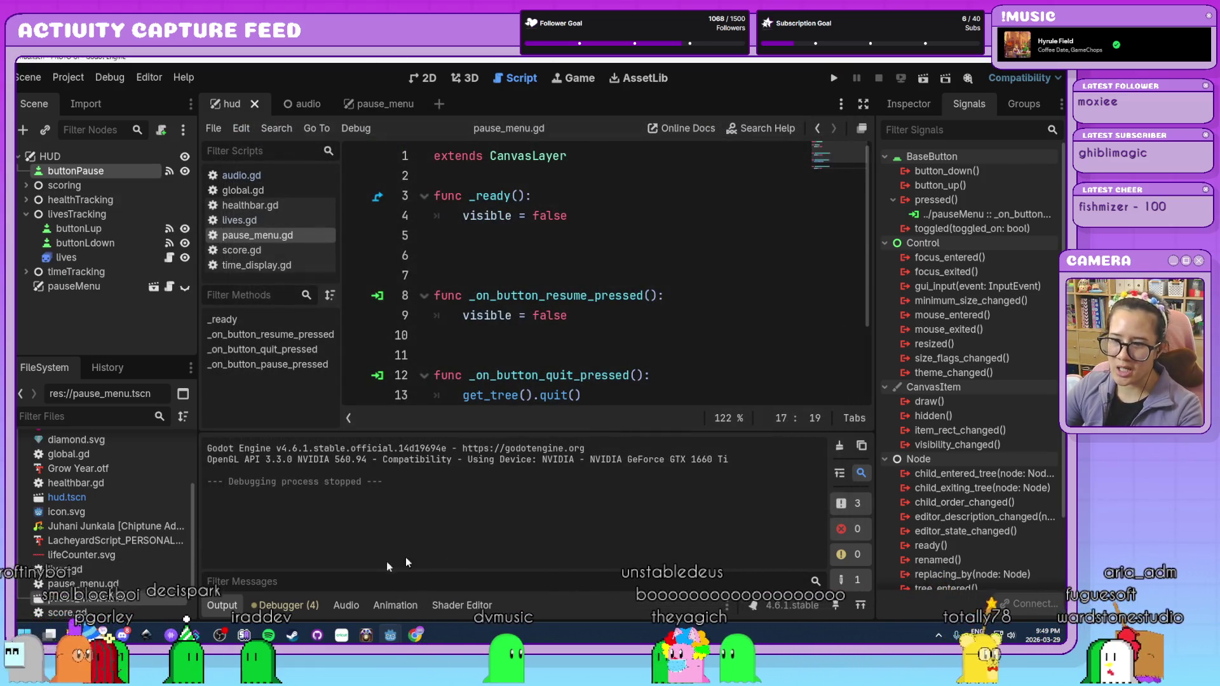
pyautogui.hotkey('ctrl', 'j')
# - Delete the extra blank line 6 below _ready in pause_menu.gd
pyautogui.click(746, 422)
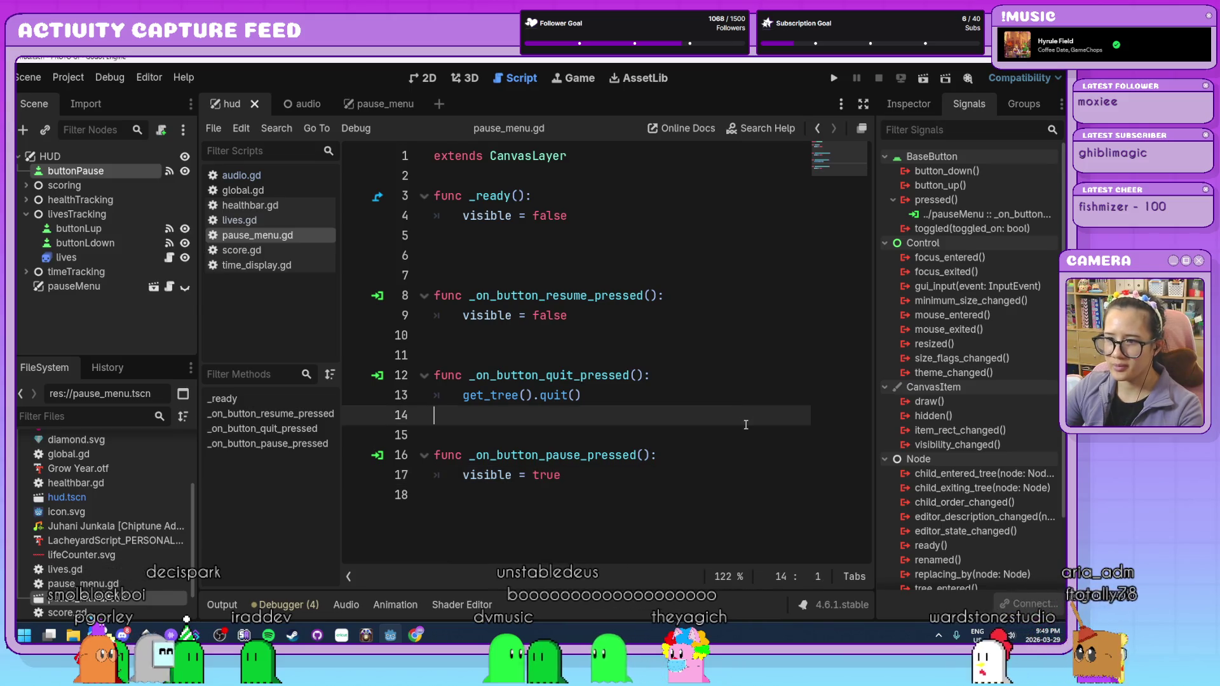
pyautogui.click(684, 266)
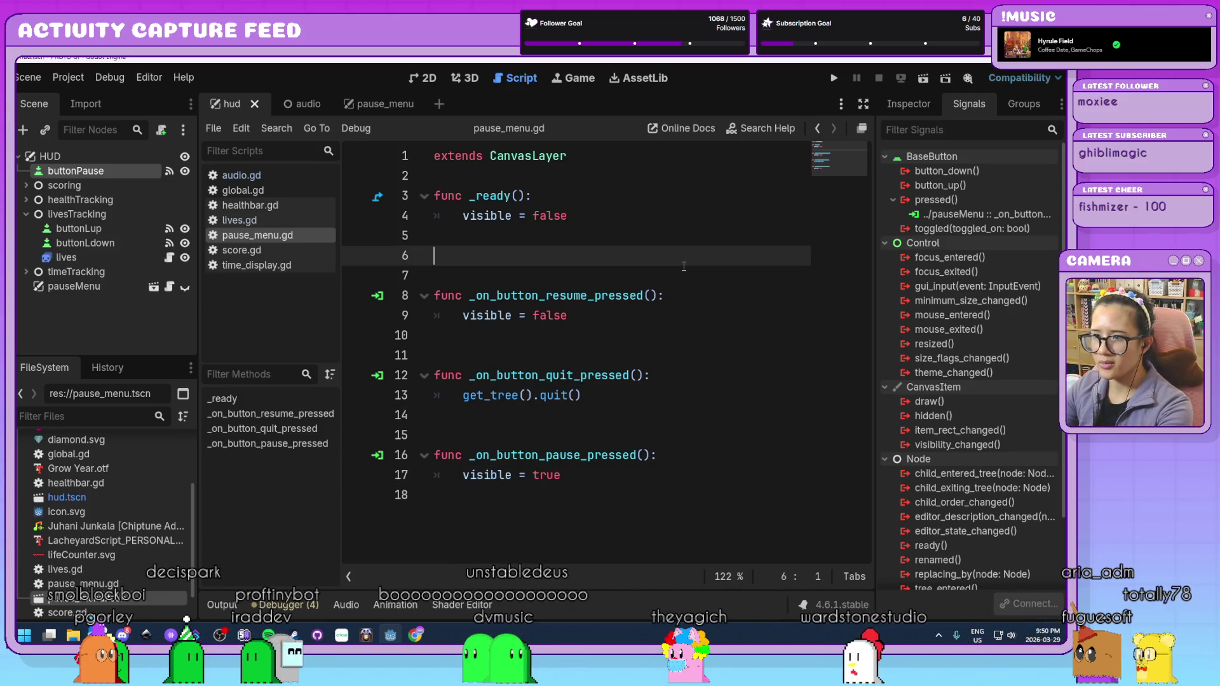
pyautogui.press('BackSpace')
pyautogui.click(730, 465)
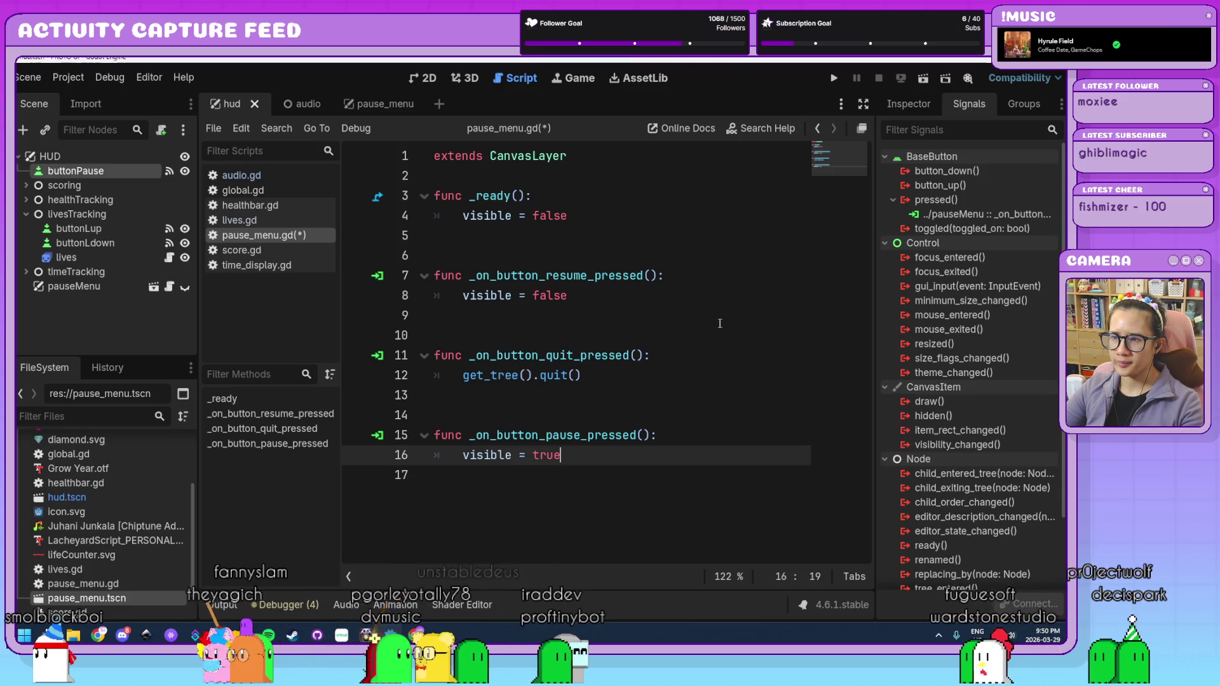
pyautogui.click(704, 312)
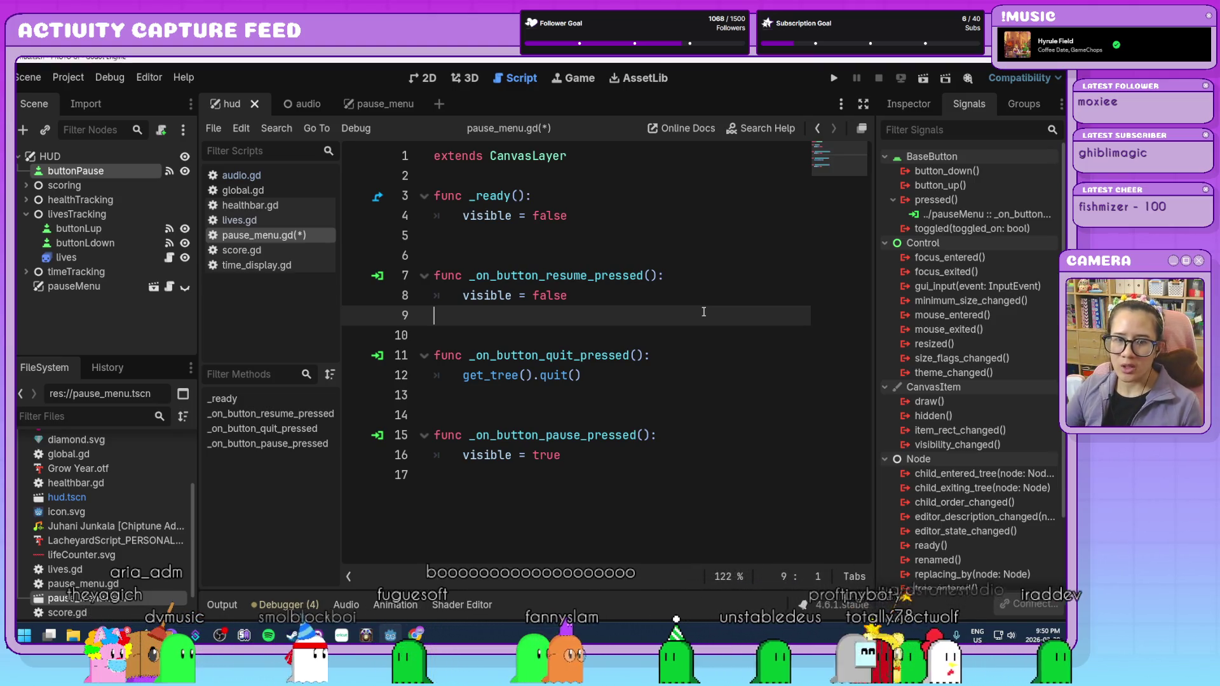
pyautogui.click(611, 298)
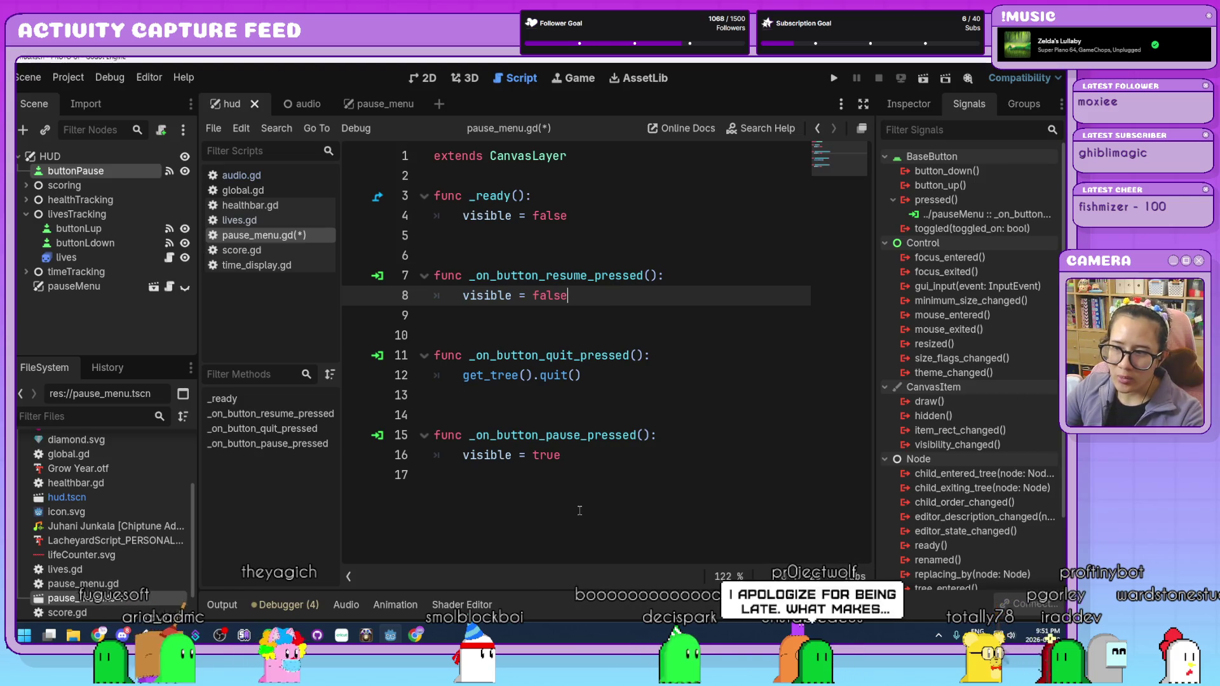
pyautogui.click(602, 456)
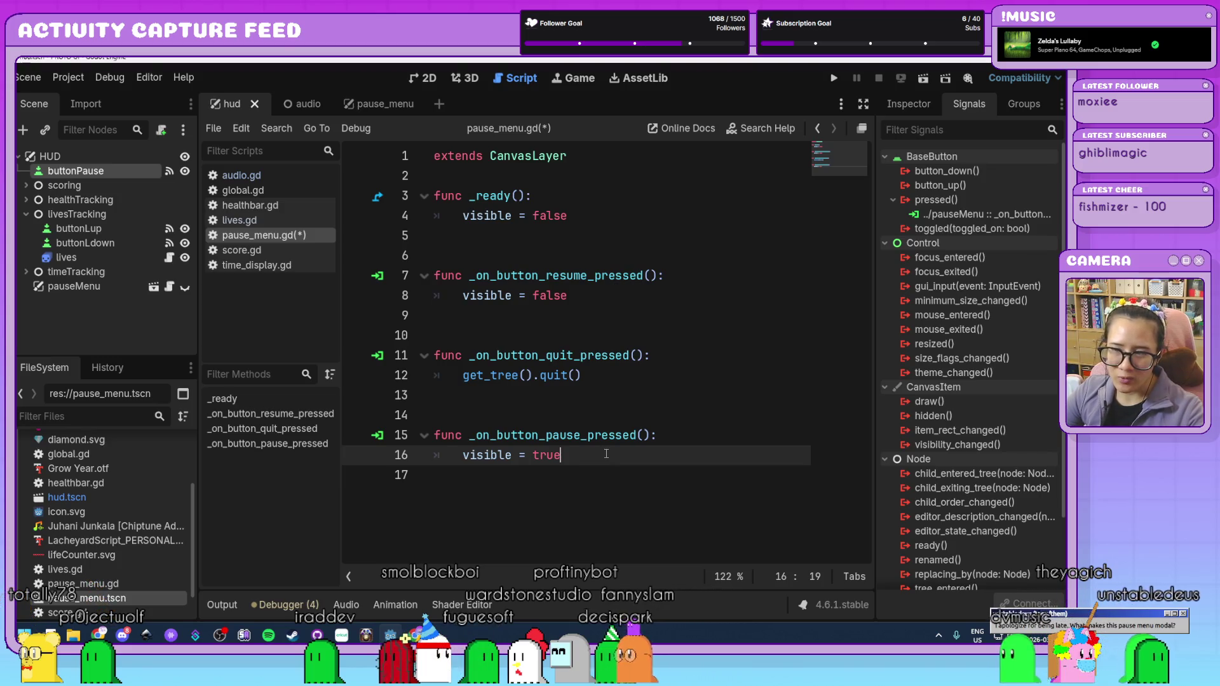
# - Add get_tree().paused = true to the pause button handler
pyautogui.press('Return')
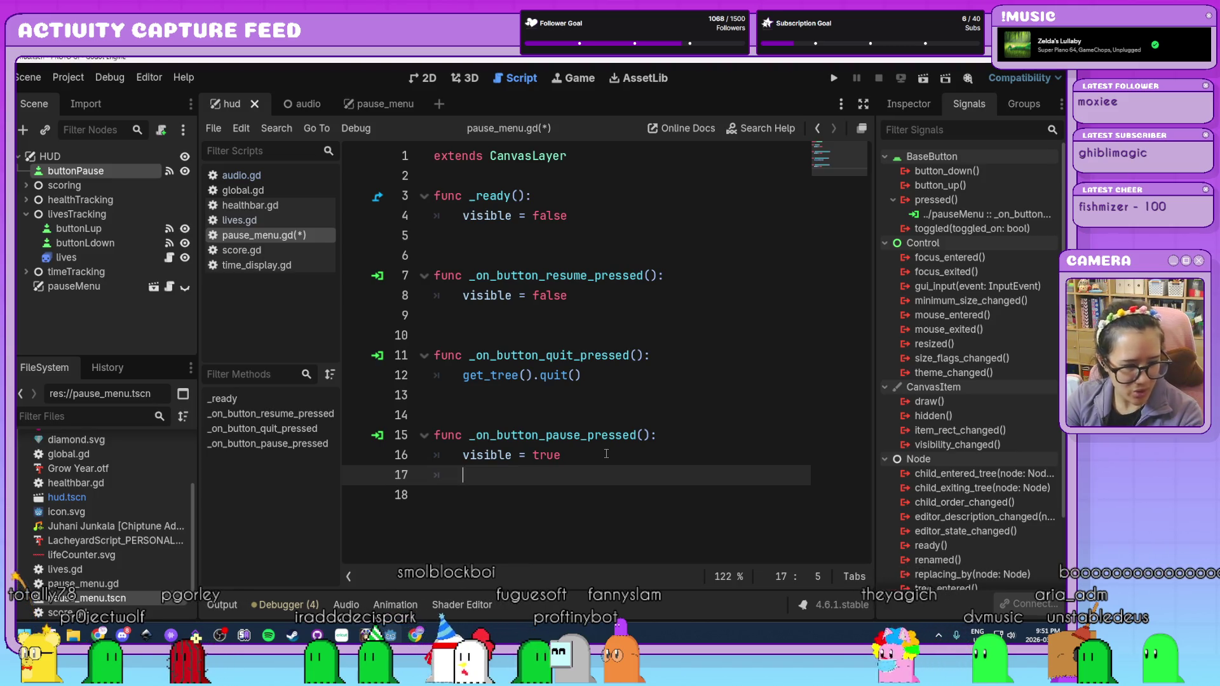
pyautogui.write('get_tree()')
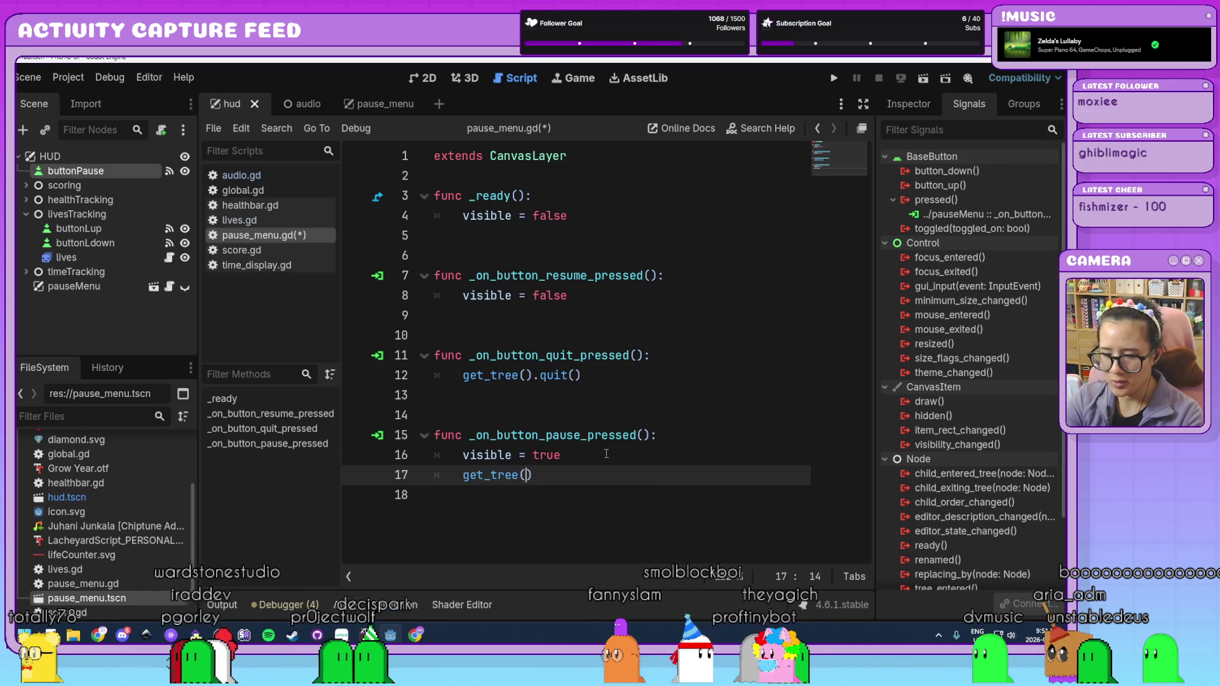
pyautogui.write('.pau')
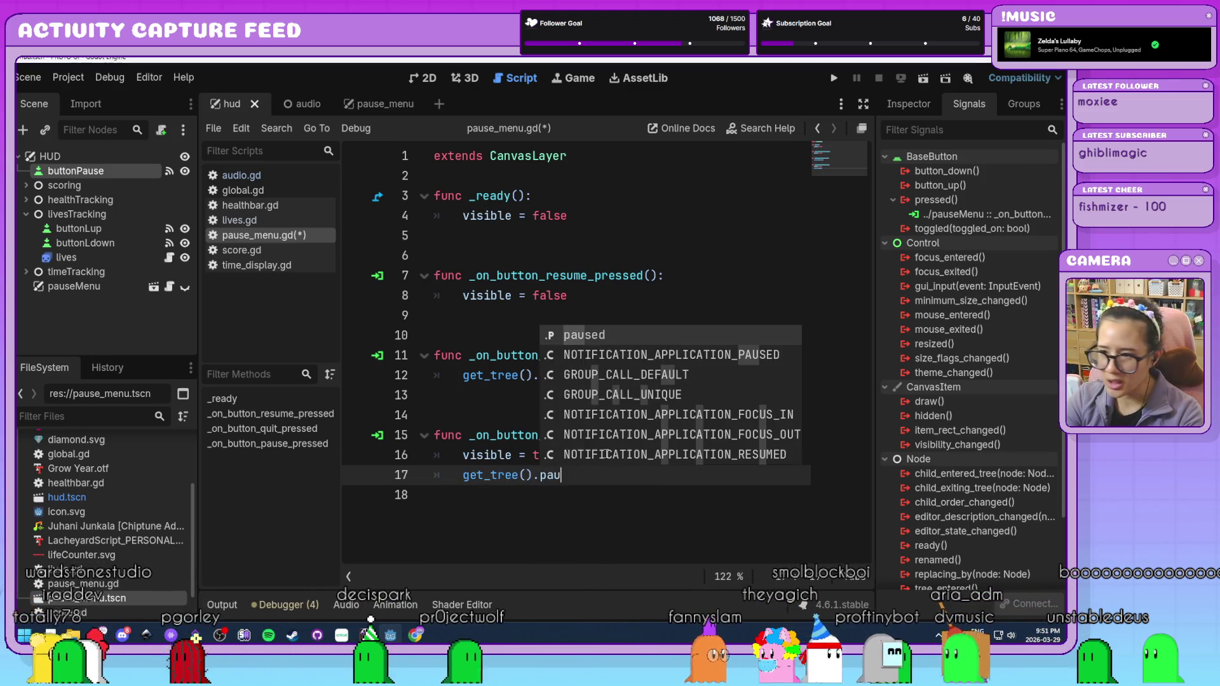
pyautogui.write('sed = true')
# - Add get_tree().paused = false to the resume handler and save pause_menu.gd
pyautogui.click(699, 416)
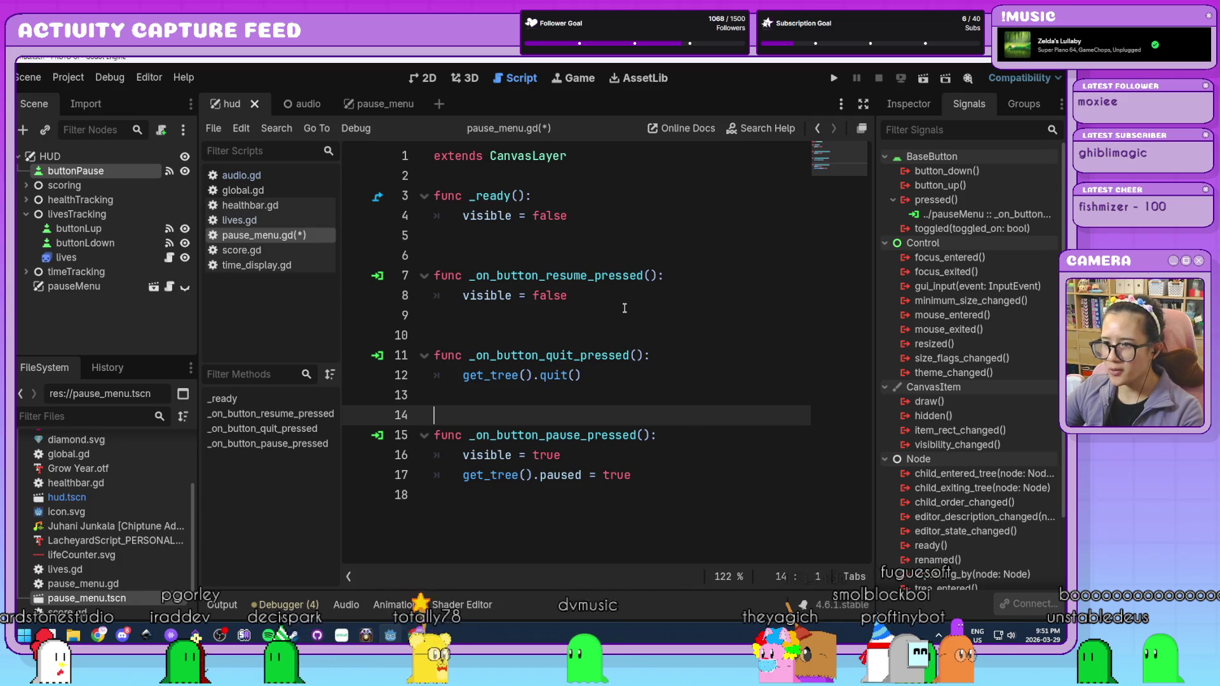
pyautogui.click(611, 290)
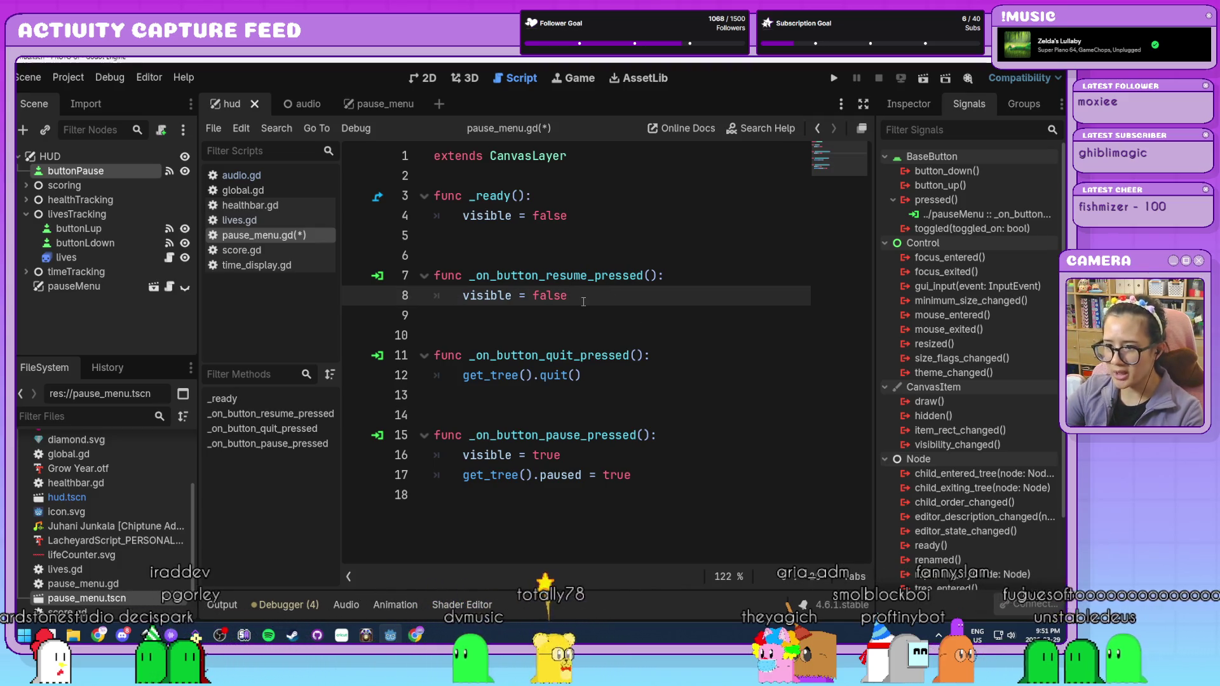
pyautogui.press('Return')
pyautogui.write('get_')
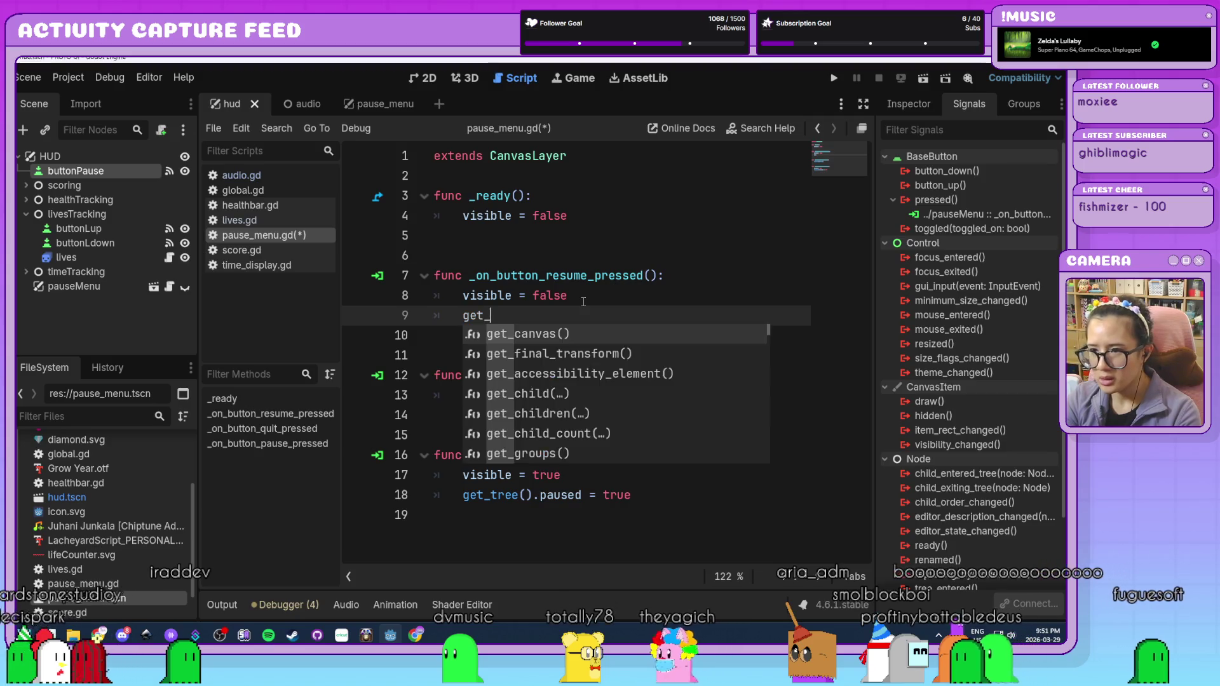
pyautogui.write('tr')
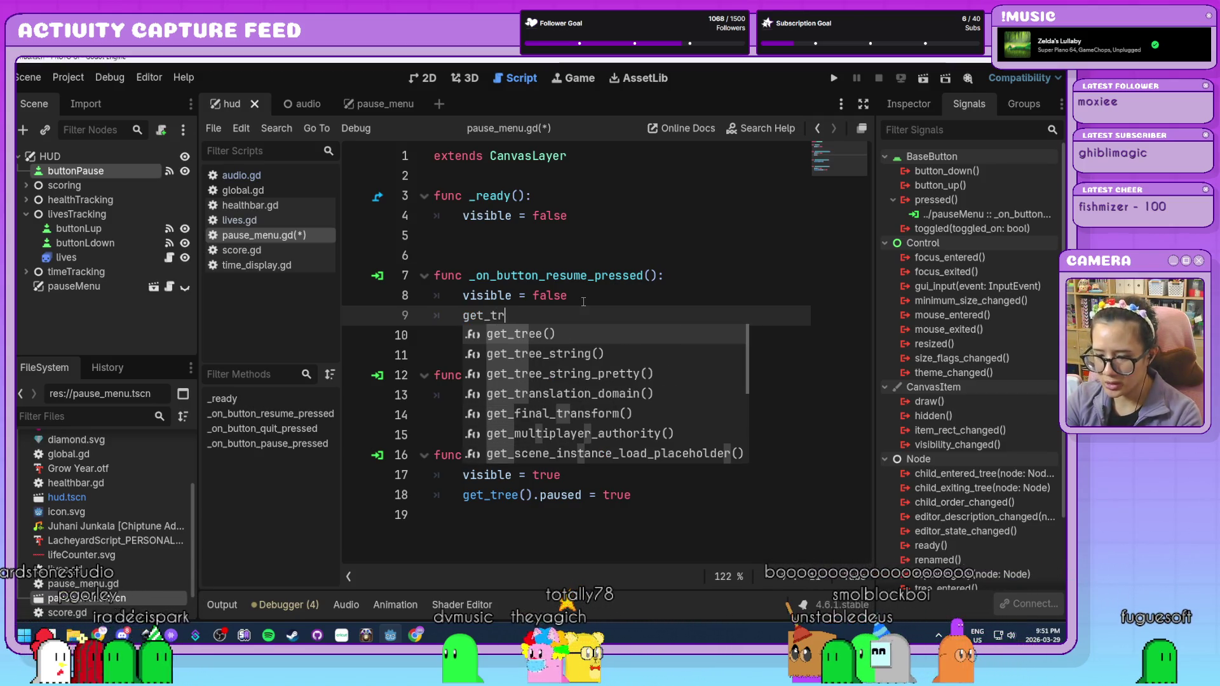
pyautogui.write('ee')
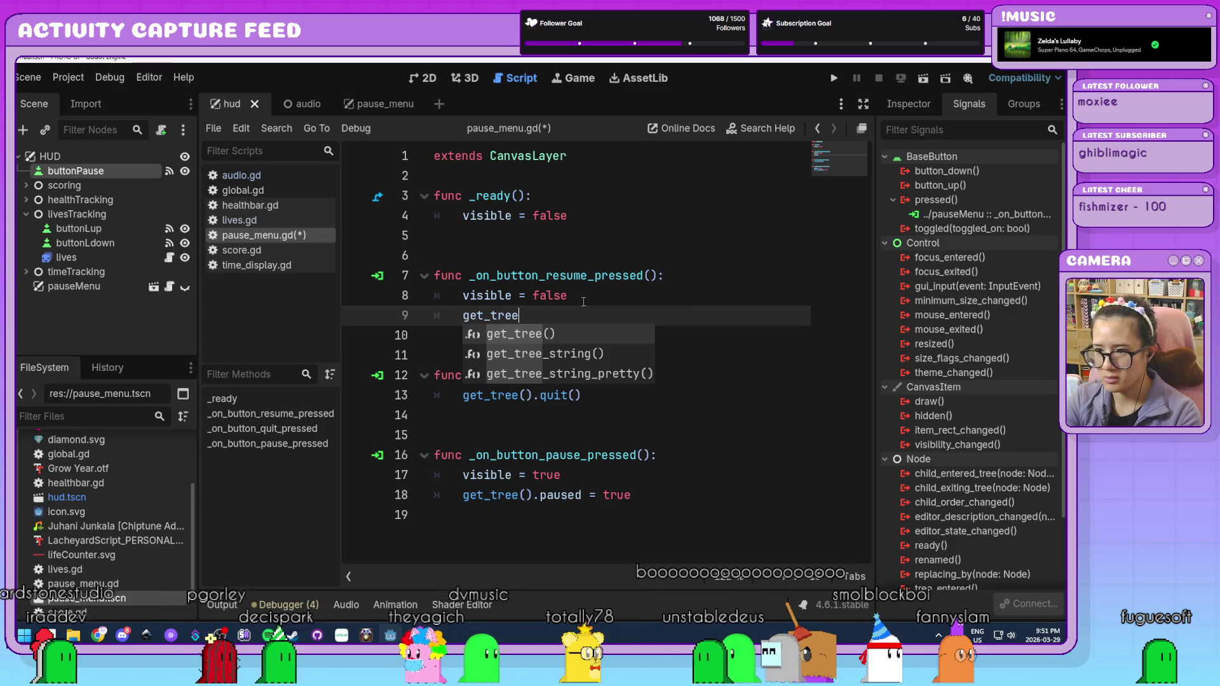
pyautogui.press('Return')
pyautogui.write('.paused = false')
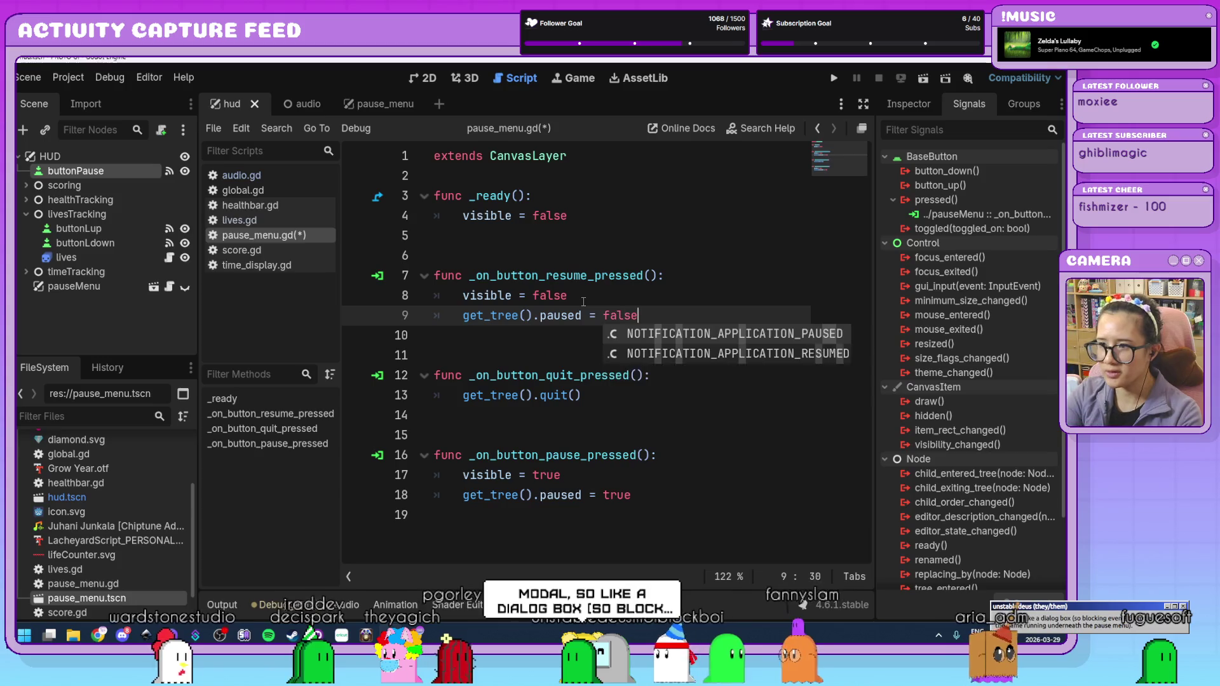
pyautogui.press('Escape')
pyautogui.click(688, 490)
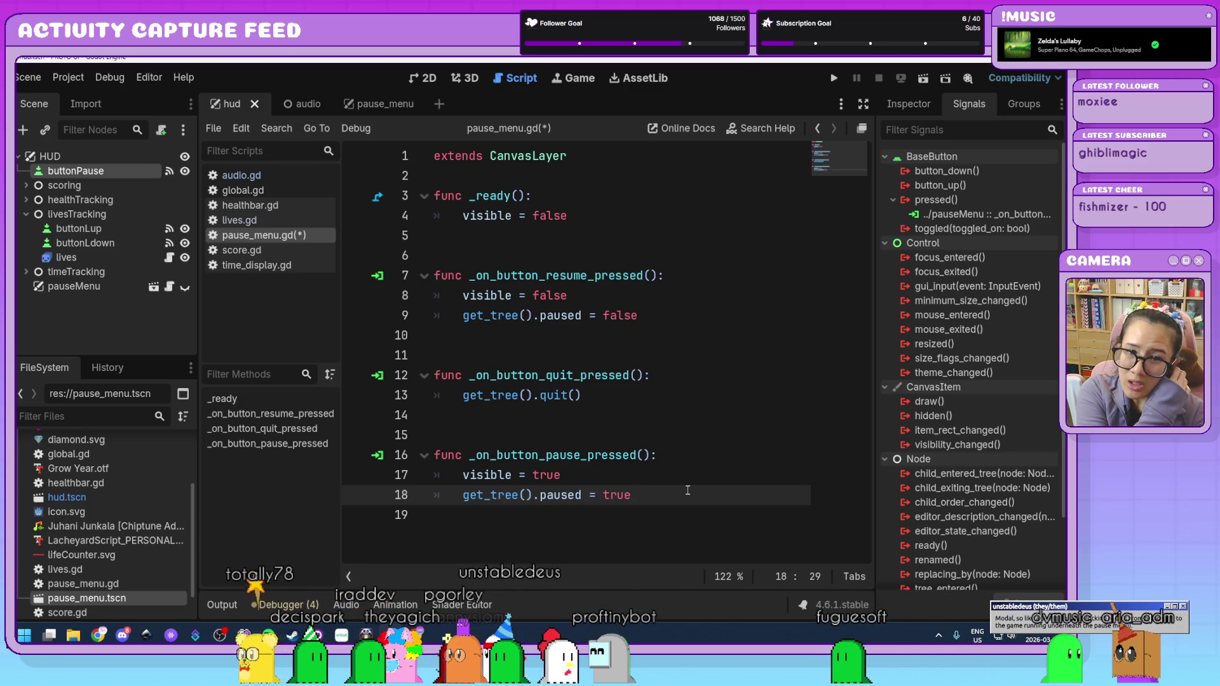
pyautogui.hotkey('ctrl', 's')
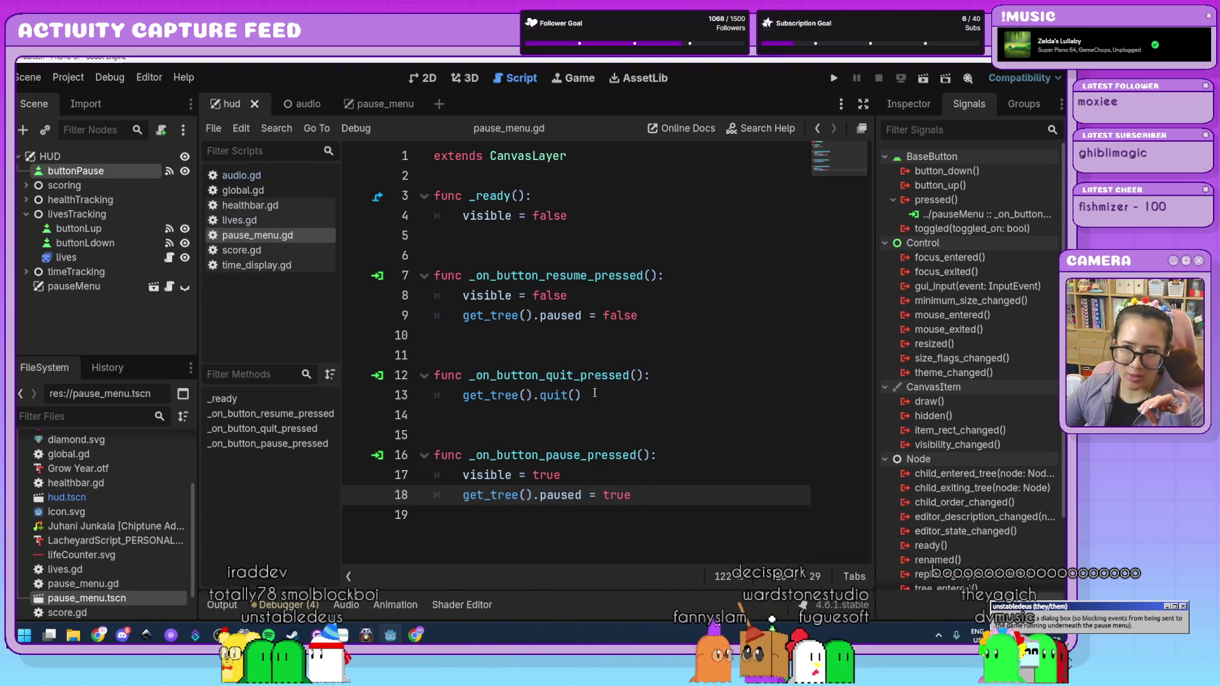
# - Run the game, raise the score, take two lives, pause, then close the game window
pyautogui.click(833, 80)
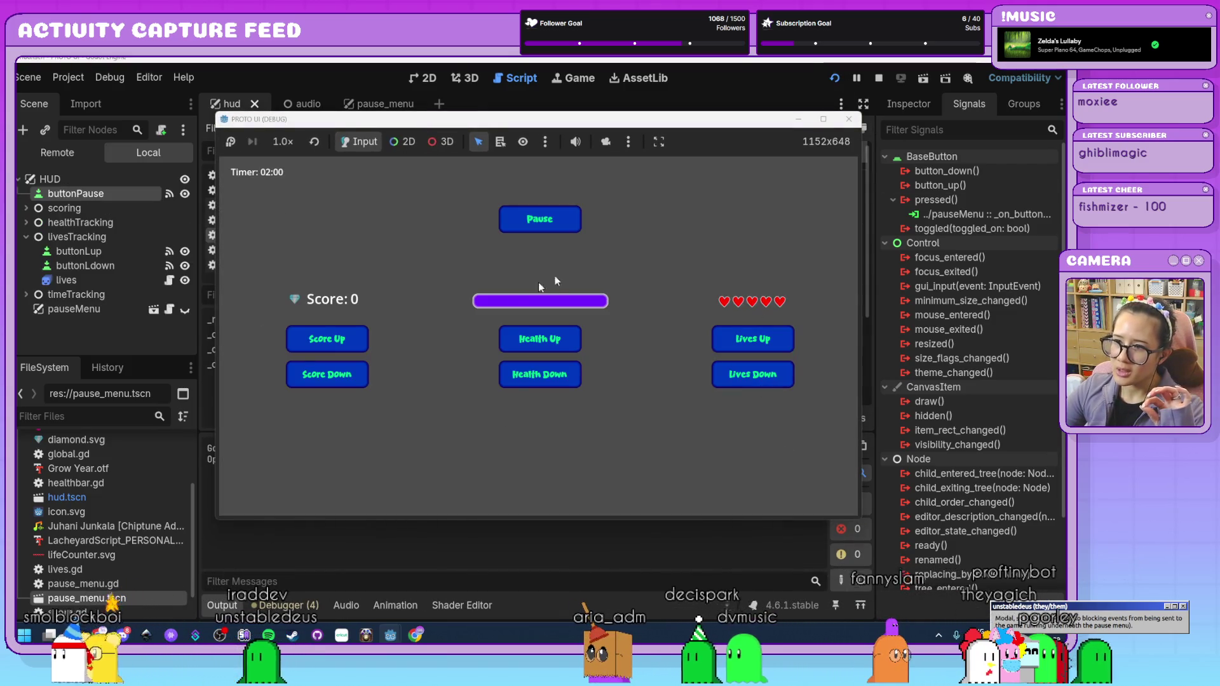
pyautogui.click(326, 338)
pyautogui.click(326, 338)
pyautogui.click(326, 339)
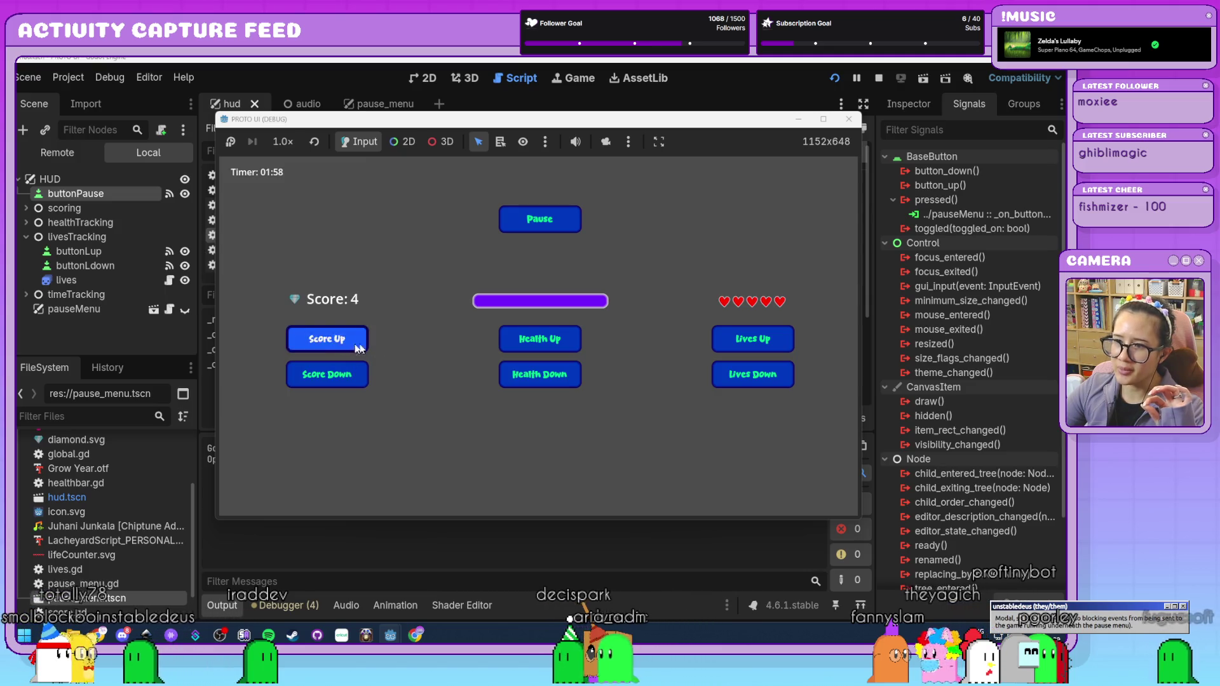
pyautogui.click(539, 374)
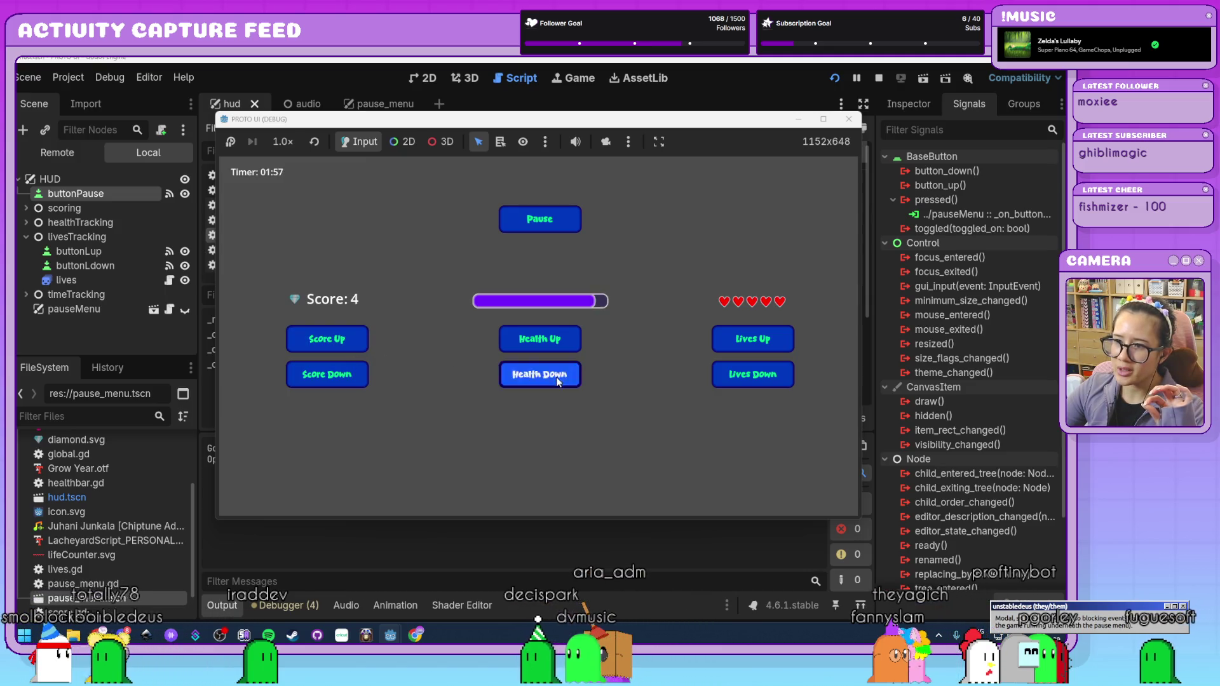
pyautogui.click(742, 373)
pyautogui.click(742, 374)
pyautogui.click(742, 374)
pyautogui.click(742, 373)
pyautogui.click(540, 218)
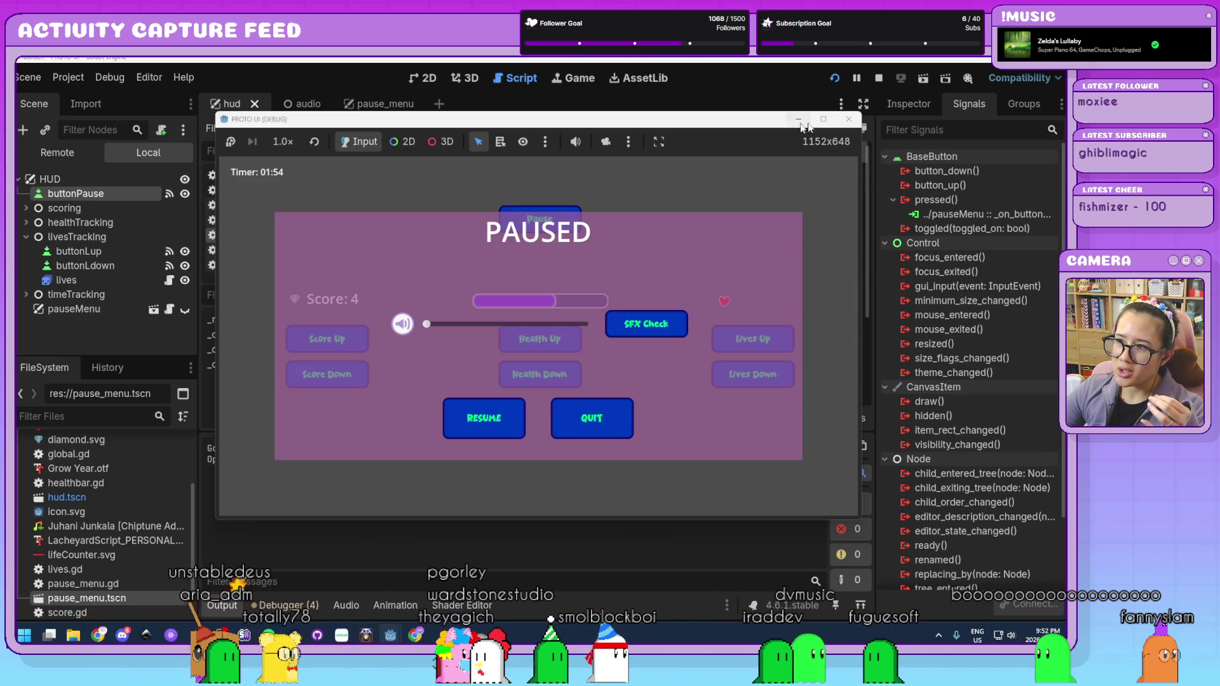
pyautogui.click(848, 119)
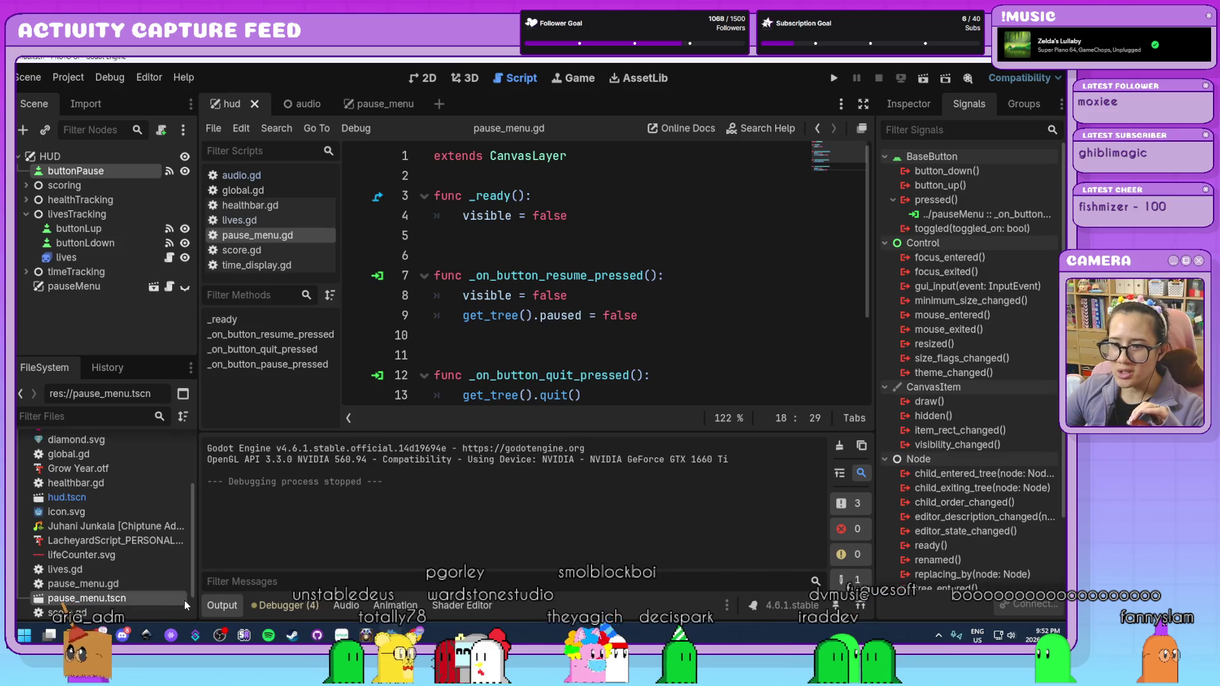
# - Open the pause_menu scene and select its pauseMenu root node
pyautogui.click(216, 604)
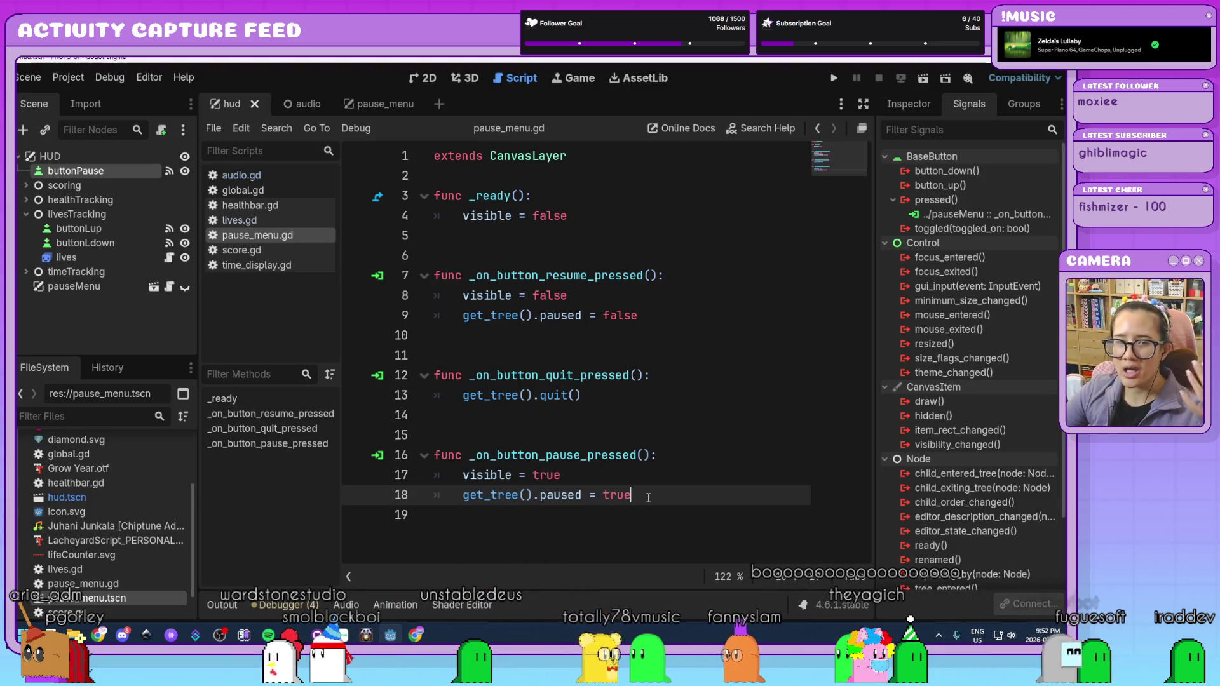
pyautogui.moveTo(387, 110)
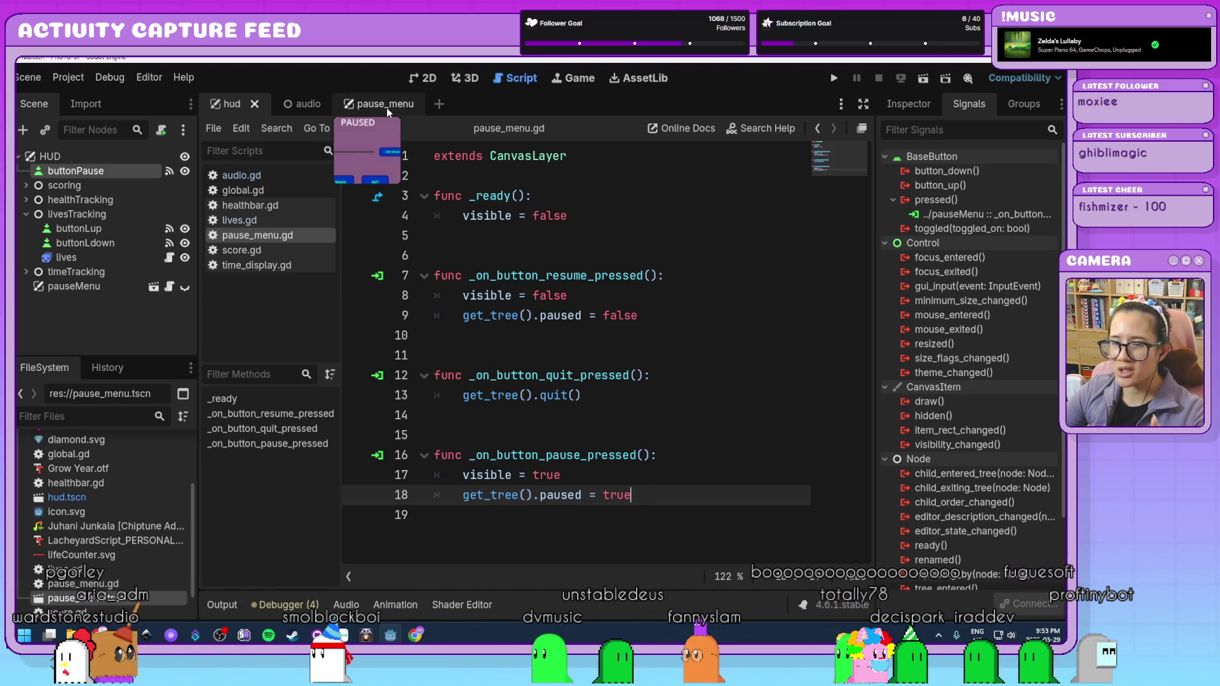
pyautogui.click(386, 109)
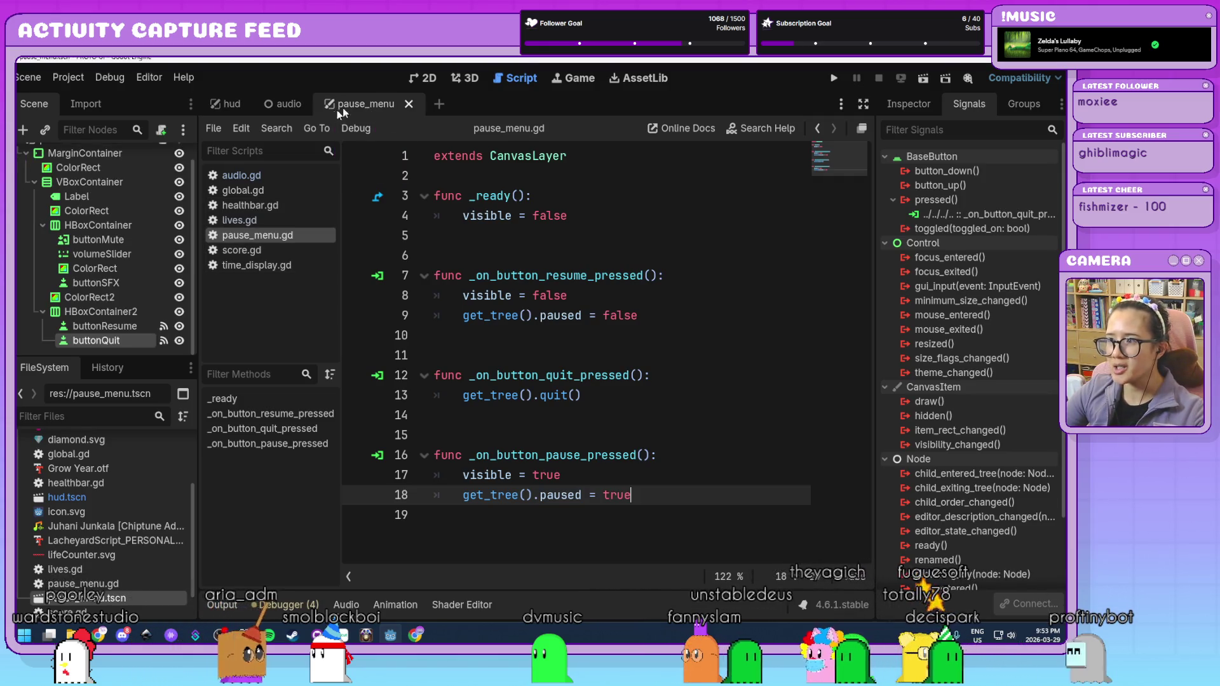
pyautogui.scroll(1, 130, 179)
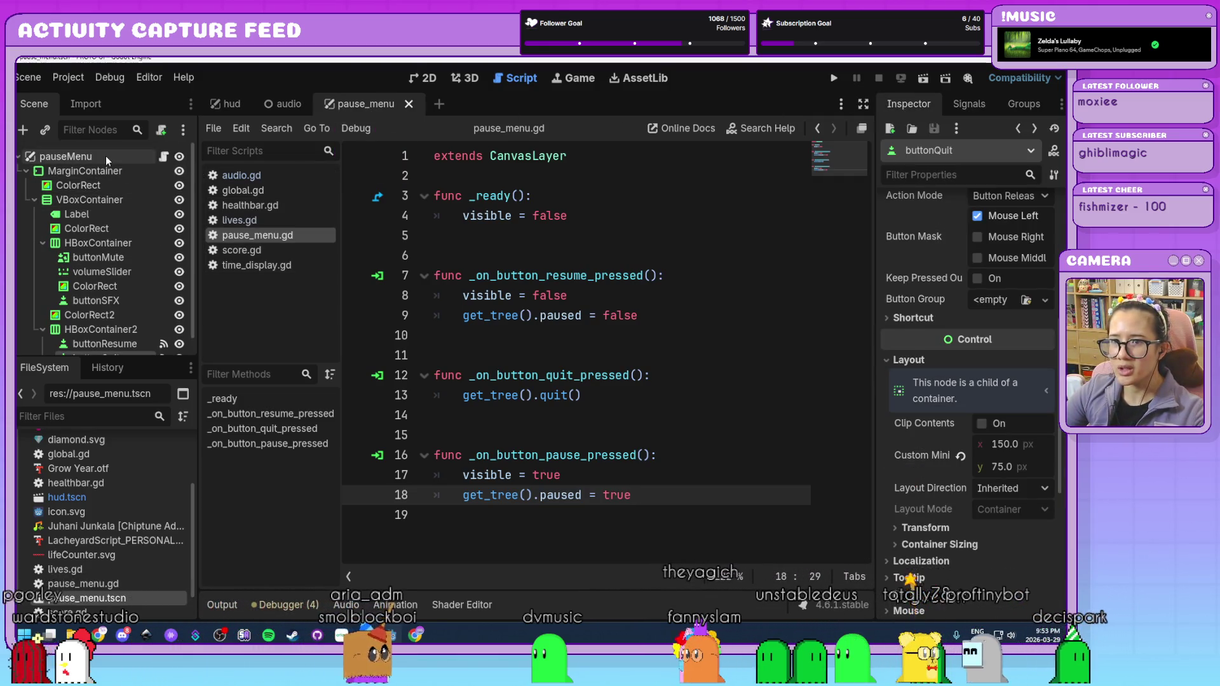
pyautogui.click(76, 158)
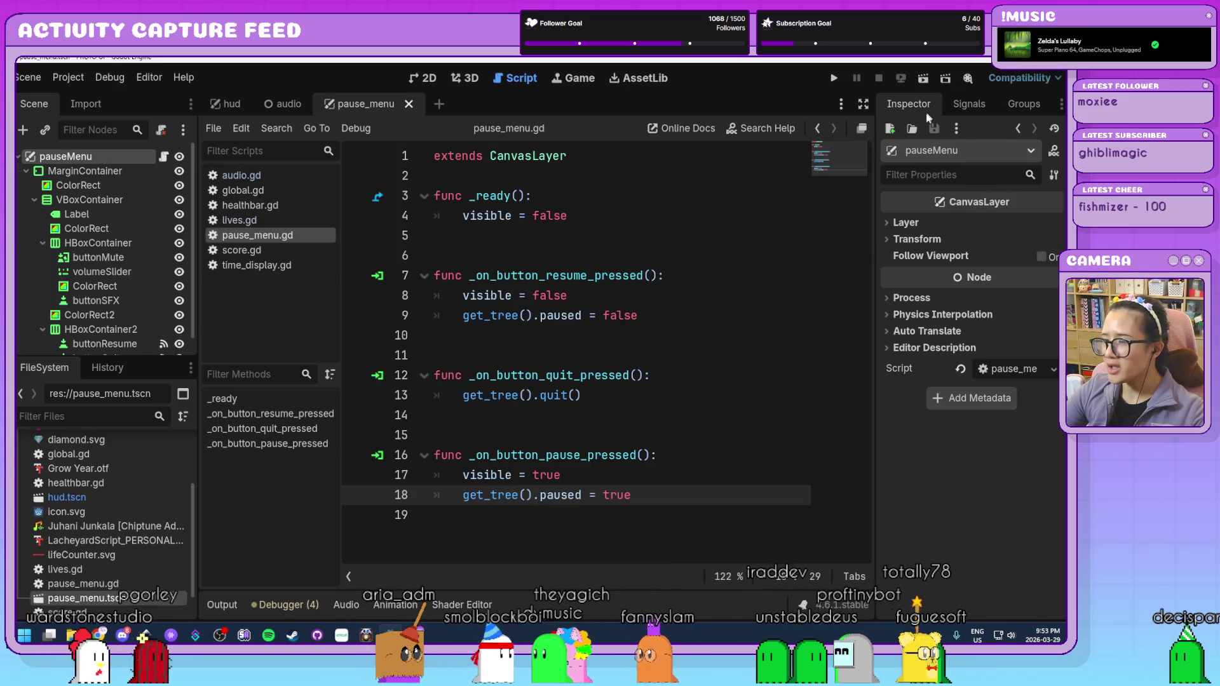
# - Set pauseMenu's Process Mode to Always and run the game
pyautogui.click(912, 298)
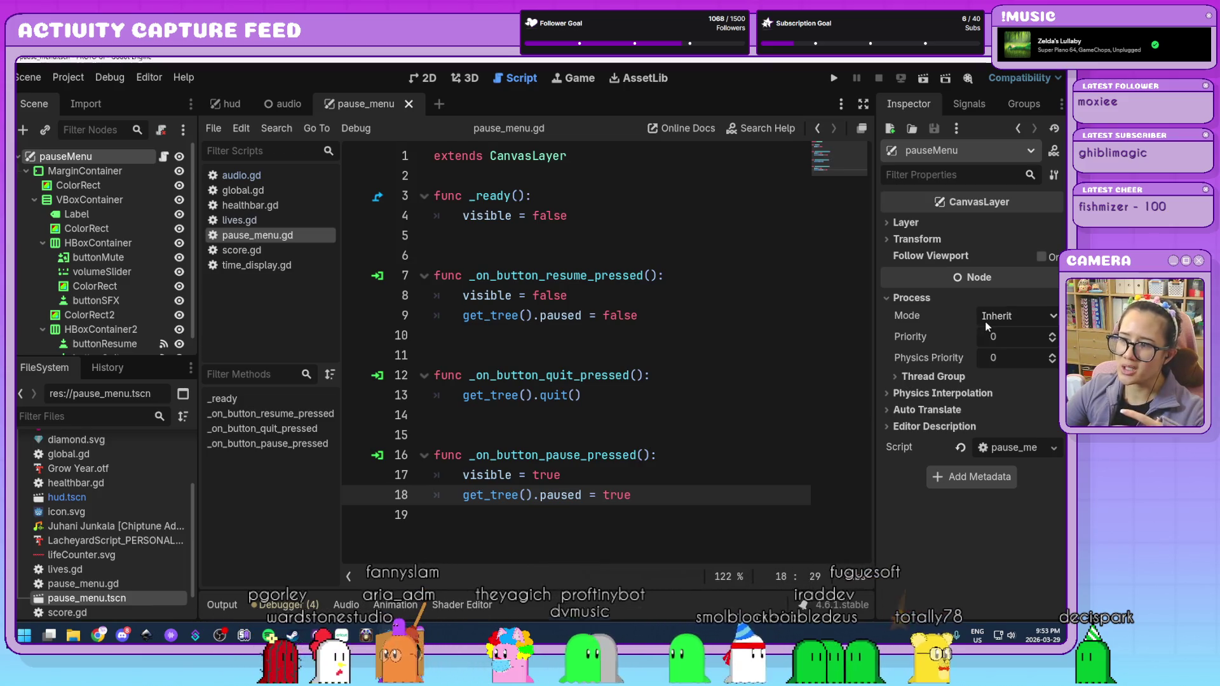
pyautogui.click(226, 104)
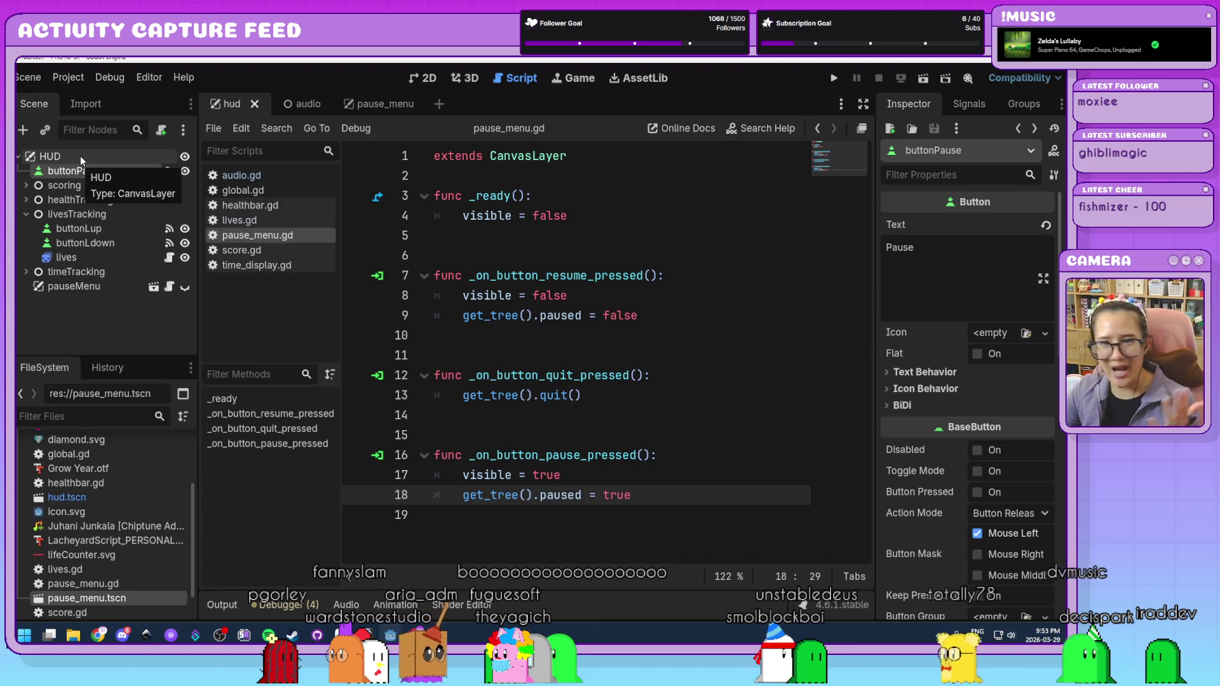
pyautogui.click(373, 102)
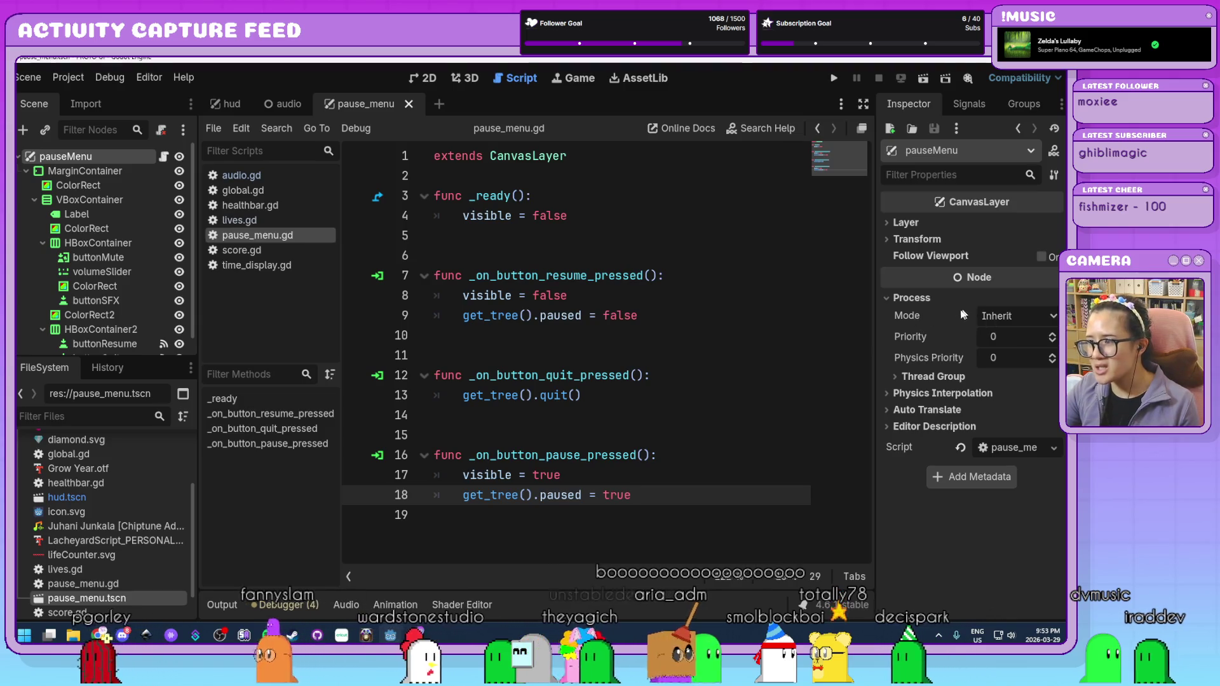
pyautogui.click(989, 318)
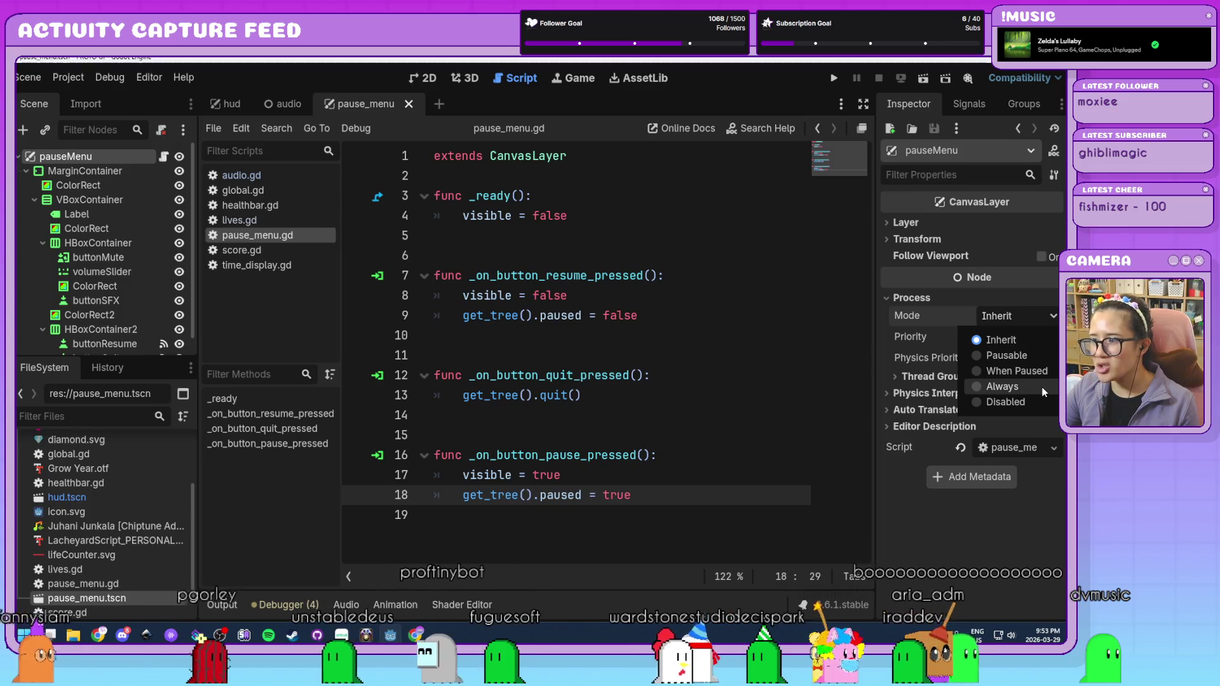
pyautogui.click(1023, 386)
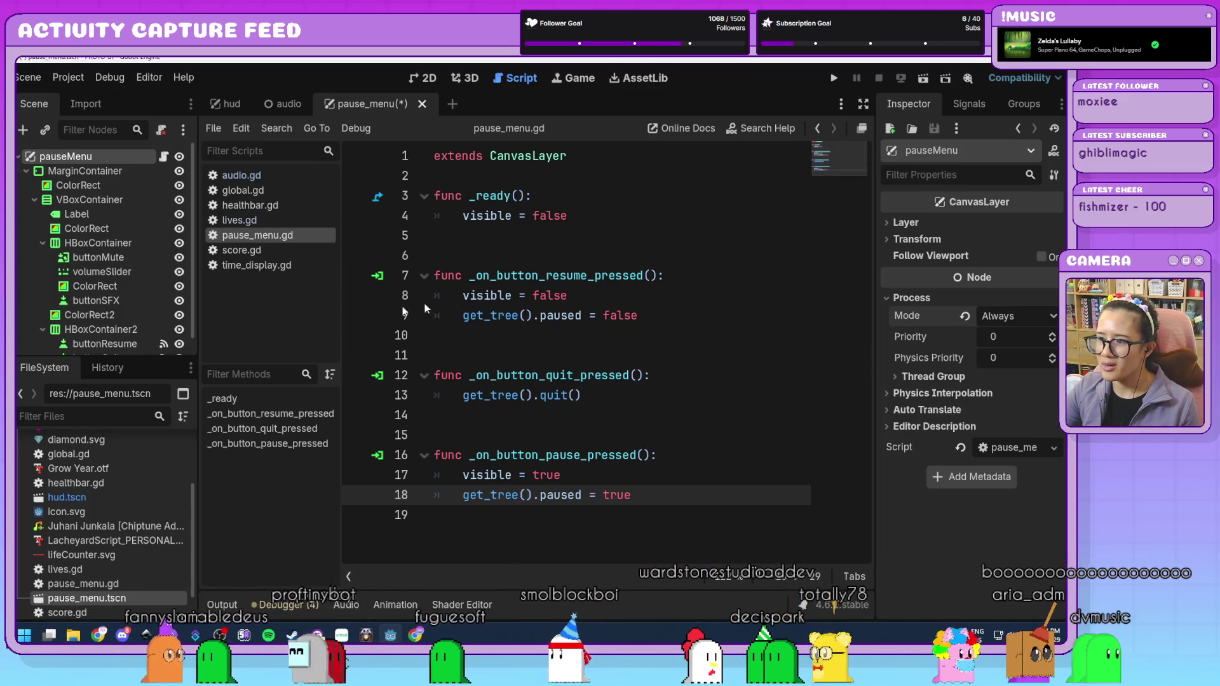
pyautogui.click(834, 77)
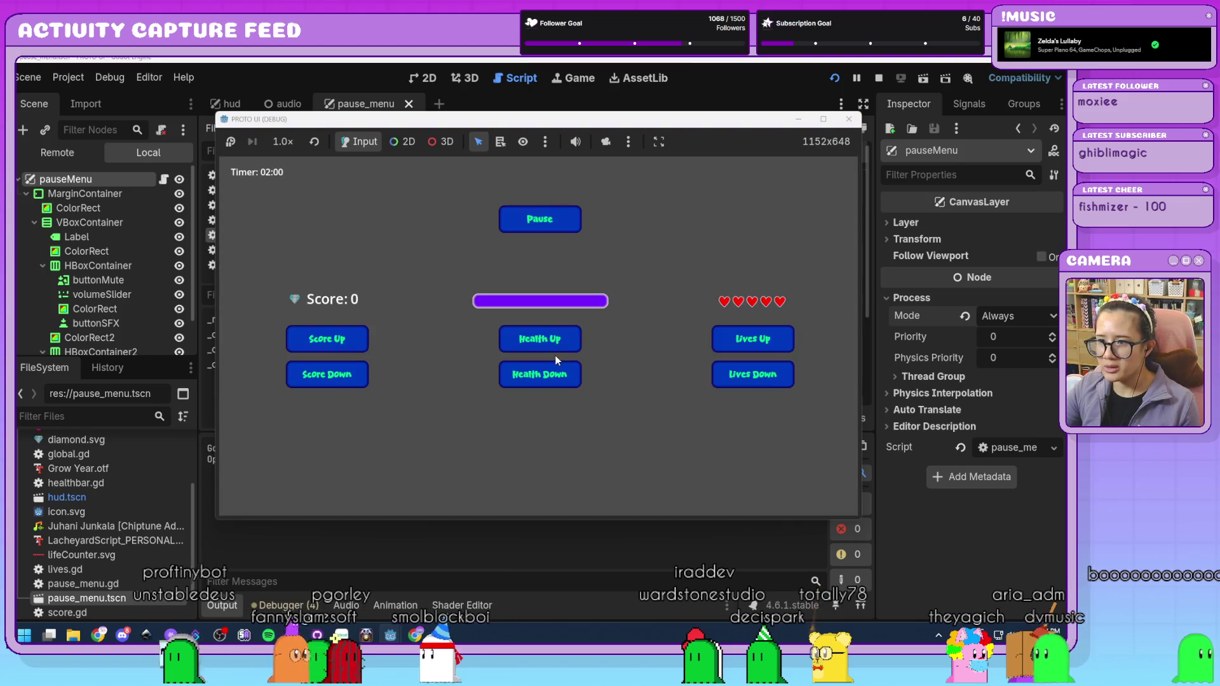
# - Pause the game, resume it, pause again, then quit from the pause menu
pyautogui.click(533, 224)
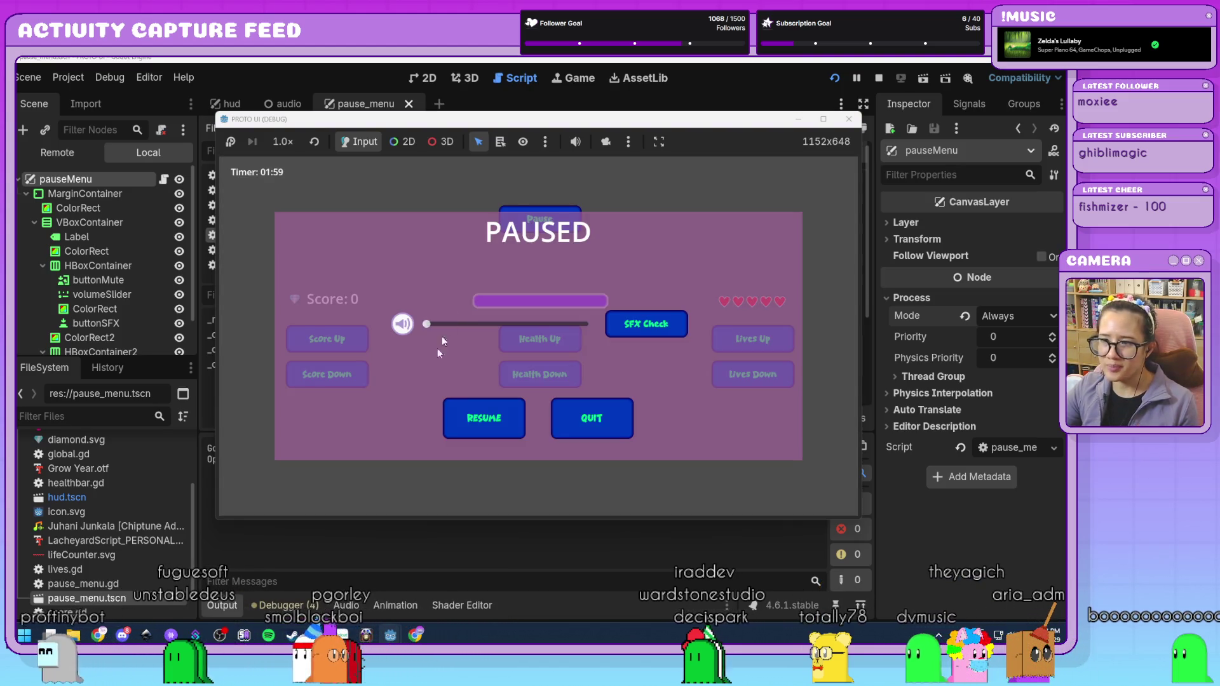
pyautogui.click(488, 430)
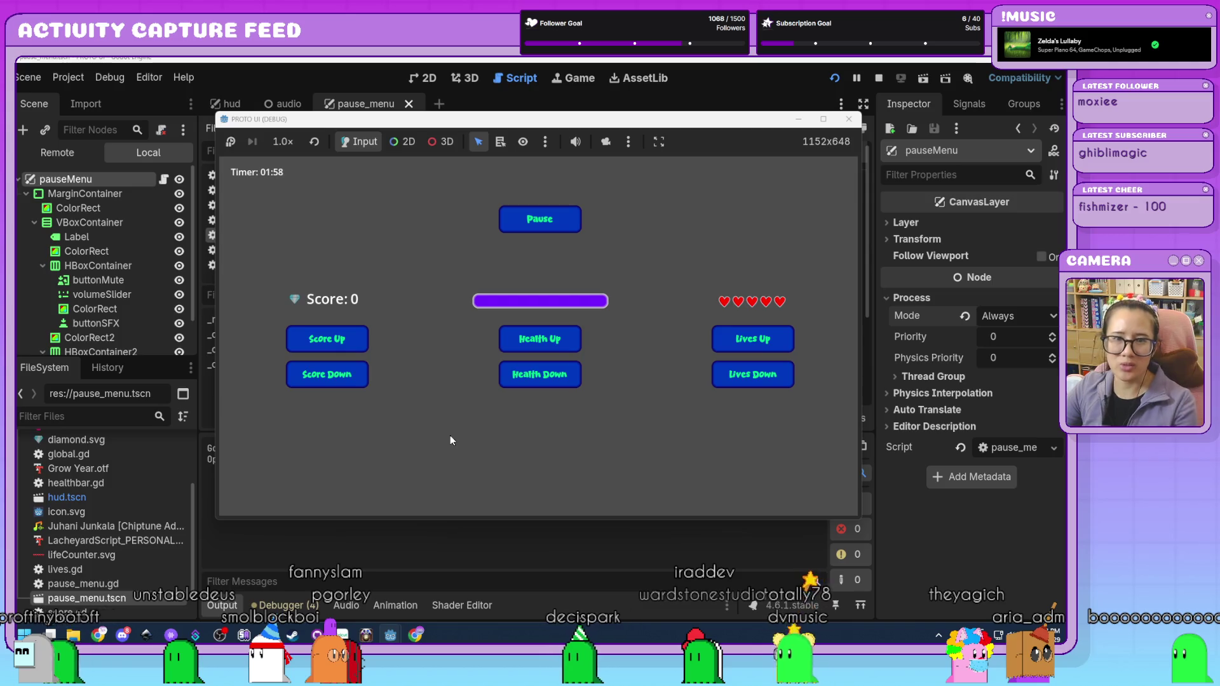
pyautogui.click(559, 219)
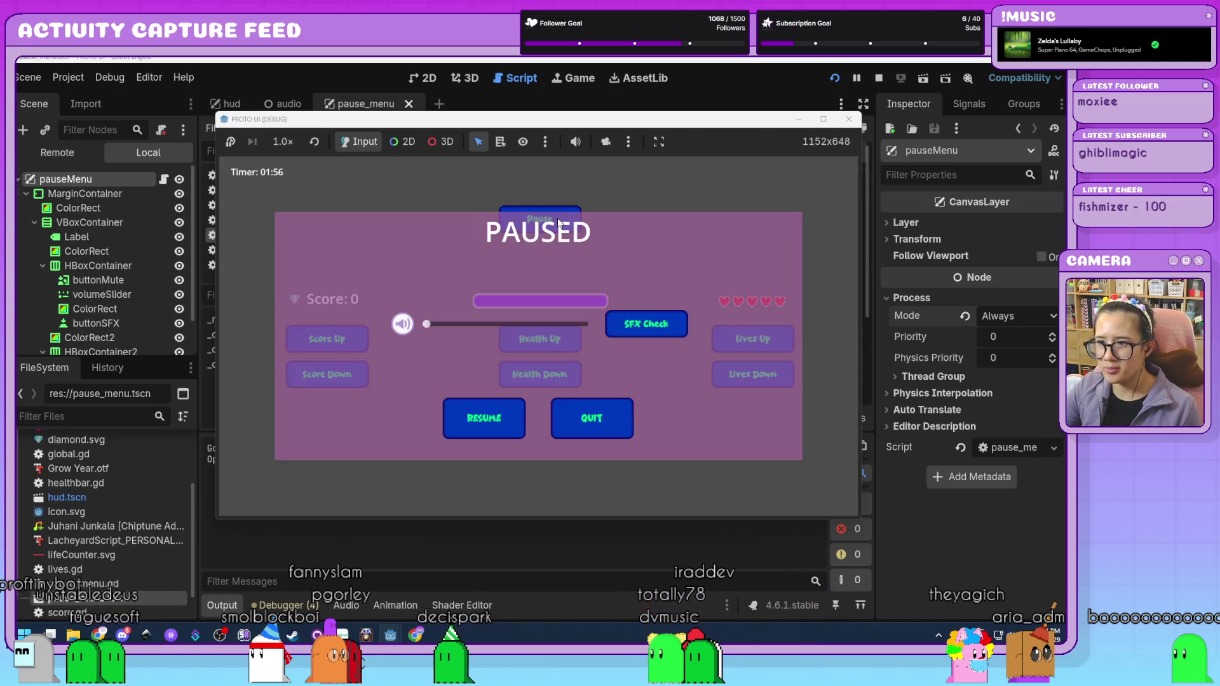
pyautogui.click(606, 416)
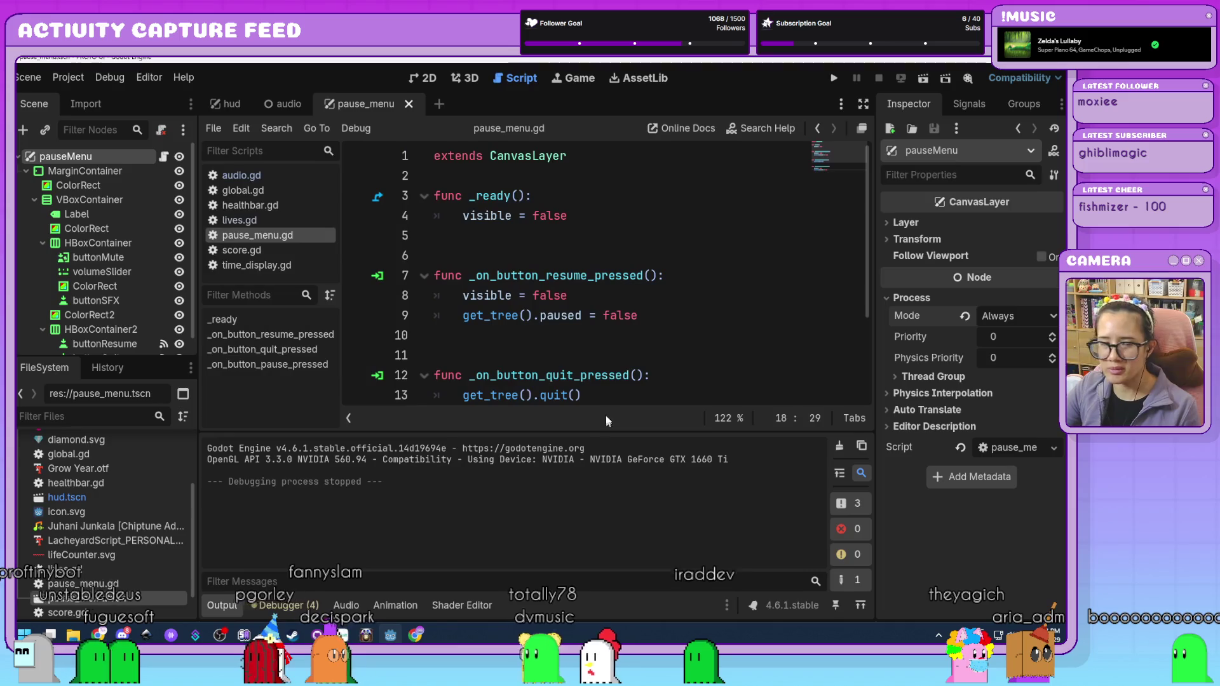
pyautogui.scroll(-2, 600, 240)
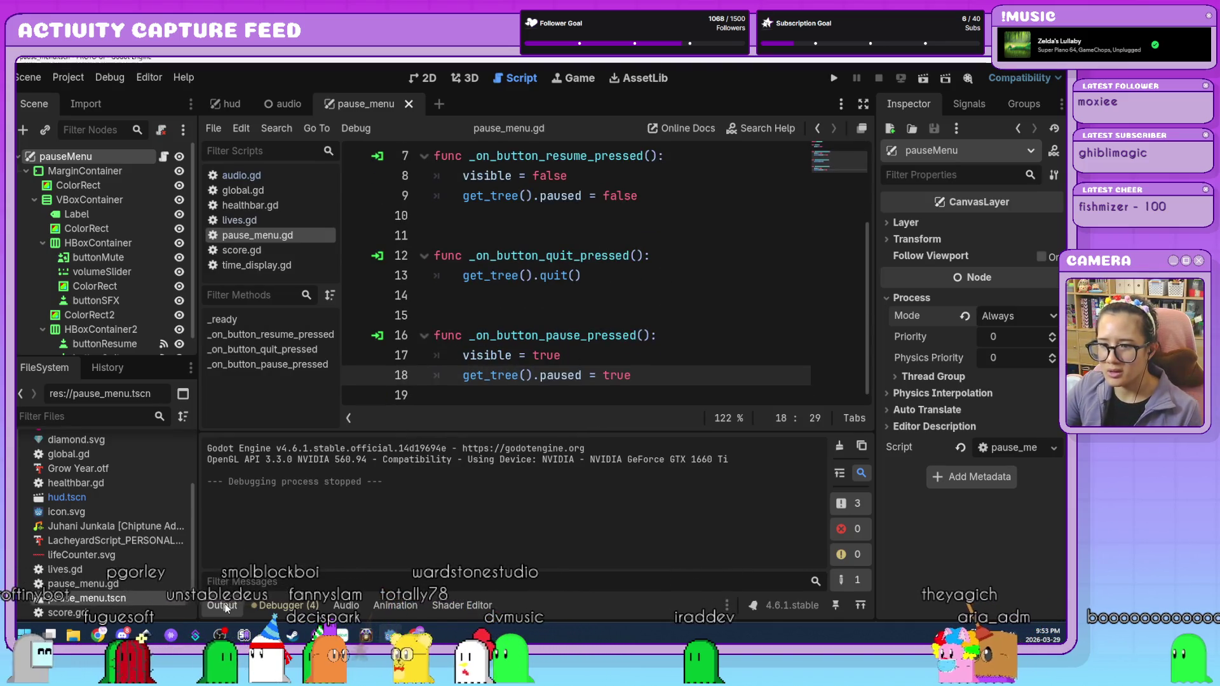
# - Collapse the bottom Output panel to show all nineteen lines of pause_menu.gd
pyautogui.click(222, 605)
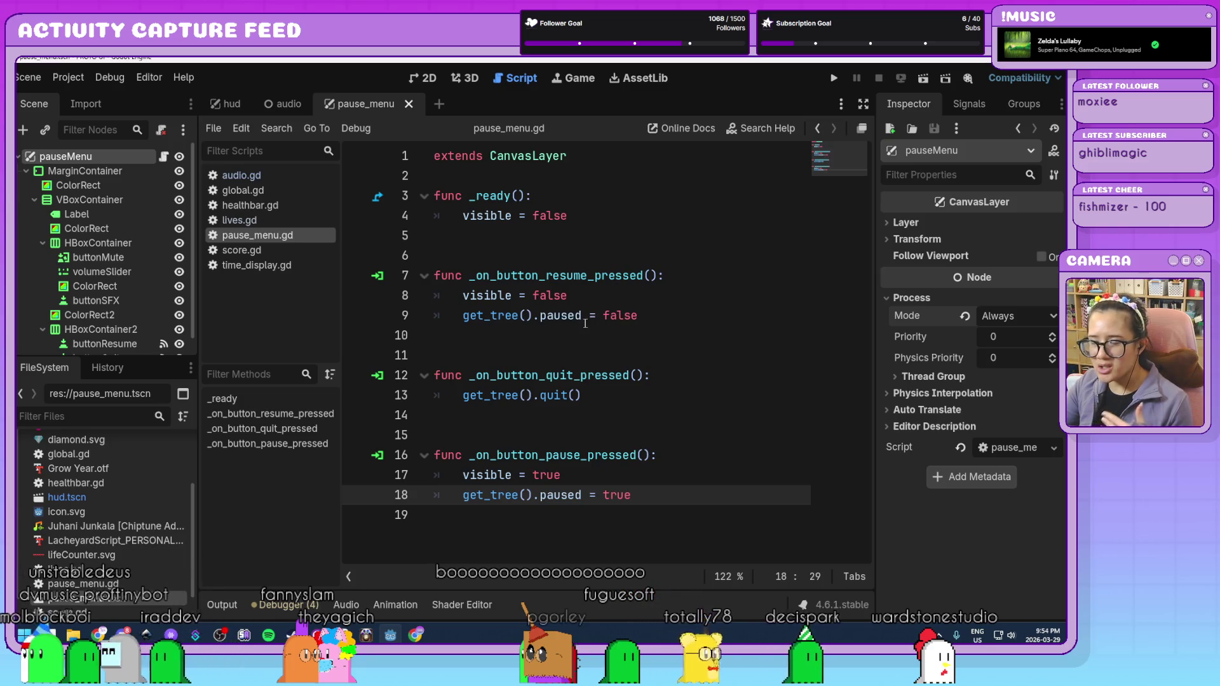
pyautogui.moveTo(563, 316)
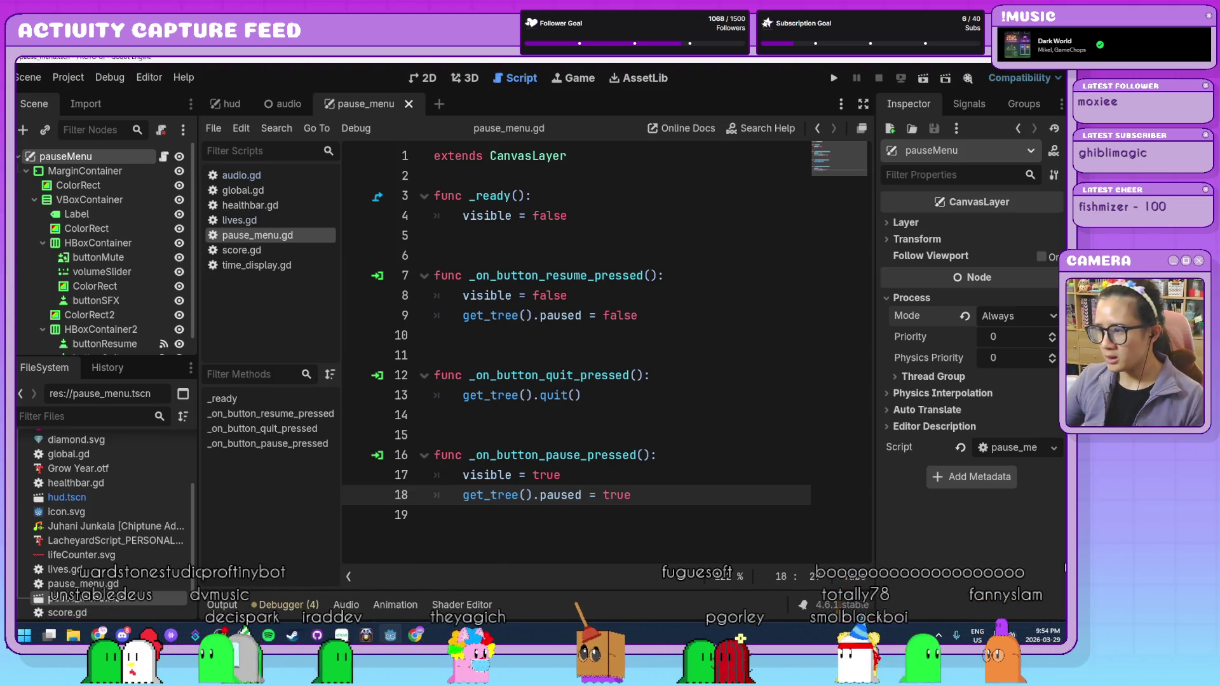
# - Switch to the 2D view, enlarge the Scene dock, and zoom the pause menu canvas
pyautogui.click(429, 82)
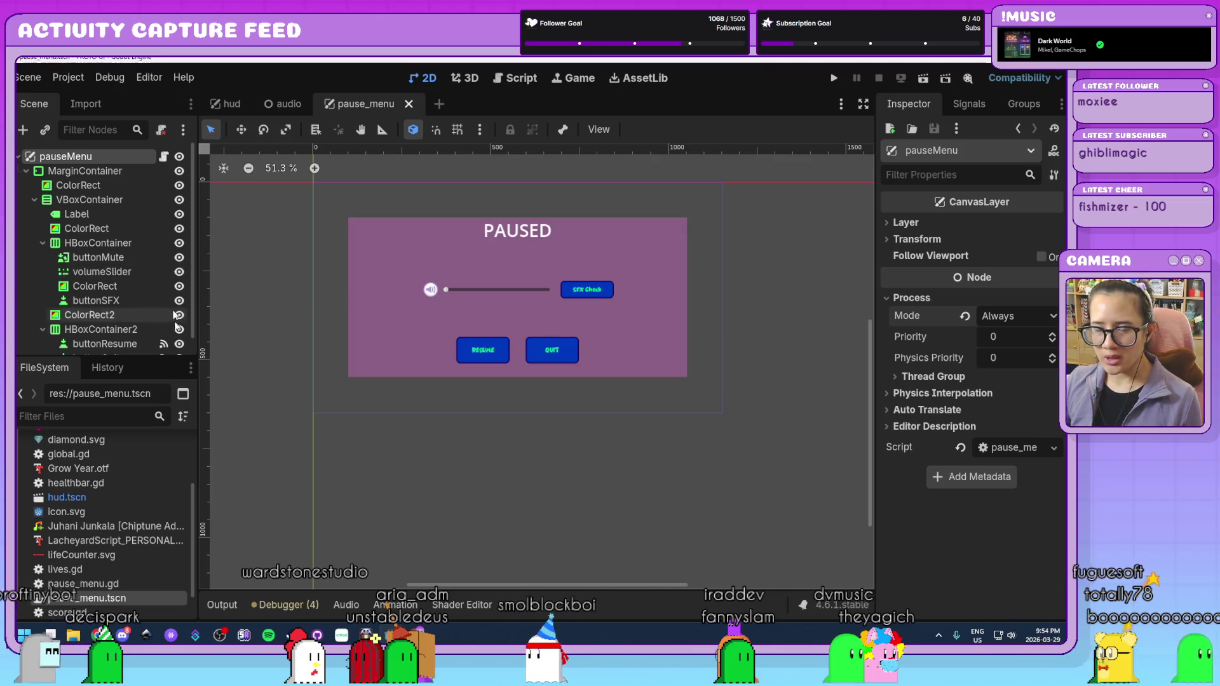
pyautogui.moveTo(145, 357); pyautogui.dragTo(147, 432)
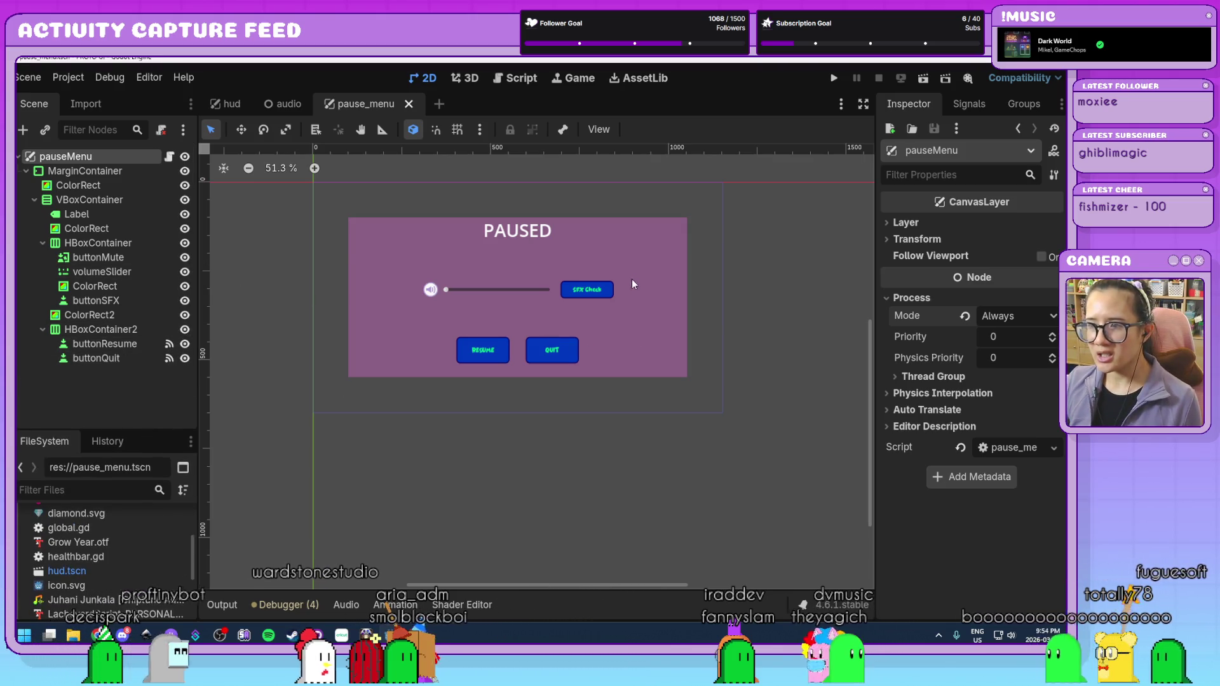
pyautogui.scroll(3, 591, 297)
pyautogui.scroll(1, 593, 293)
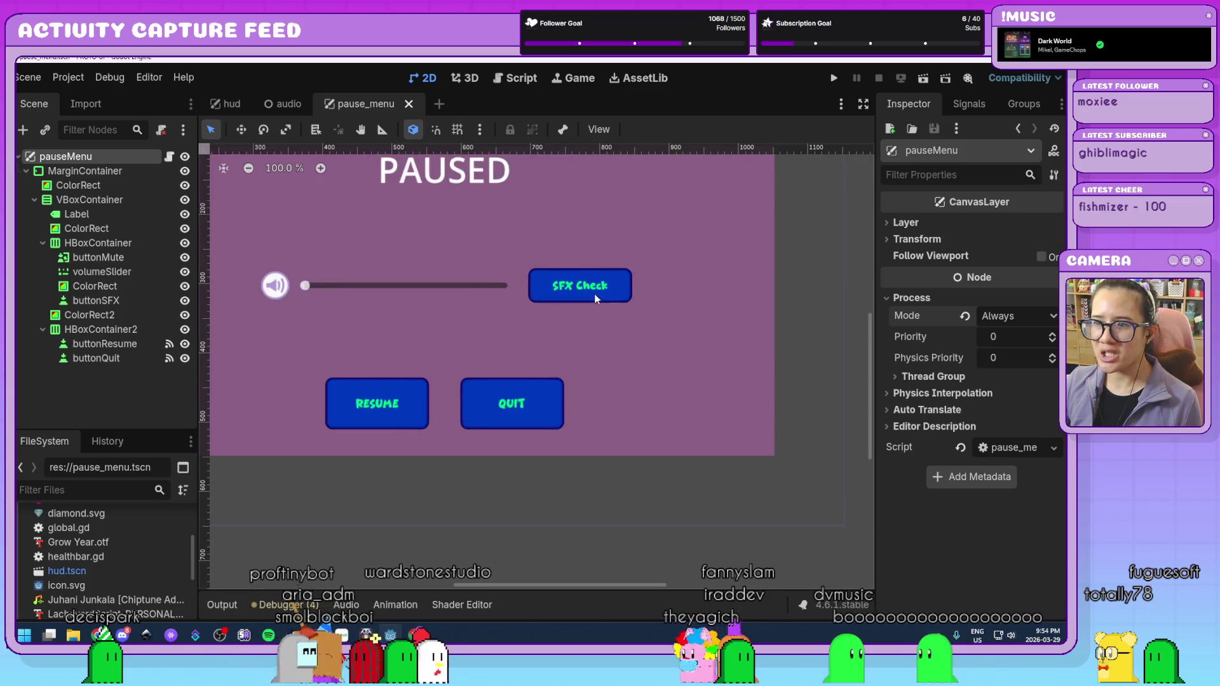
pyautogui.scroll(-3, 593, 293)
pyautogui.scroll(1, 588, 275)
pyautogui.scroll(-1, 615, 323)
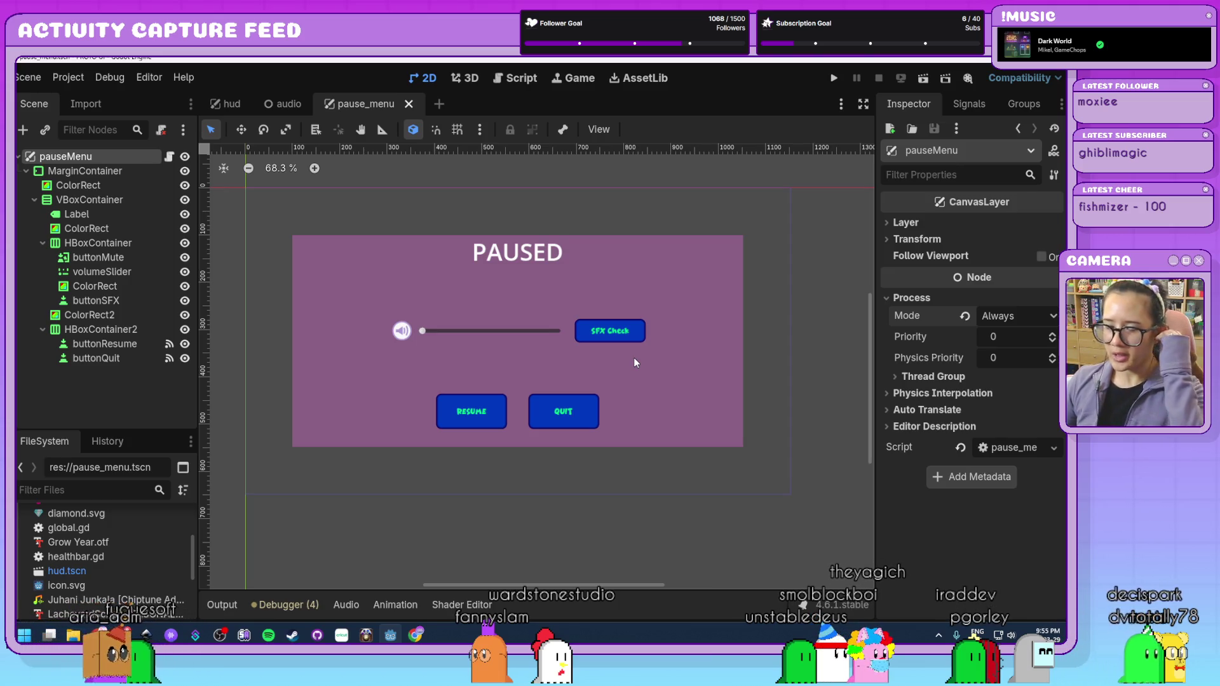
# - Add an AudioStreamPlayer child named sfxCheck under buttonSFX
pyautogui.click(129, 300)
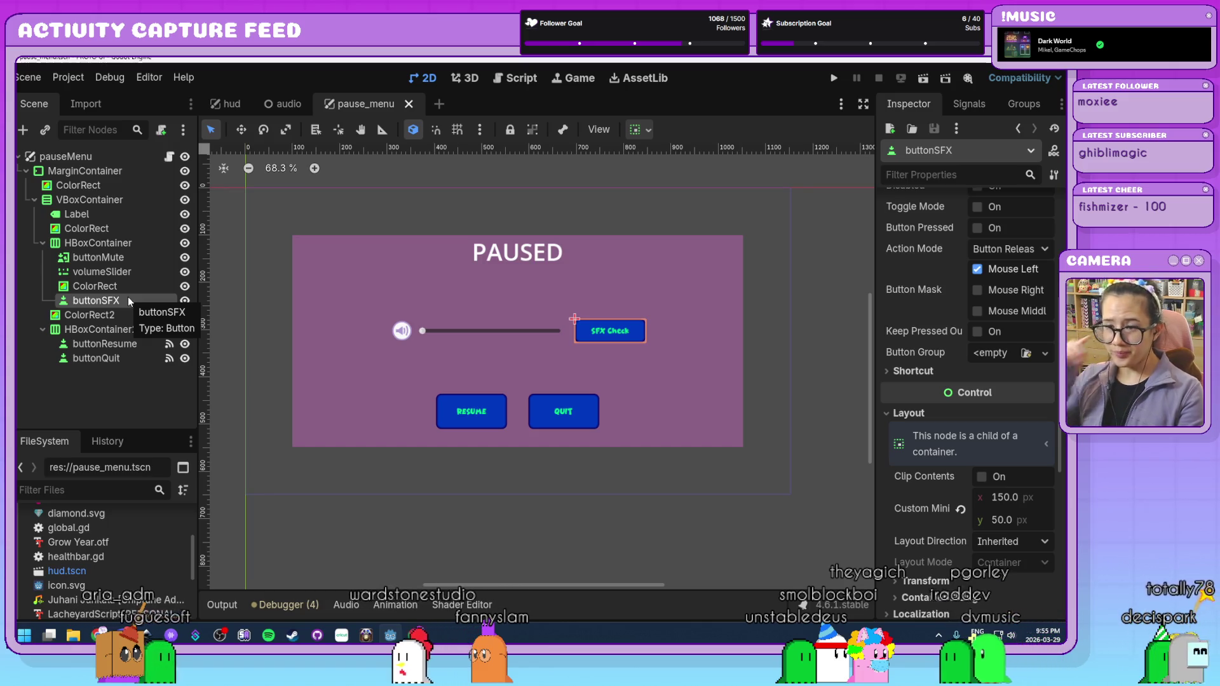
pyautogui.scroll(4, 934, 344)
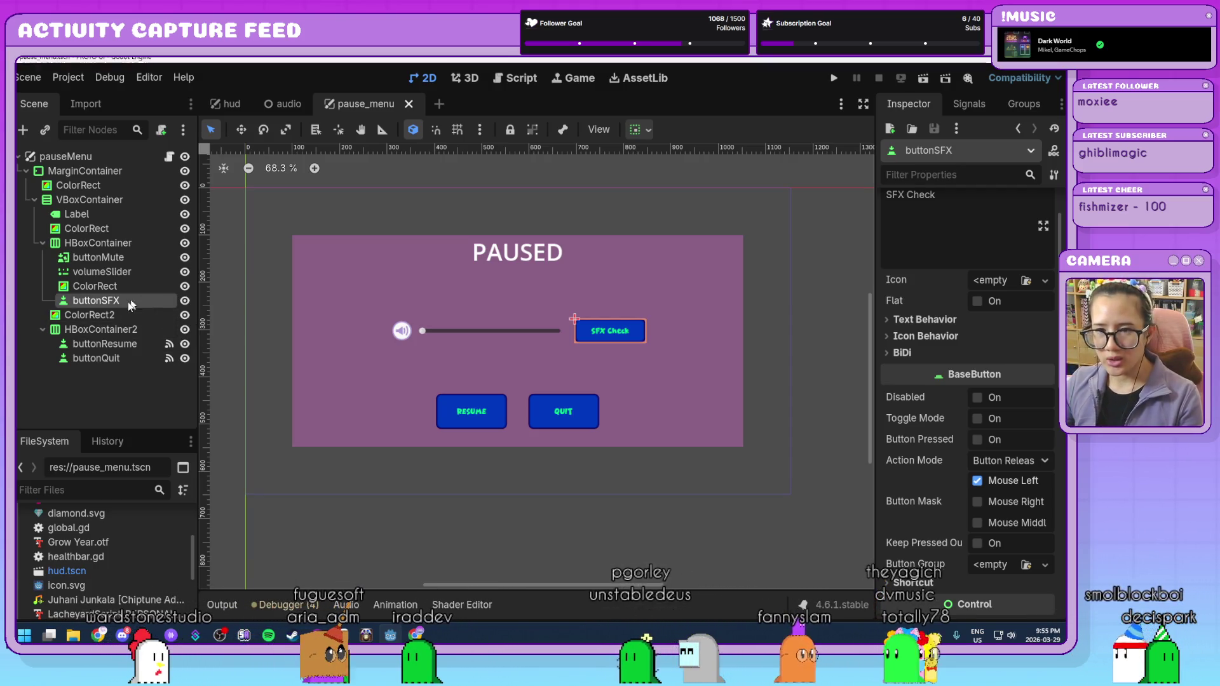
pyautogui.hotkey('ctrl', 'a')
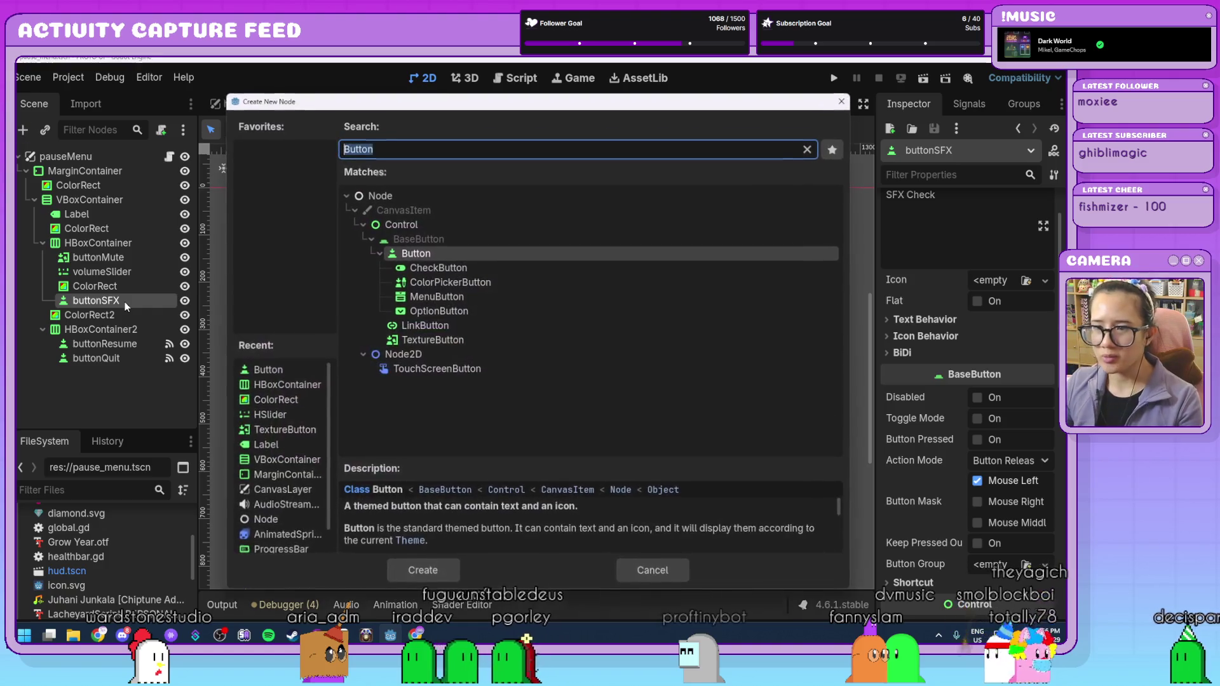
pyautogui.click(288, 505)
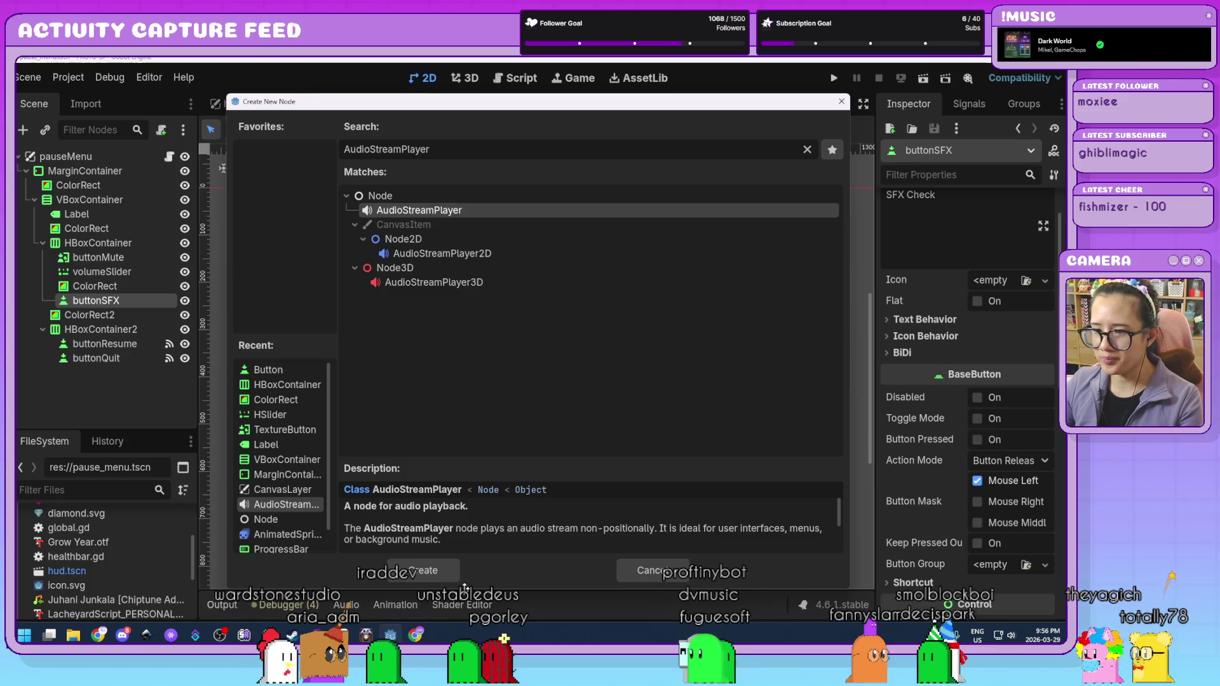
pyautogui.click(431, 571)
pyautogui.write('sfxCheck')
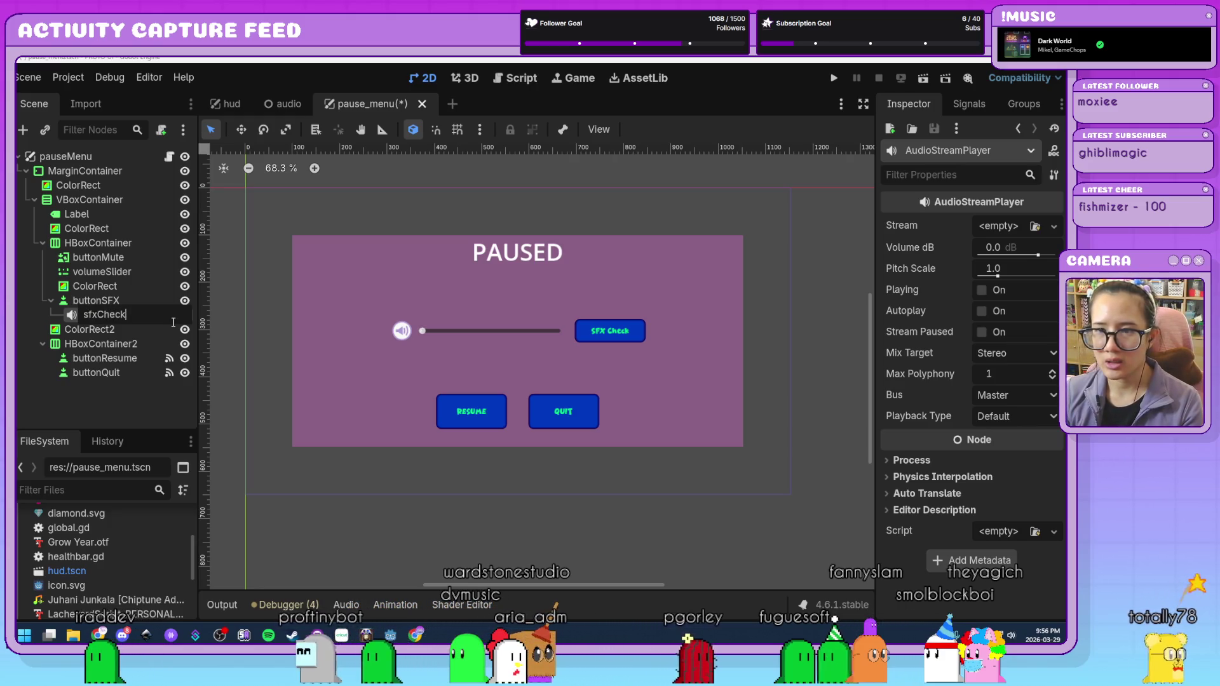
pyautogui.press('Return')
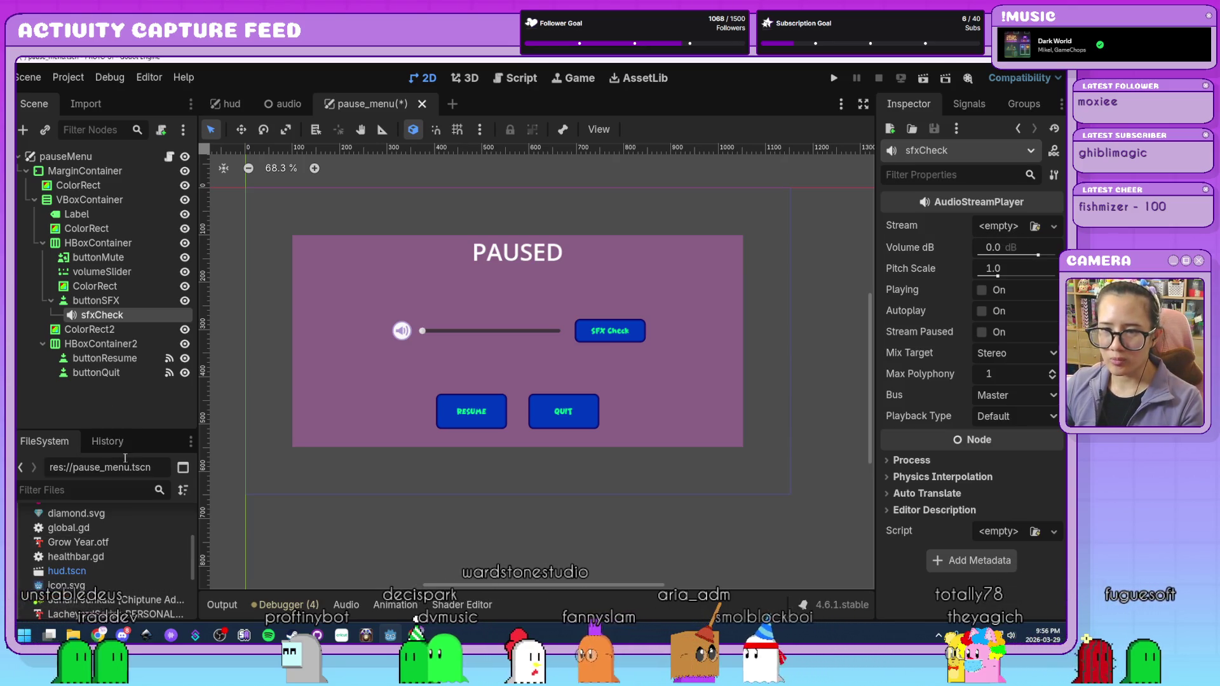
pyautogui.moveTo(133, 431); pyautogui.dragTo(132, 311)
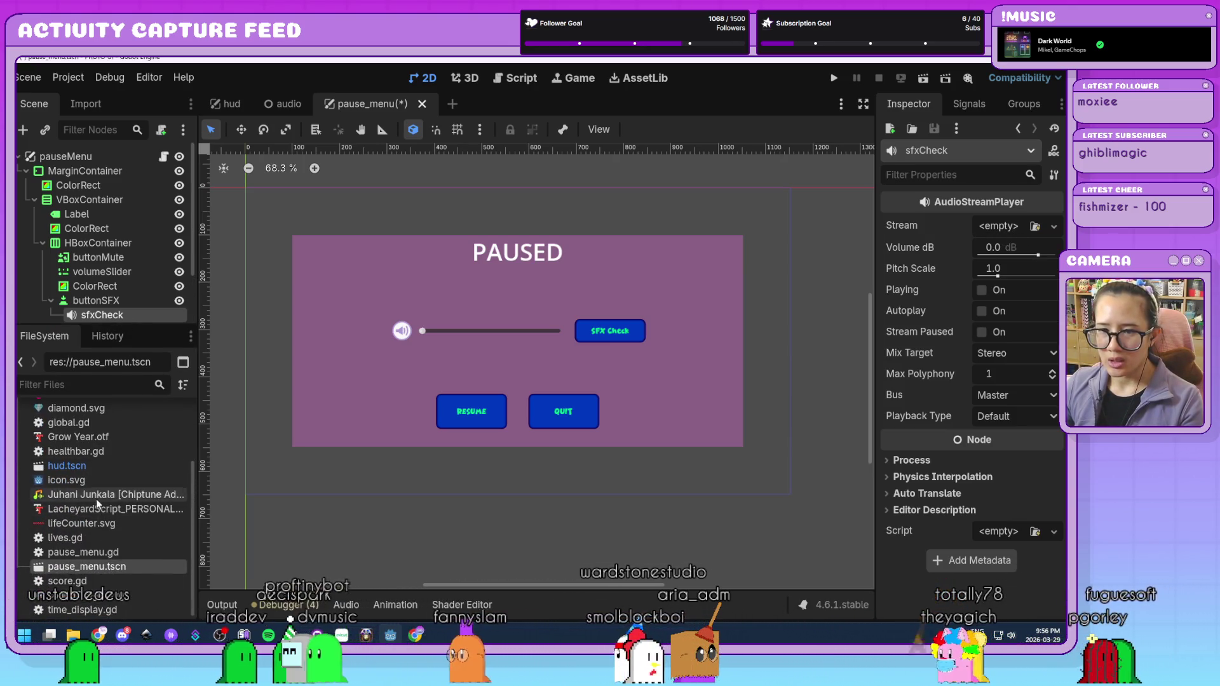
# - Assign coin2.wav as sfxCheck's Stream and preview the coin sound
pyautogui.scroll(3, 79, 477)
pyautogui.click(63, 469)
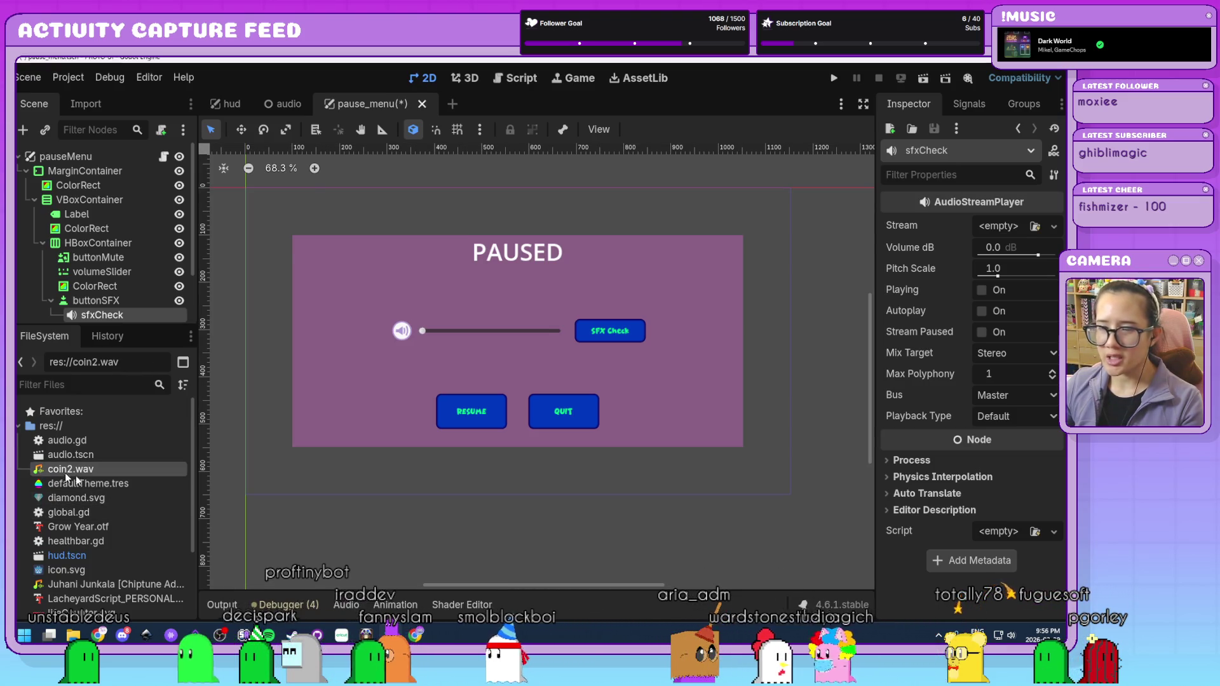
pyautogui.moveTo(1004, 228); pyautogui.dragTo(1005, 229)
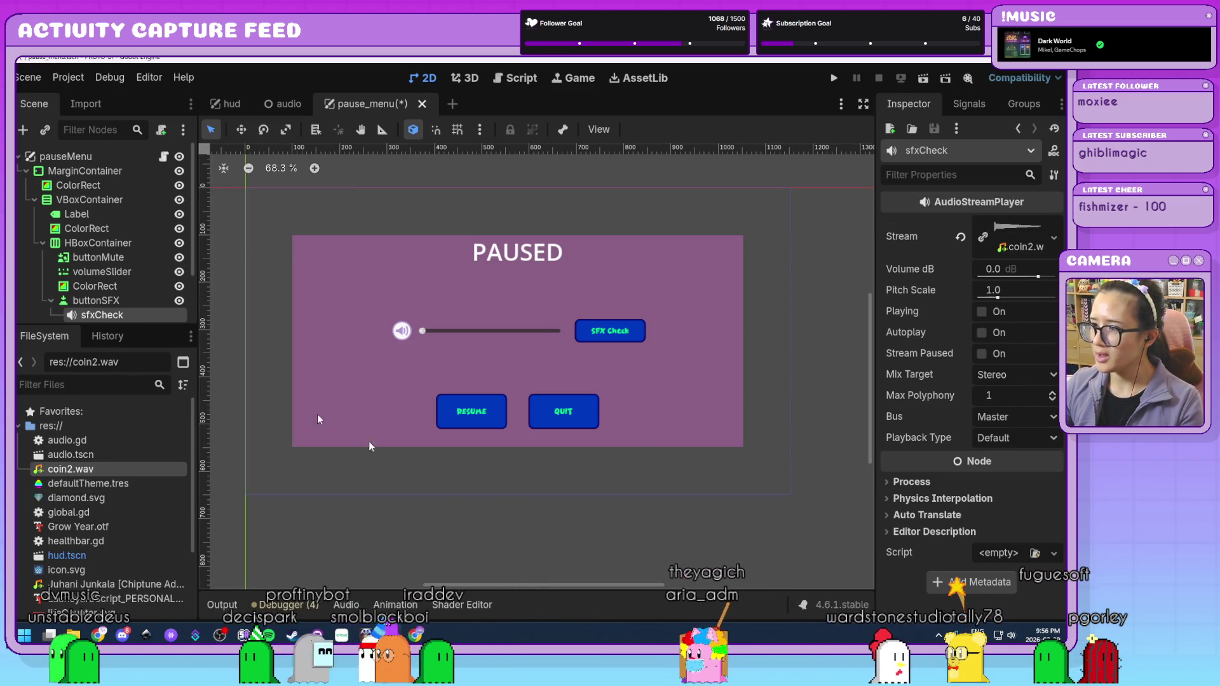
pyautogui.moveTo(141, 324); pyautogui.dragTo(155, 403)
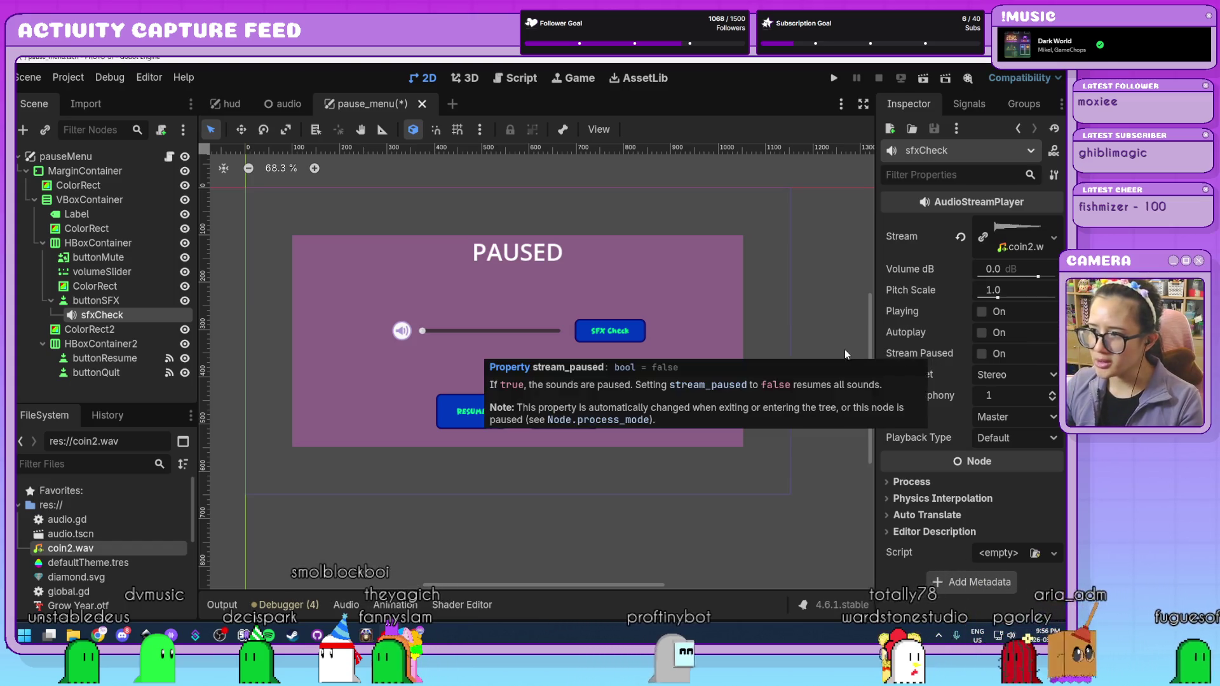
pyautogui.click(1002, 247)
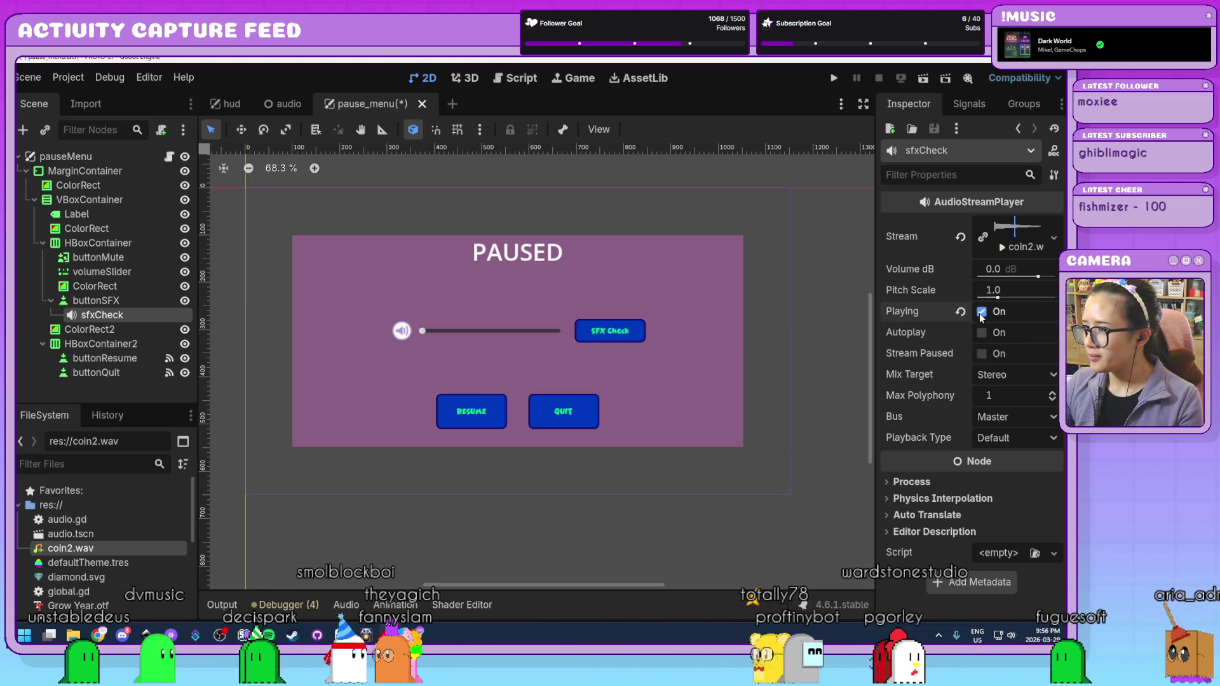
# - Set sfxCheck's Volume dB to -10, replay the sound, and select buttonSFX
pyautogui.click(1007, 270)
pyautogui.write('-10')
pyautogui.press('Return')
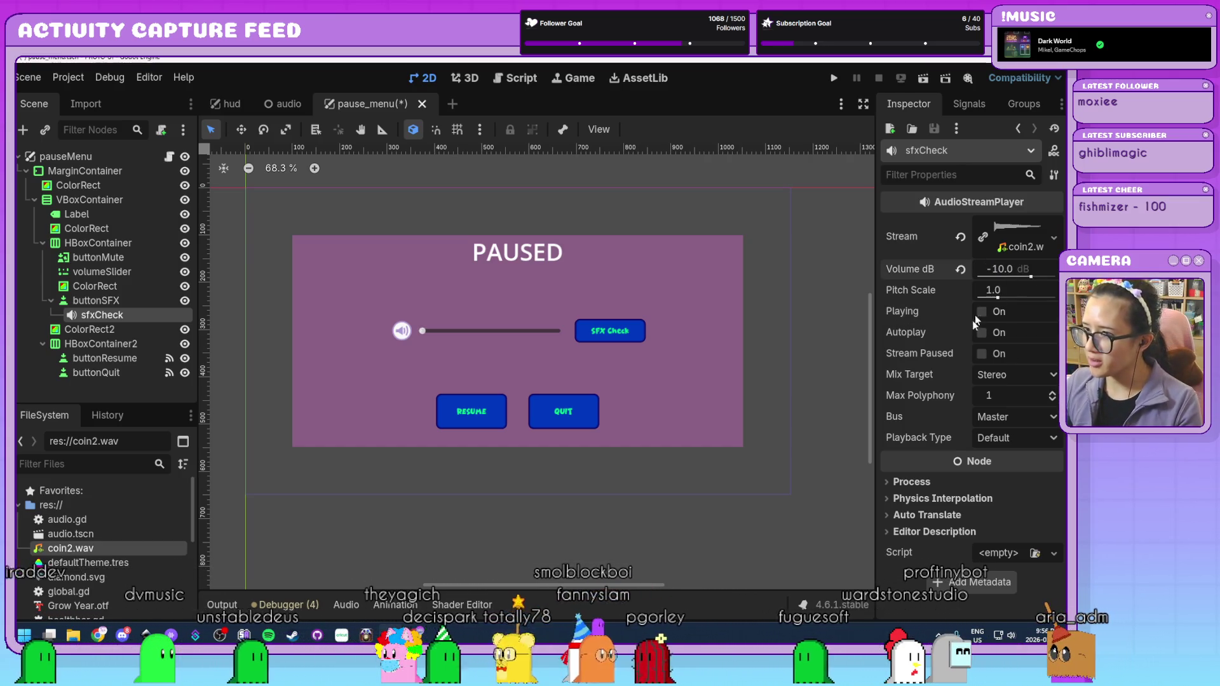
pyautogui.click(982, 313)
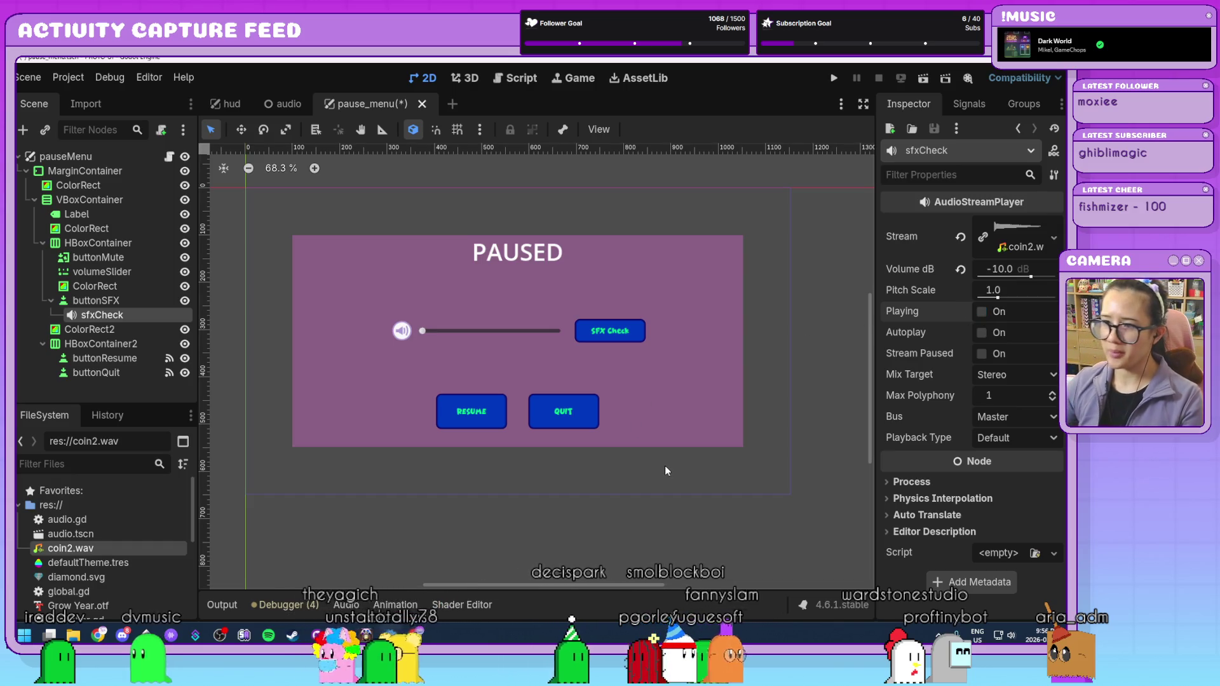
pyautogui.click(95, 301)
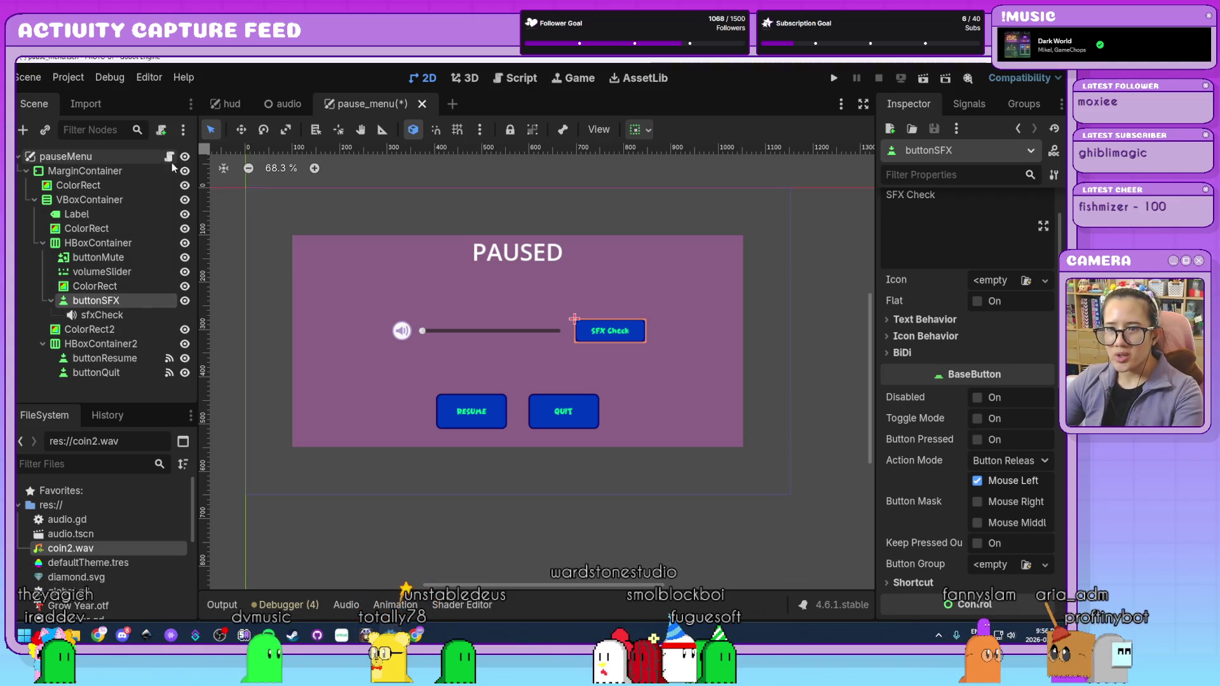
pyautogui.click(162, 130)
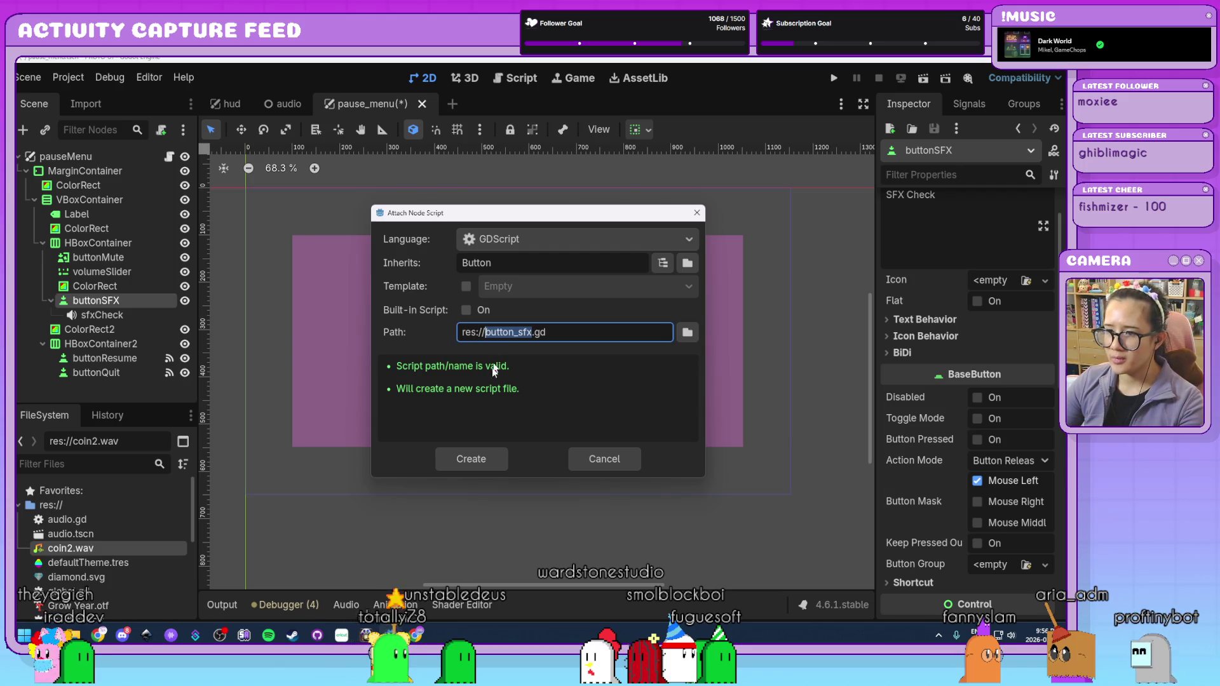
# - Create res://button_sfx.gd for buttonSFX and connect its pressed() signal to _on_pressed
pyautogui.click(471, 459)
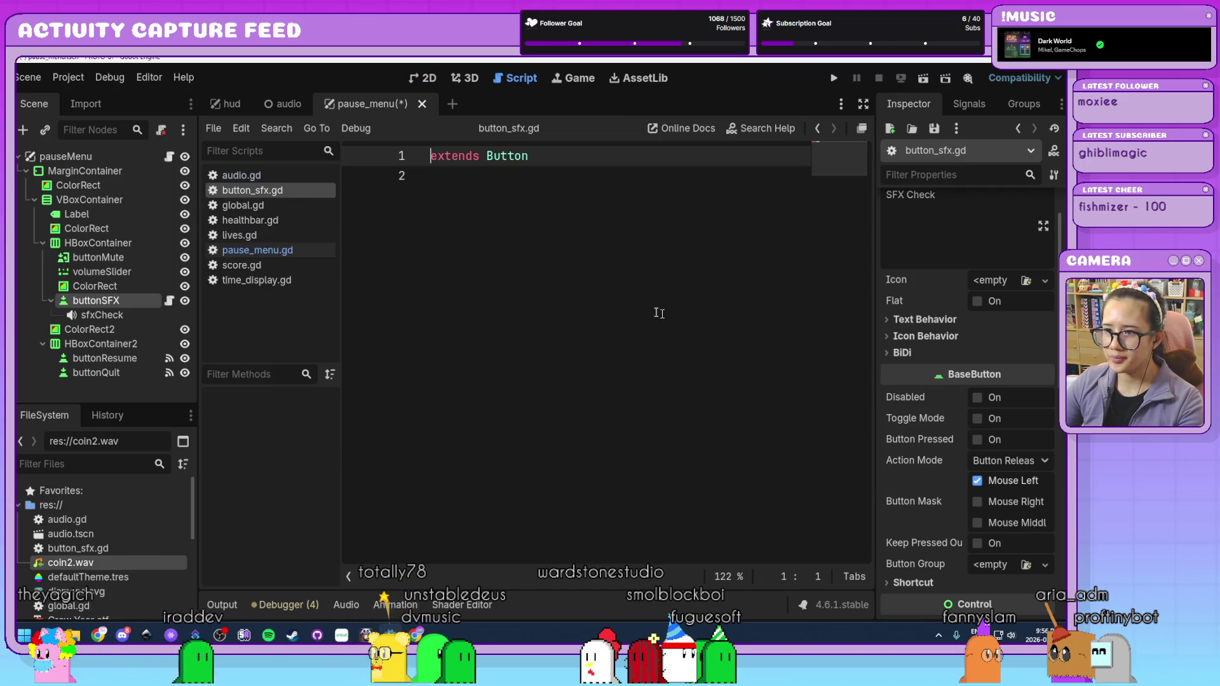
pyautogui.press('Return')
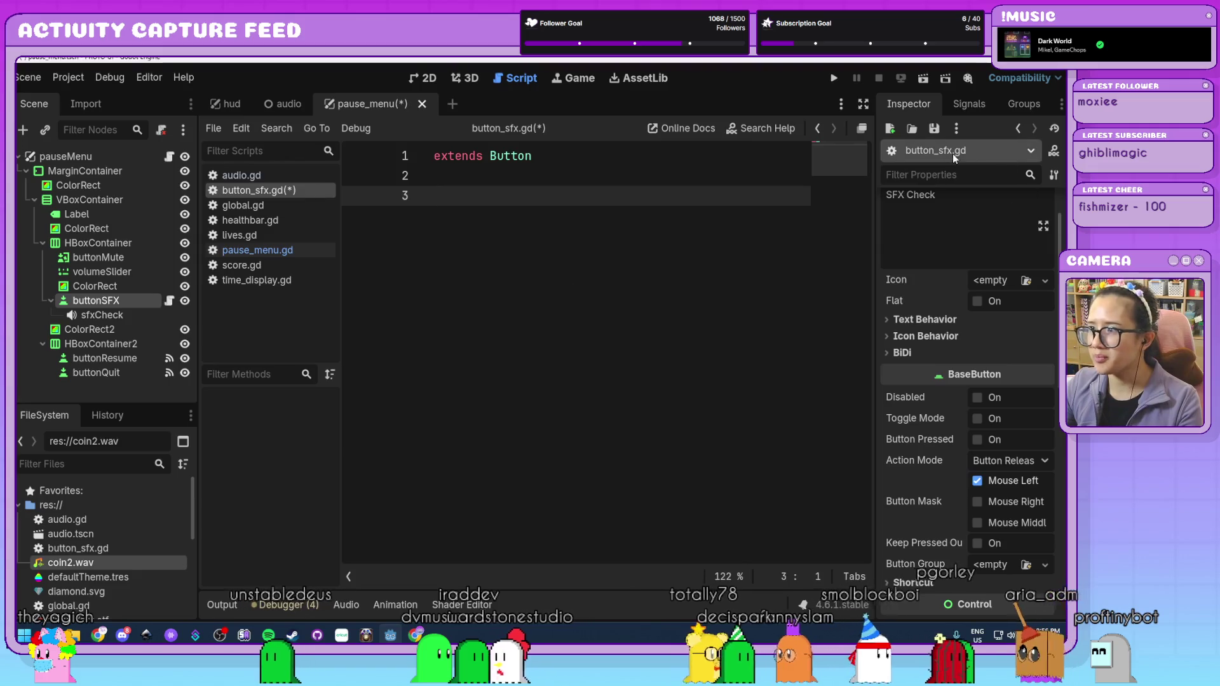
pyautogui.click(962, 105)
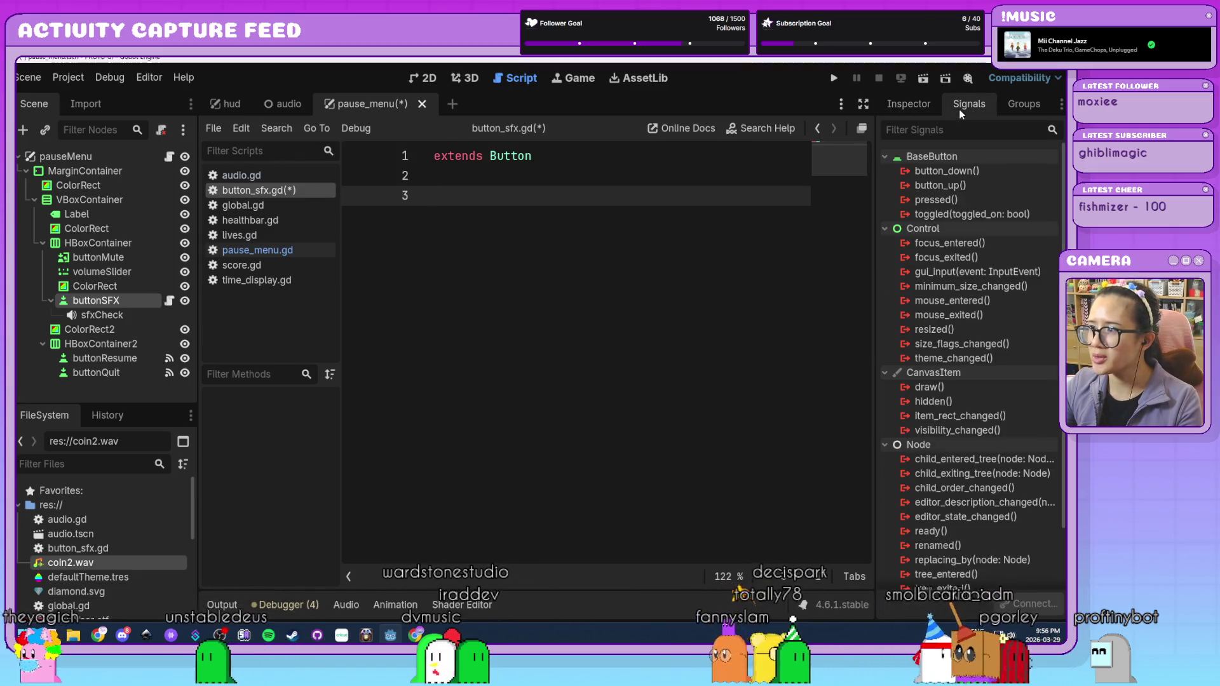
pyautogui.doubleClick(947, 201)
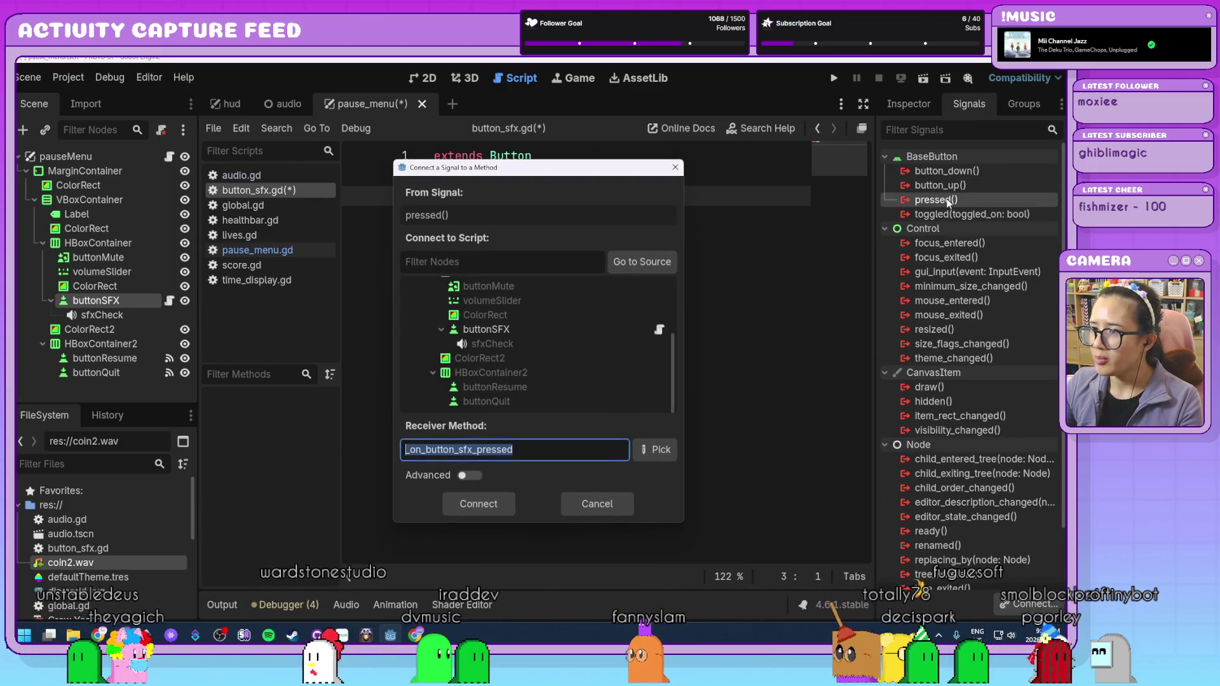
pyautogui.click(499, 331)
pyautogui.click(475, 504)
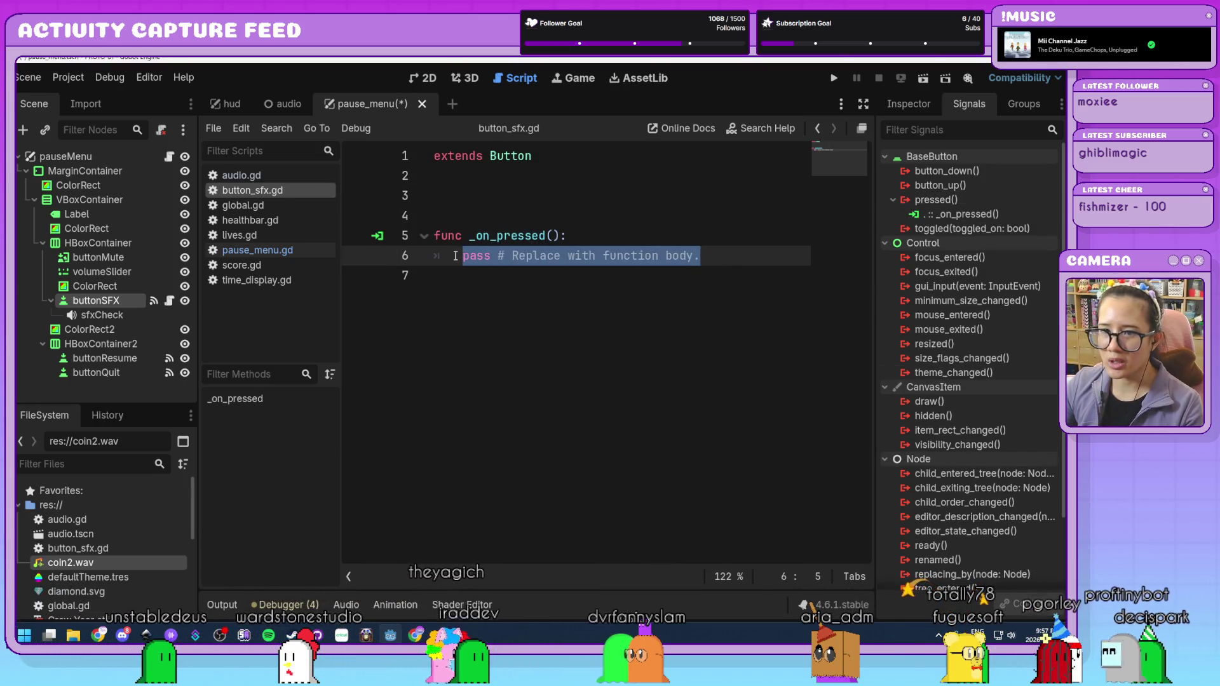
# - Make _on_pressed call $sfxCheck.play() and save button_sfx.gd
pyautogui.moveTo(110, 321)
pyautogui.mouseDown()
pyautogui.moveTo(458, 349)
pyautogui.moveTo(465, 256)
pyautogui.mouseUp()
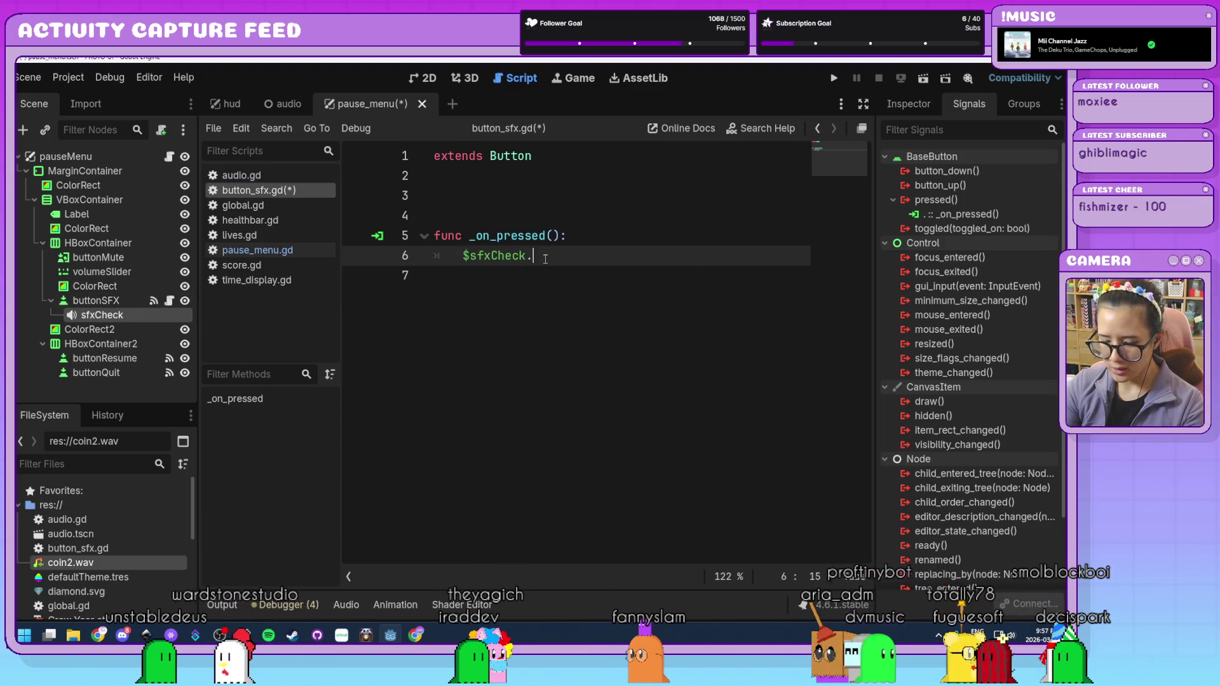
pyautogui.press('Return')
pyautogui.write('()')
pyautogui.hotkey('ctrl', 's')
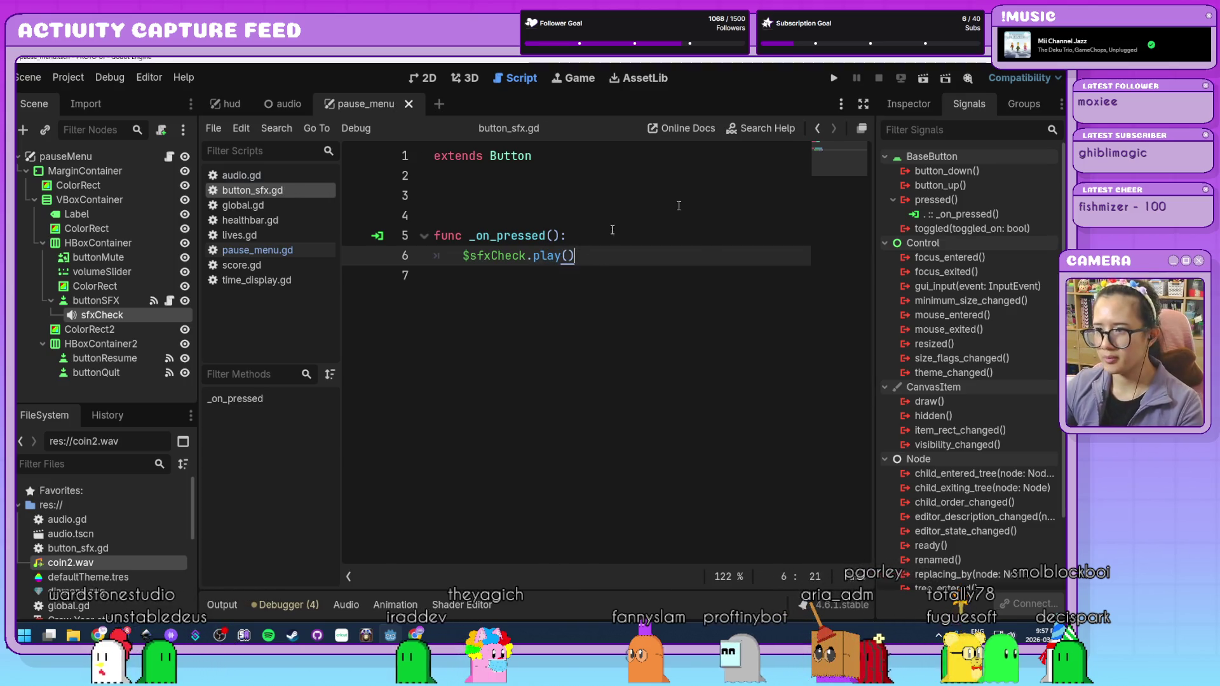
# - Run the game, open the pause menu to test it, then stop the test run
pyautogui.click(835, 78)
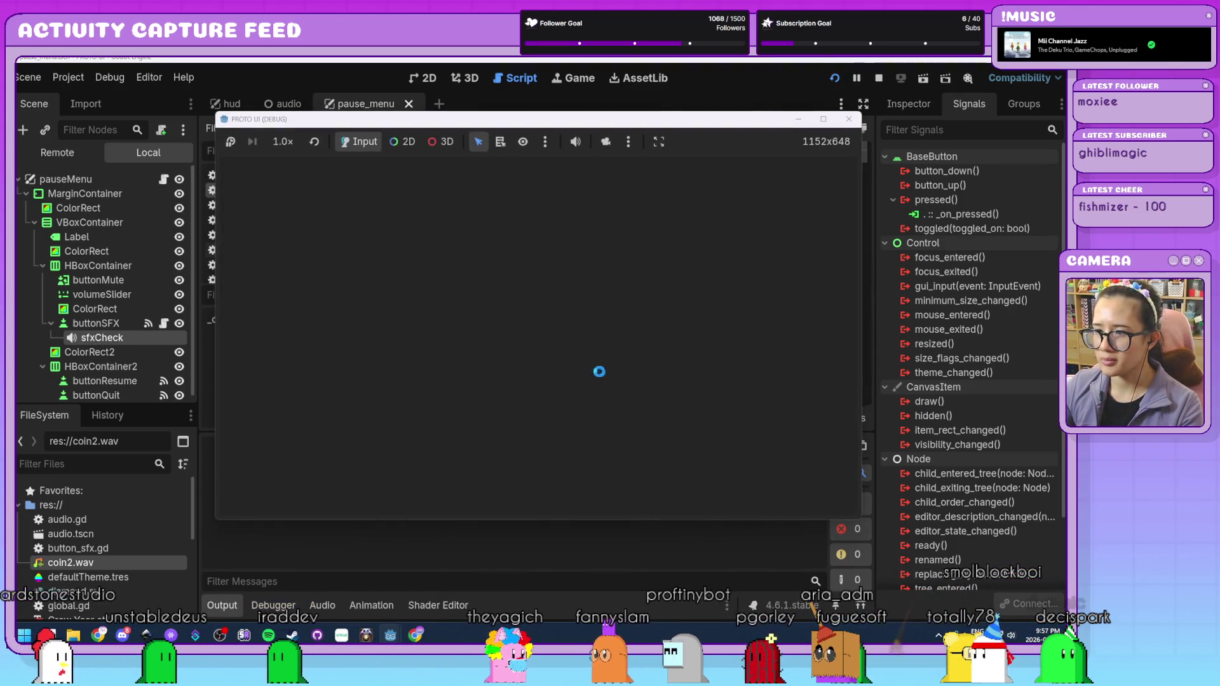
pyautogui.click(542, 217)
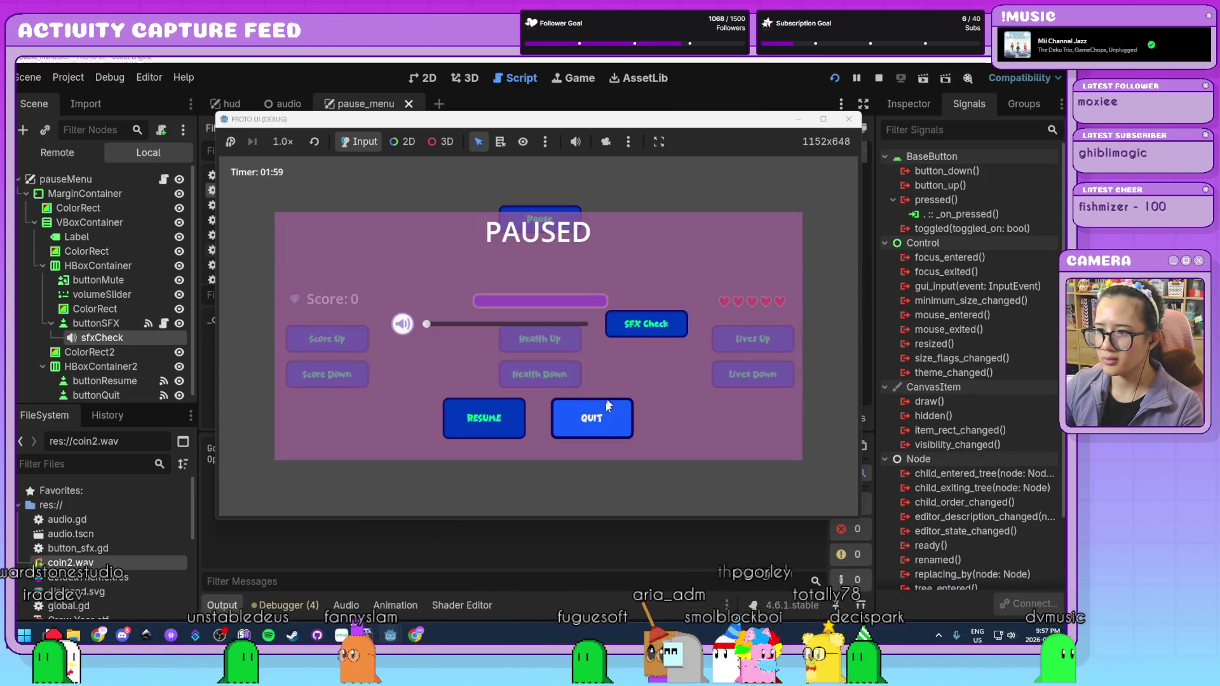
pyautogui.click(592, 416)
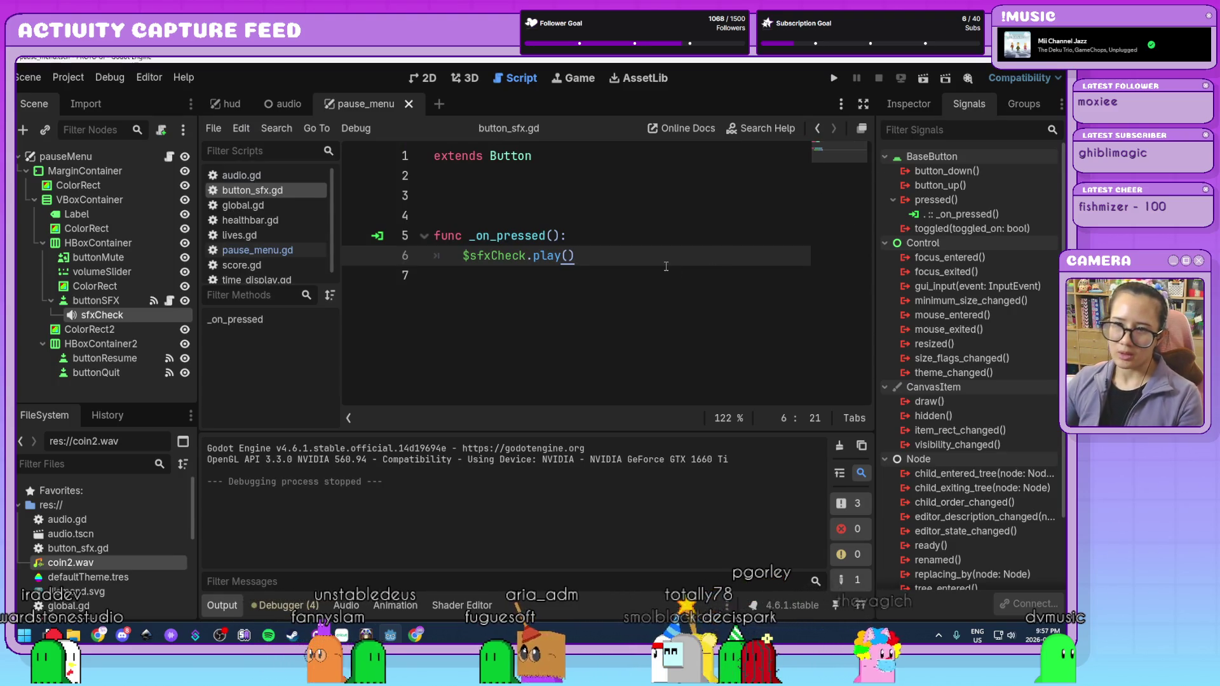
pyautogui.click(588, 216)
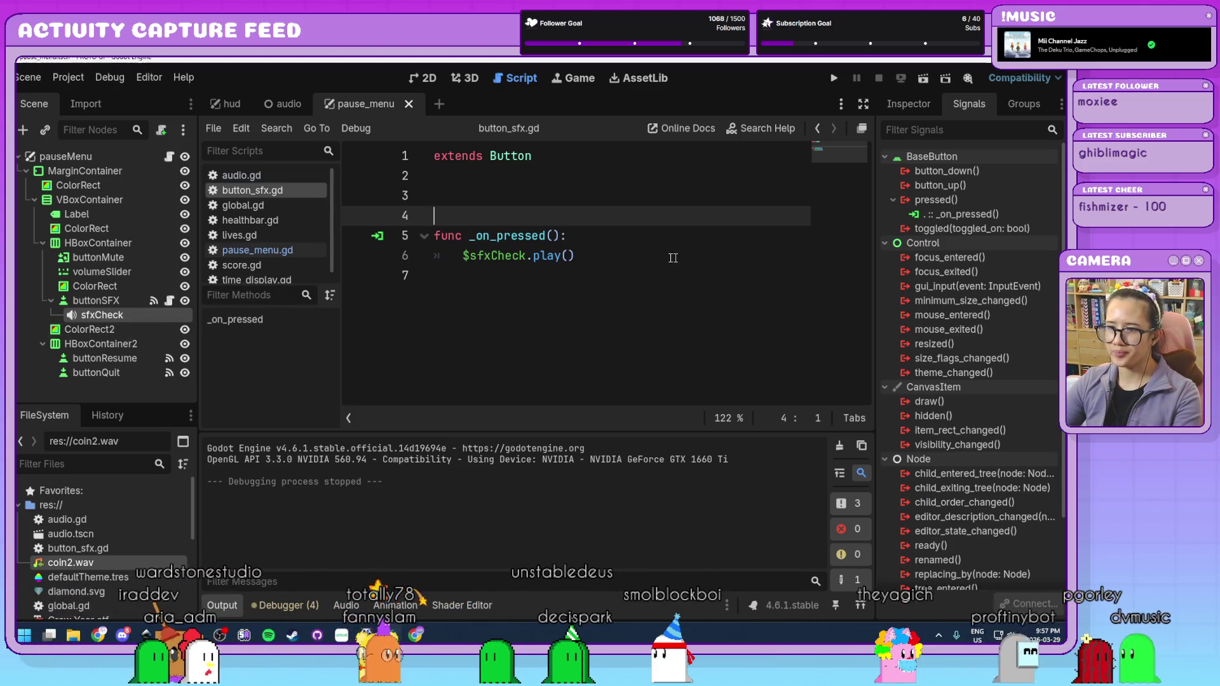
# - Delete the blank lines 3–4 above _on_pressed in button_sfx.gd and save the script
pyautogui.press('BackSpace')
pyautogui.press('BackSpace')
pyautogui.click(609, 269)
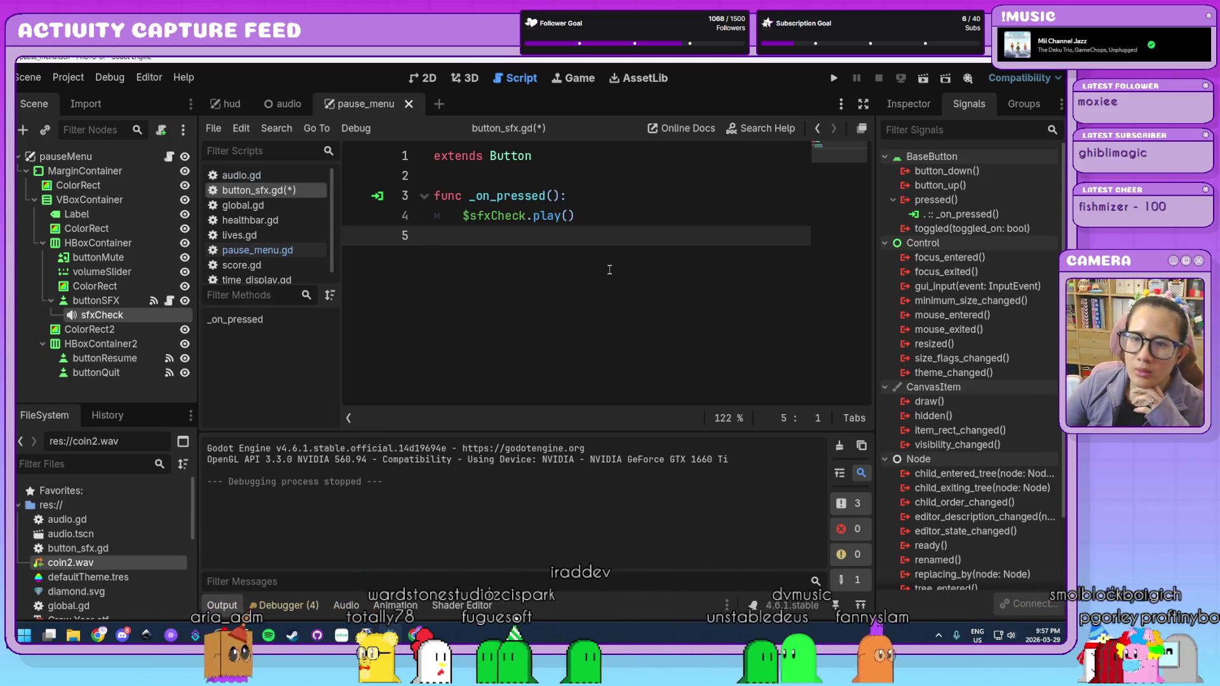
pyautogui.hotkey('ctrl', 's')
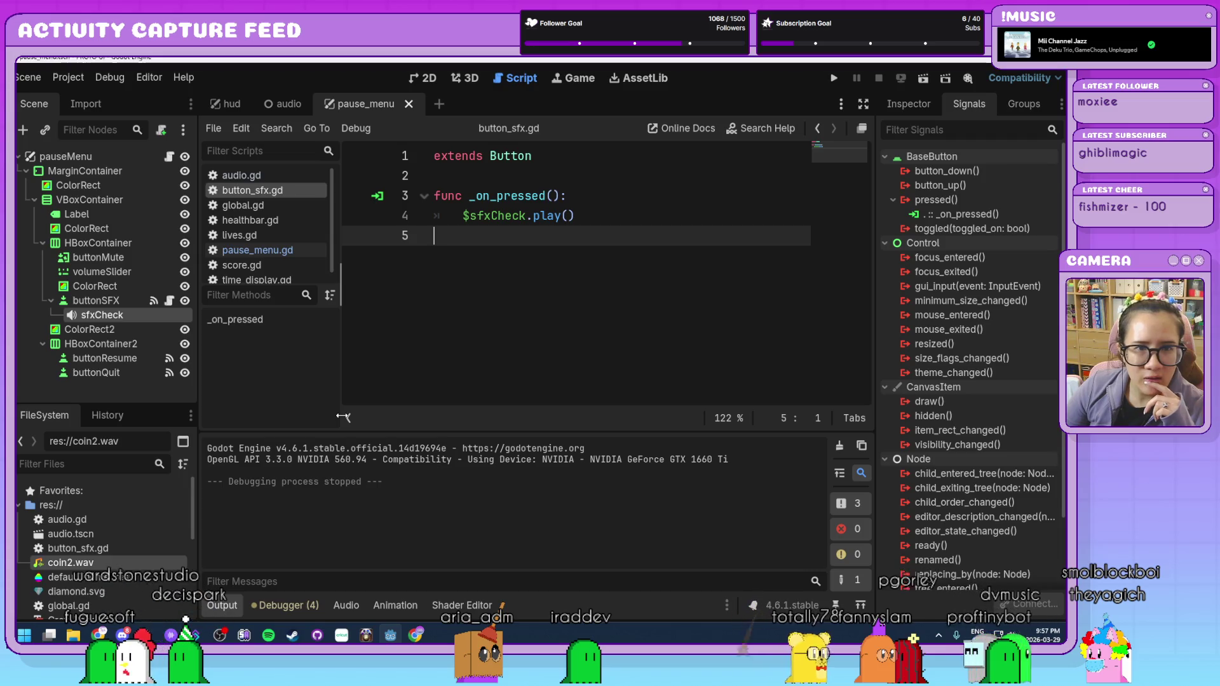
pyautogui.click(729, 220)
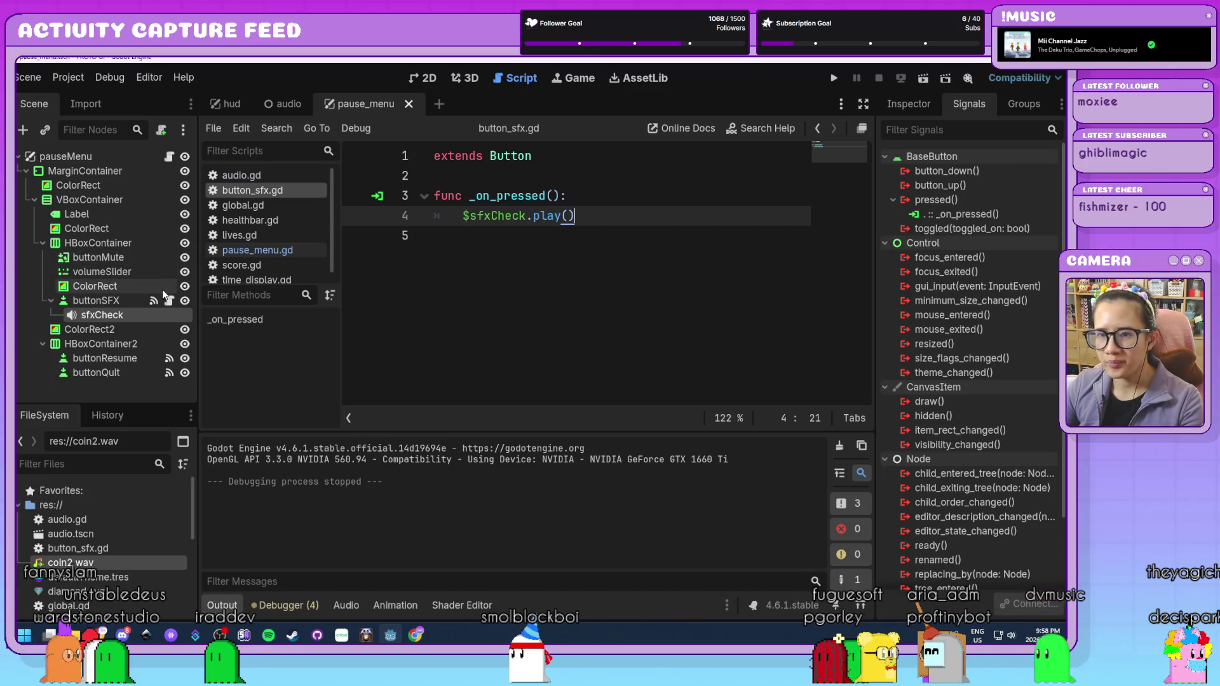
pyautogui.click(152, 274)
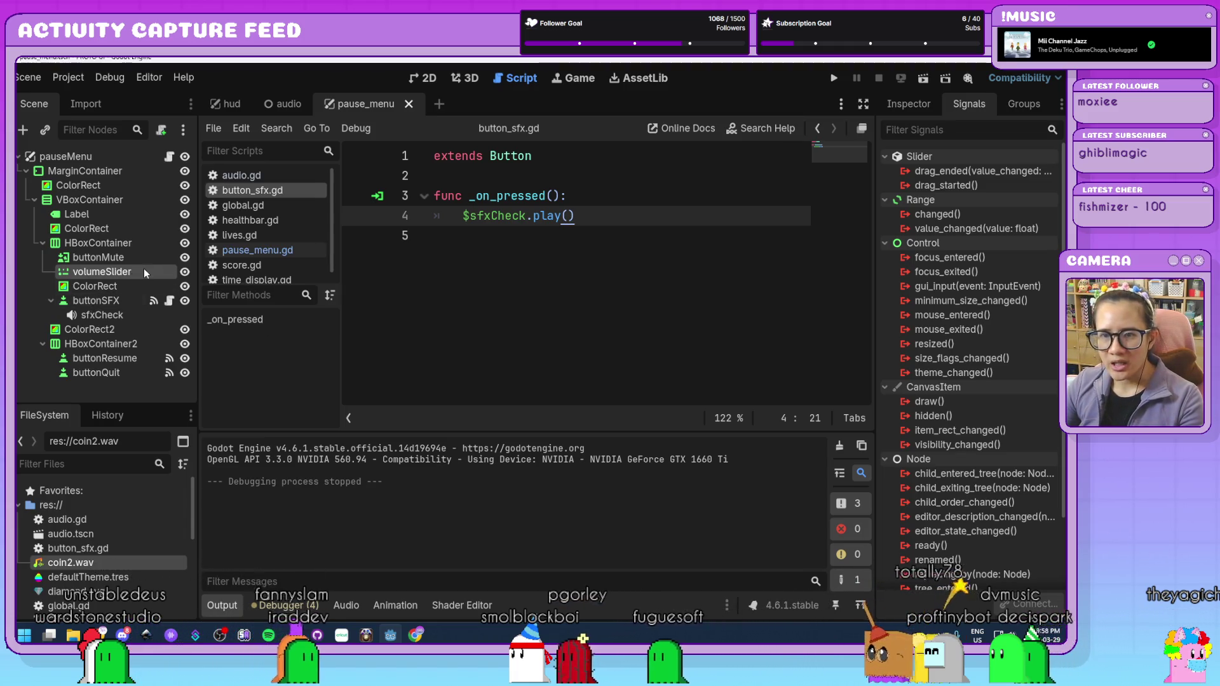
# - Show the pause_menu 2D layout with volumeSlider's Range properties in the Inspector
pyautogui.click(425, 80)
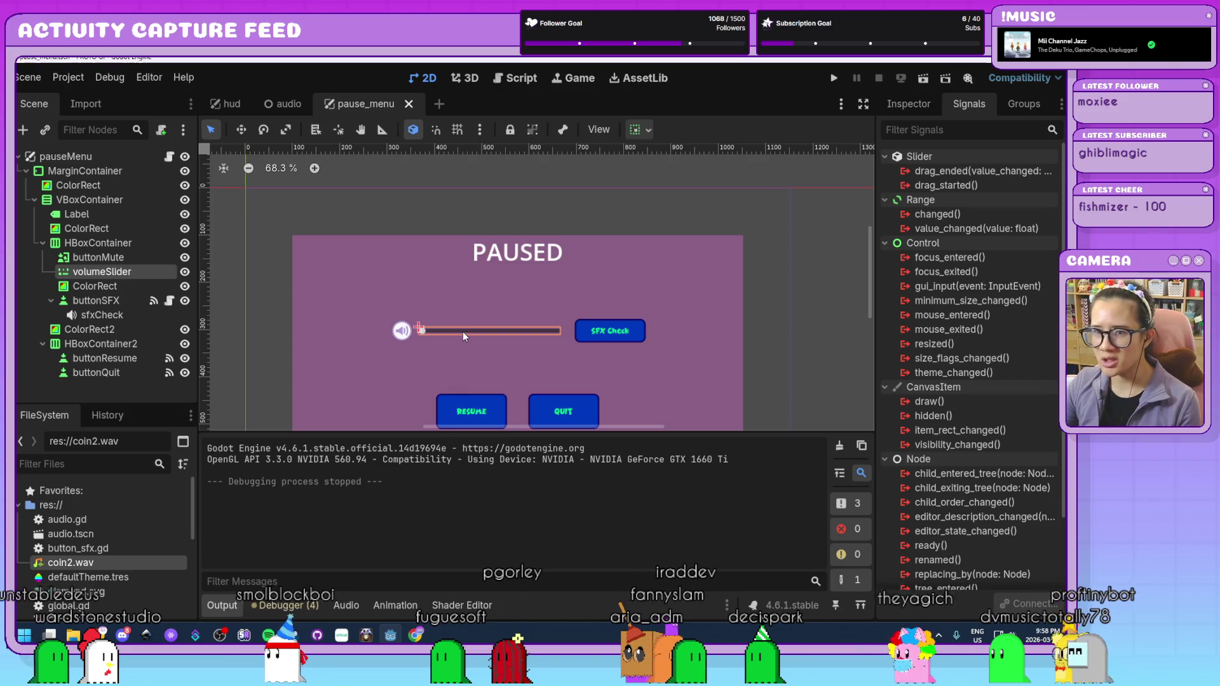
pyautogui.click(905, 106)
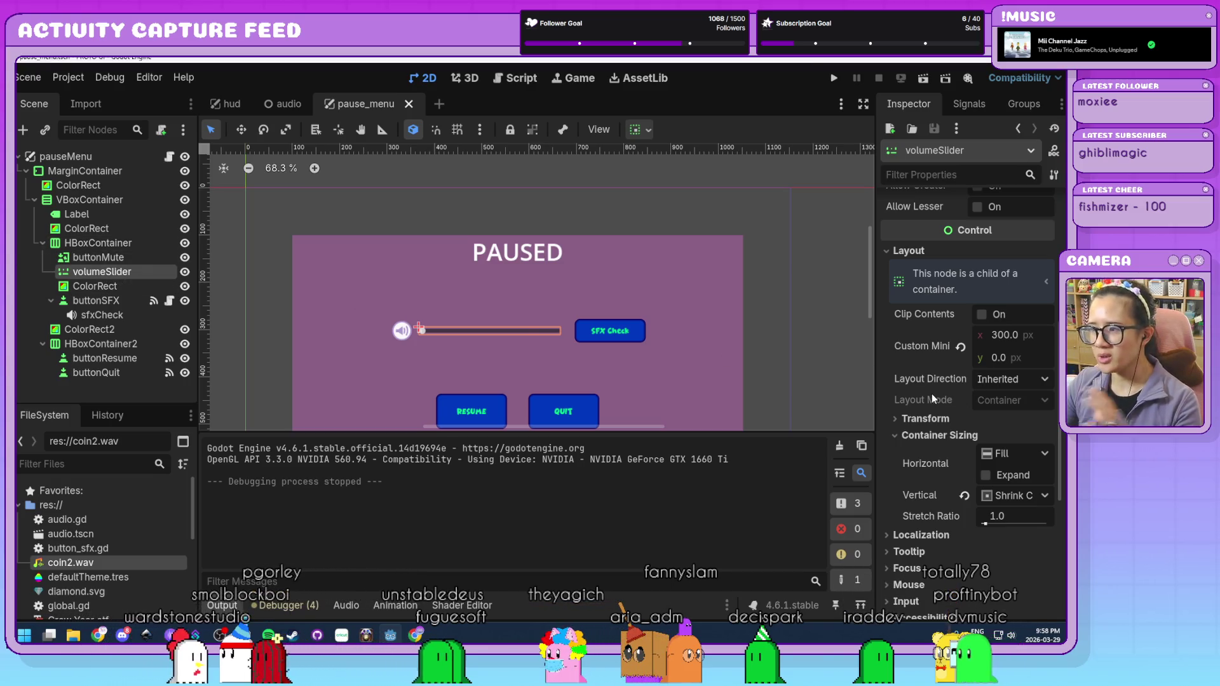
pyautogui.scroll(5, 932, 398)
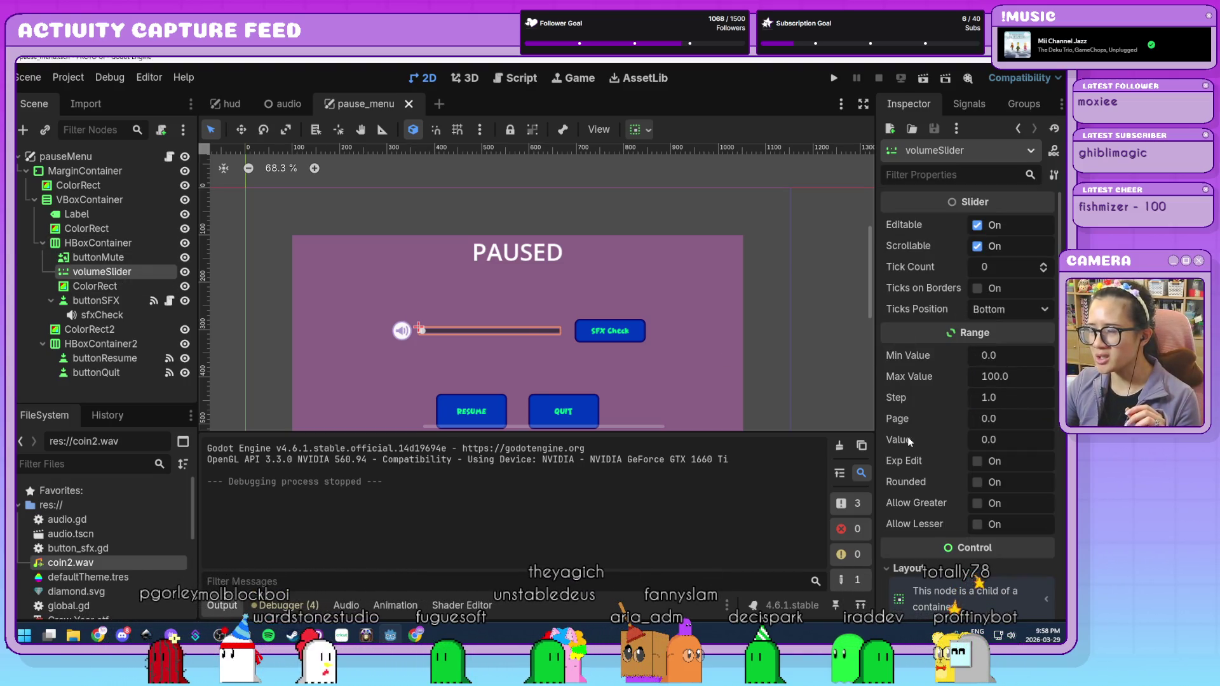